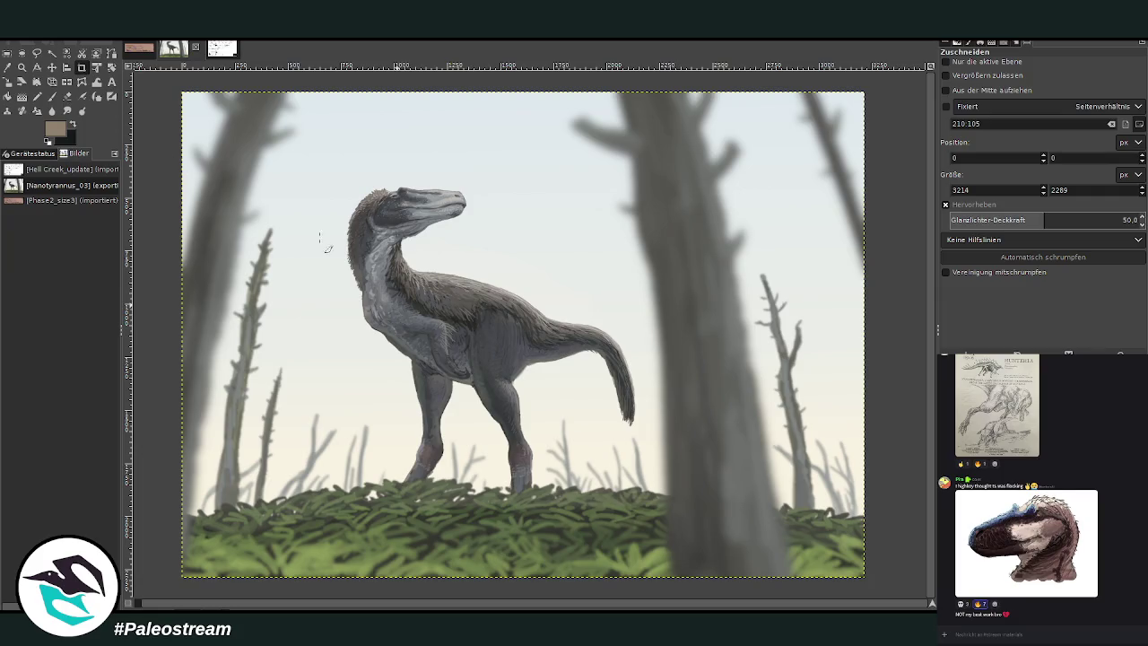
Rotate the layer, then use Curves to darken the forest into a pink-horizoned, grainy dusk
click(111, 68)
click(367, 262)
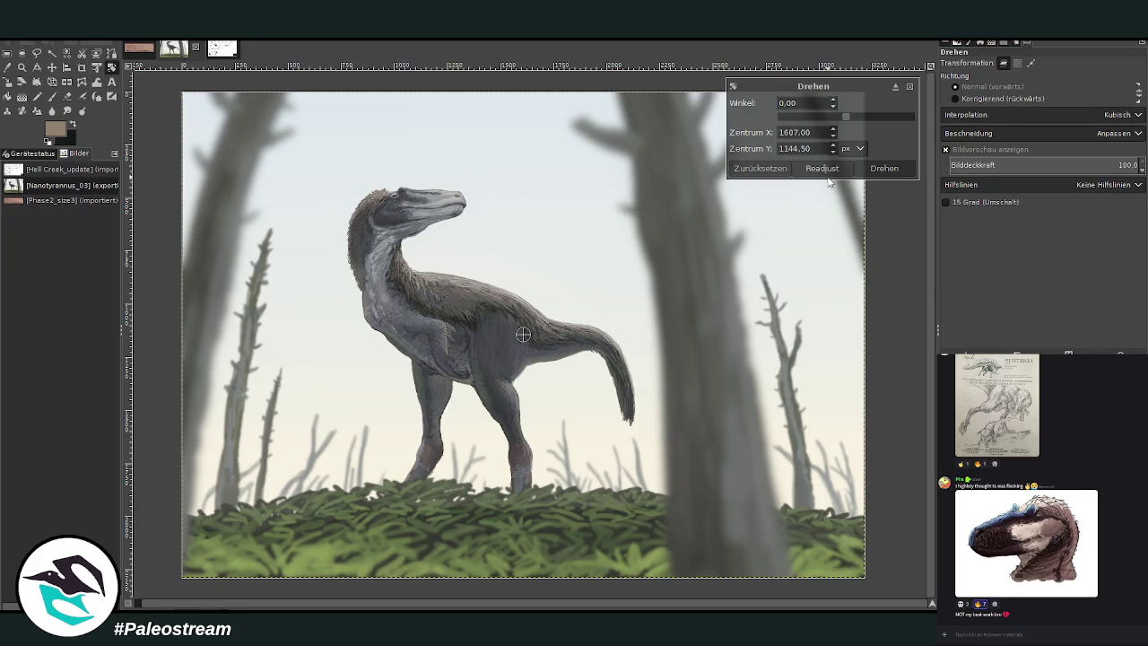
click(901, 171)
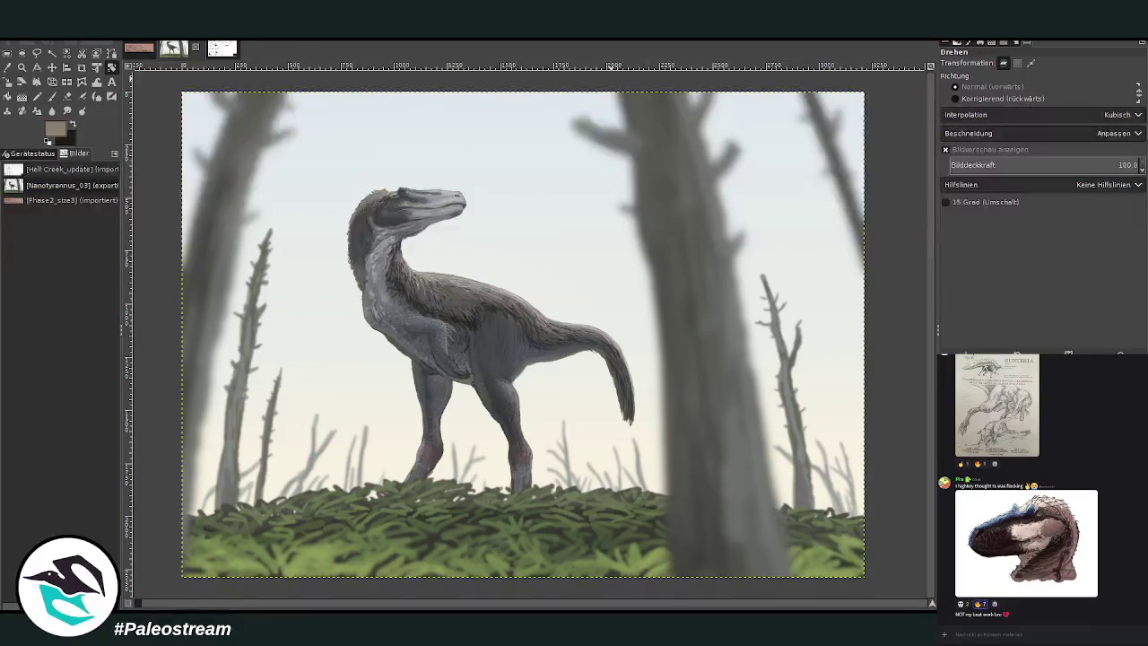
key(ctrl+m)
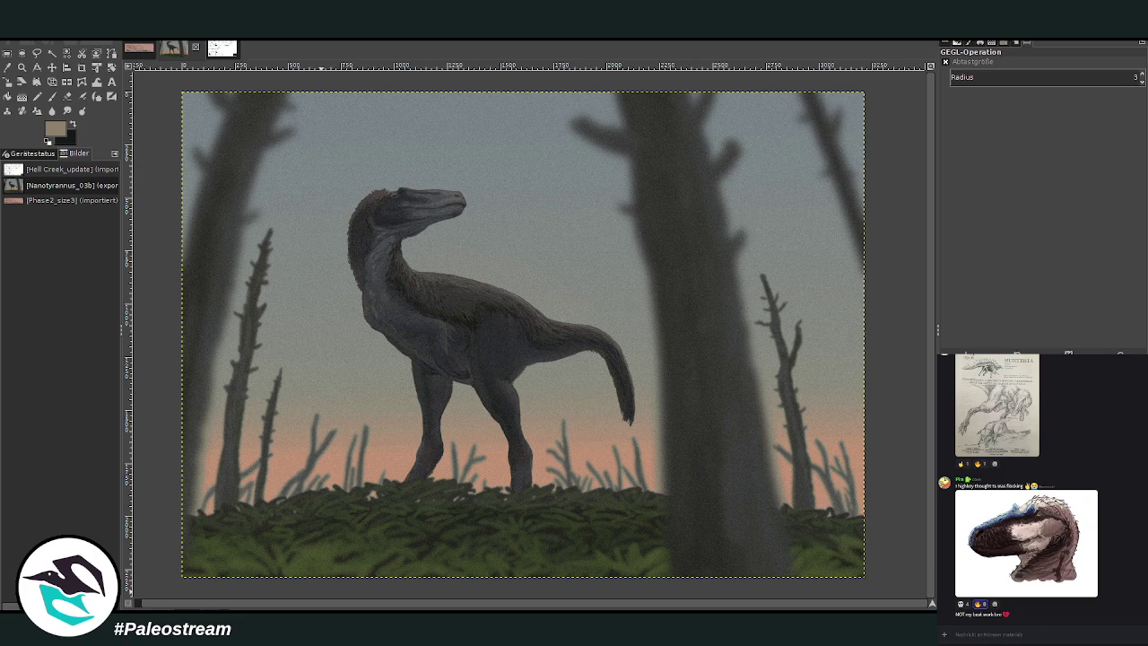
click(21, 66)
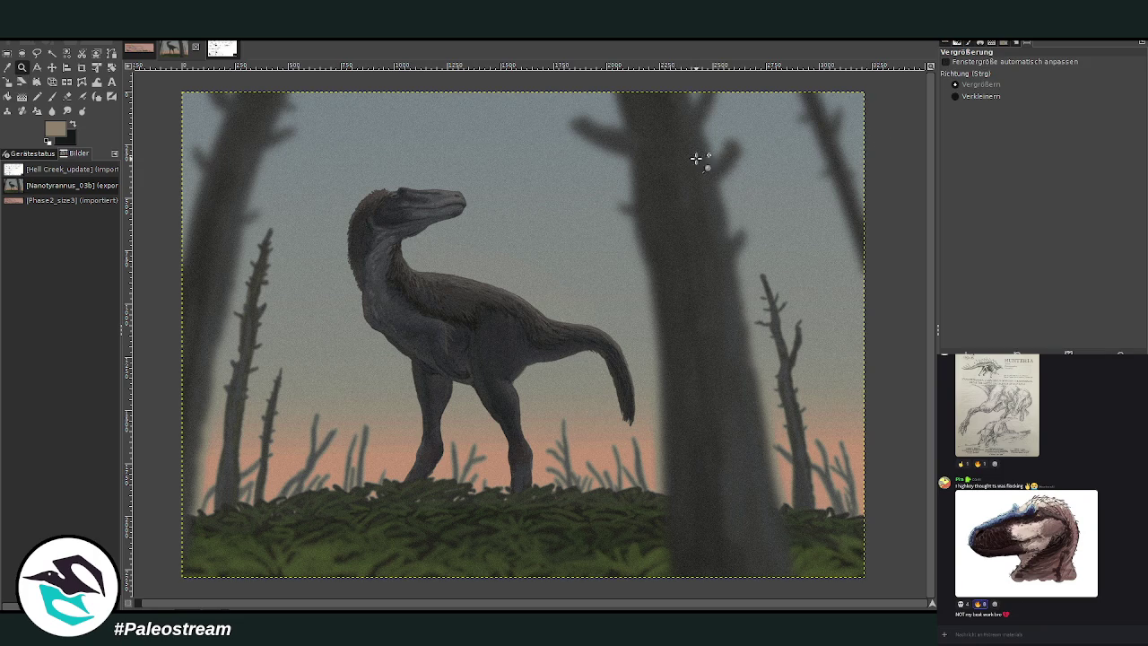
Zoom in on the dinosaur's head and set up the 2. Hardness 075 brush at hardness 17
click(395, 149)
click(52, 99)
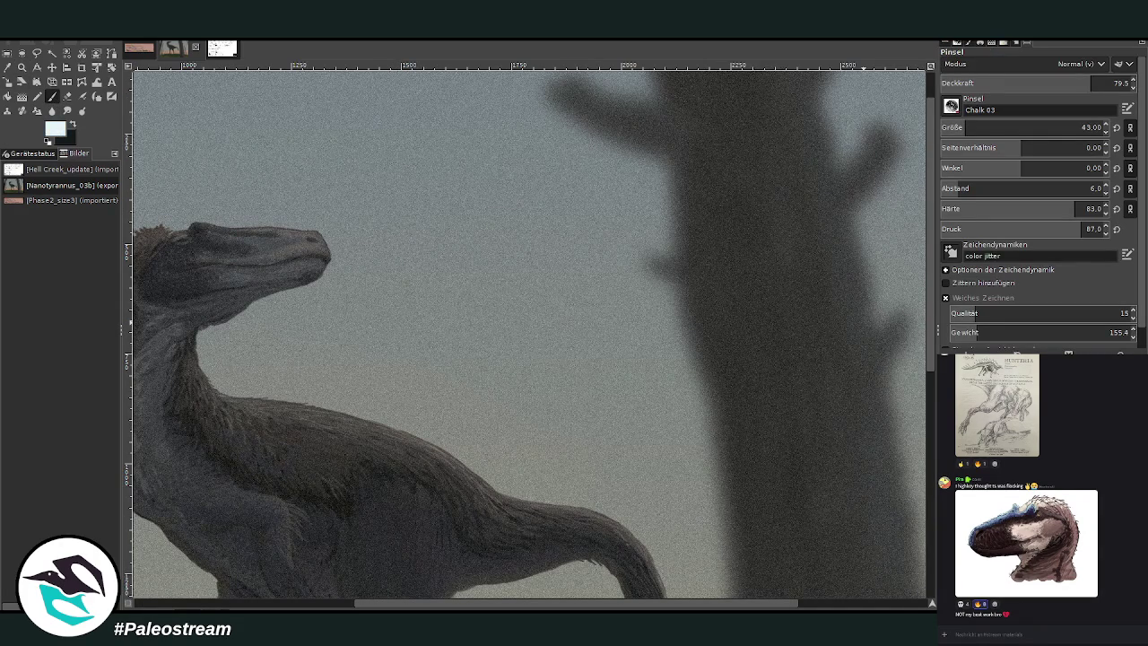
drag(953, 124, 987, 125)
click(1097, 83)
click(961, 117)
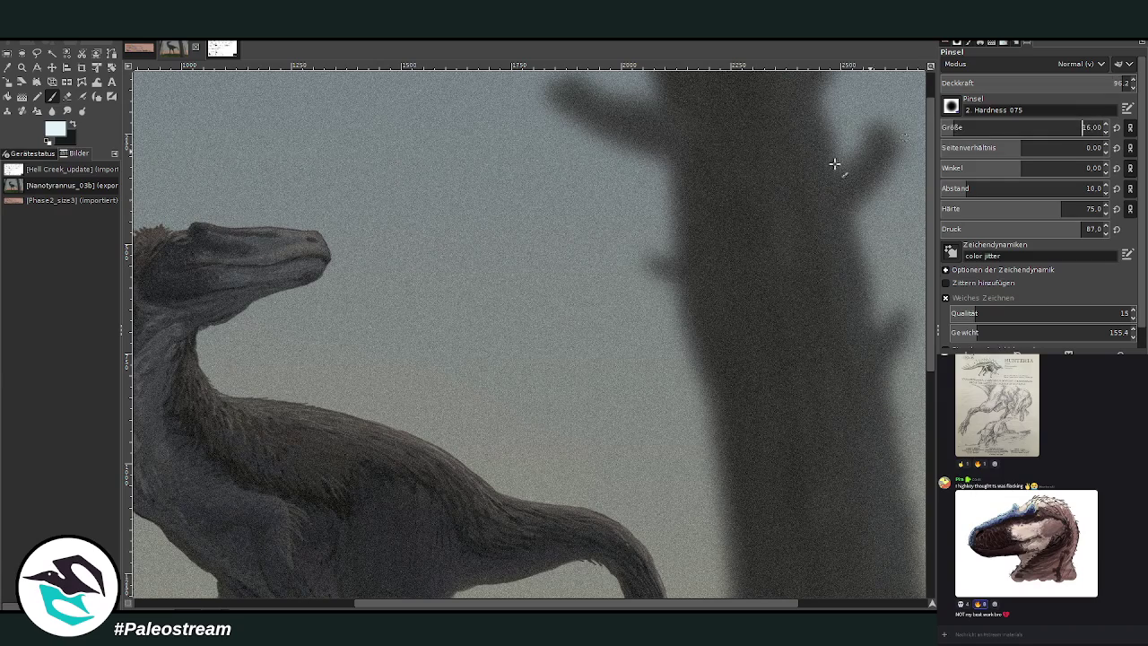
click(323, 151)
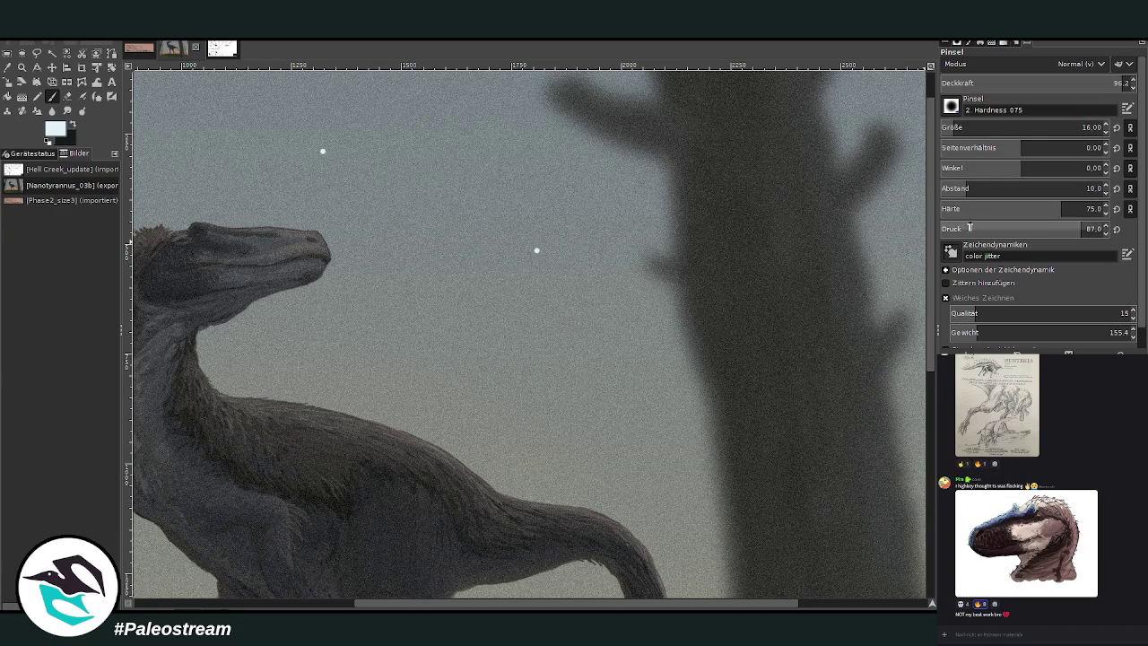
click(967, 211)
key(ctrl+z)
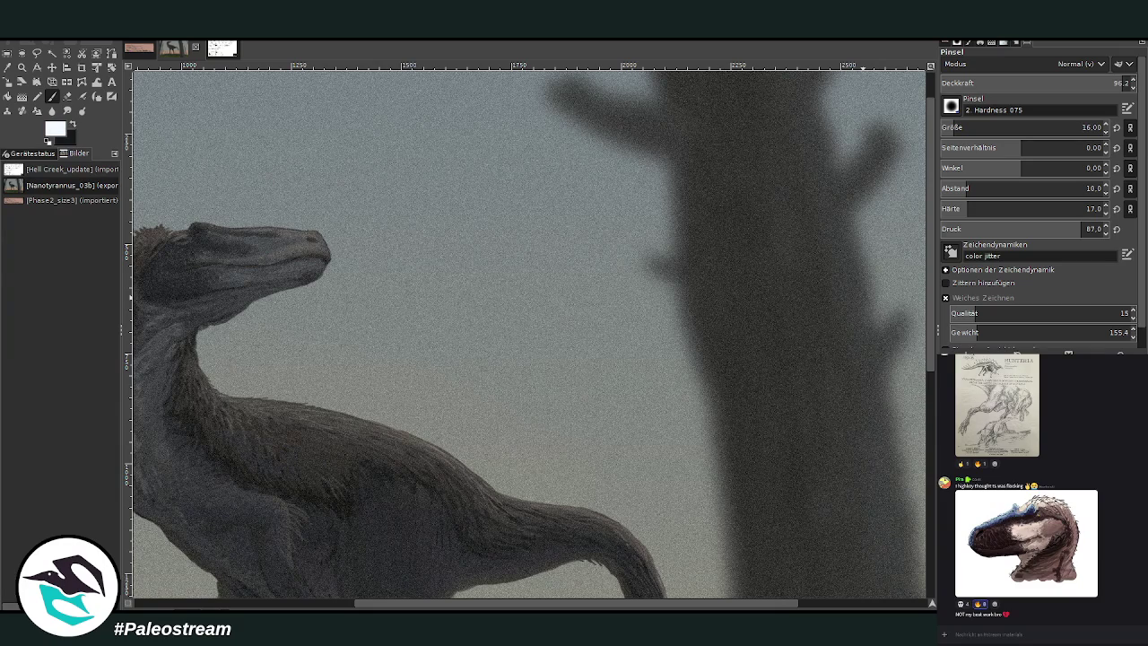
Paint three small white stars, then set brush size 32 in Dodge mode
click(602, 247)
click(295, 122)
click(406, 222)
click(960, 126)
text(32)
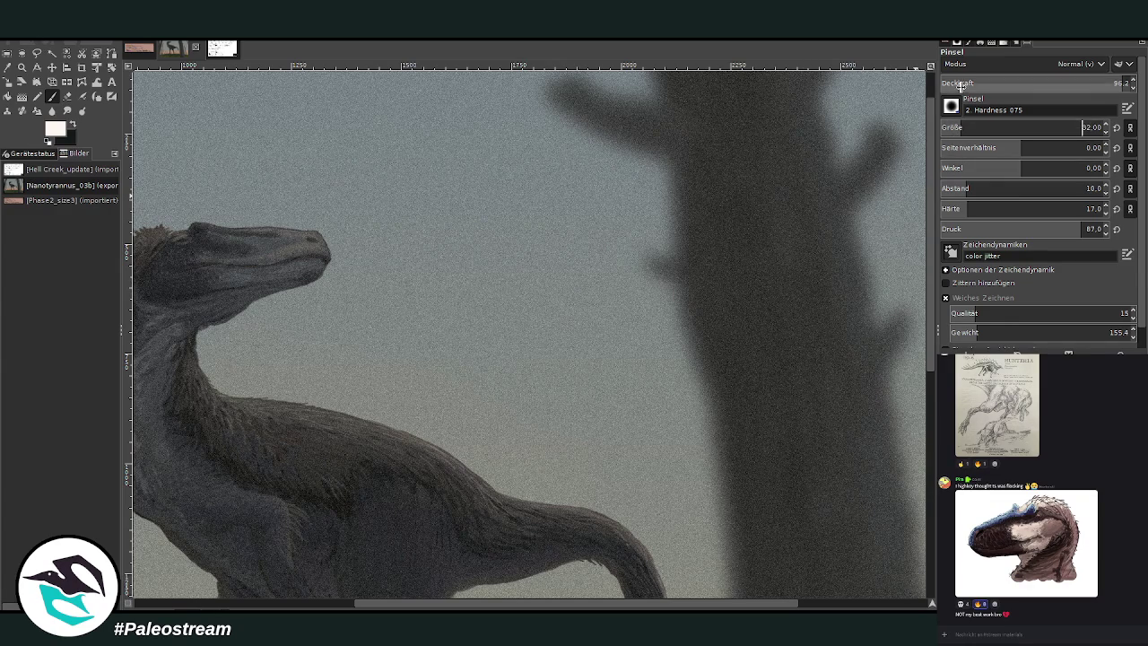
click(967, 59)
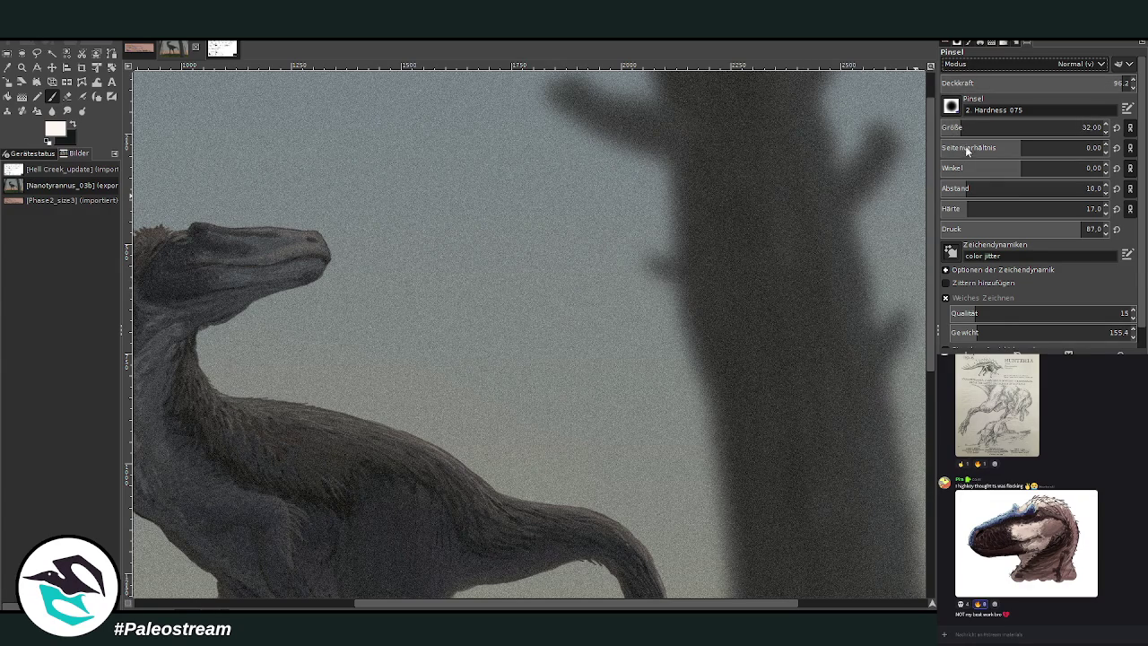
key(Down)
key(Down)
key(Down)
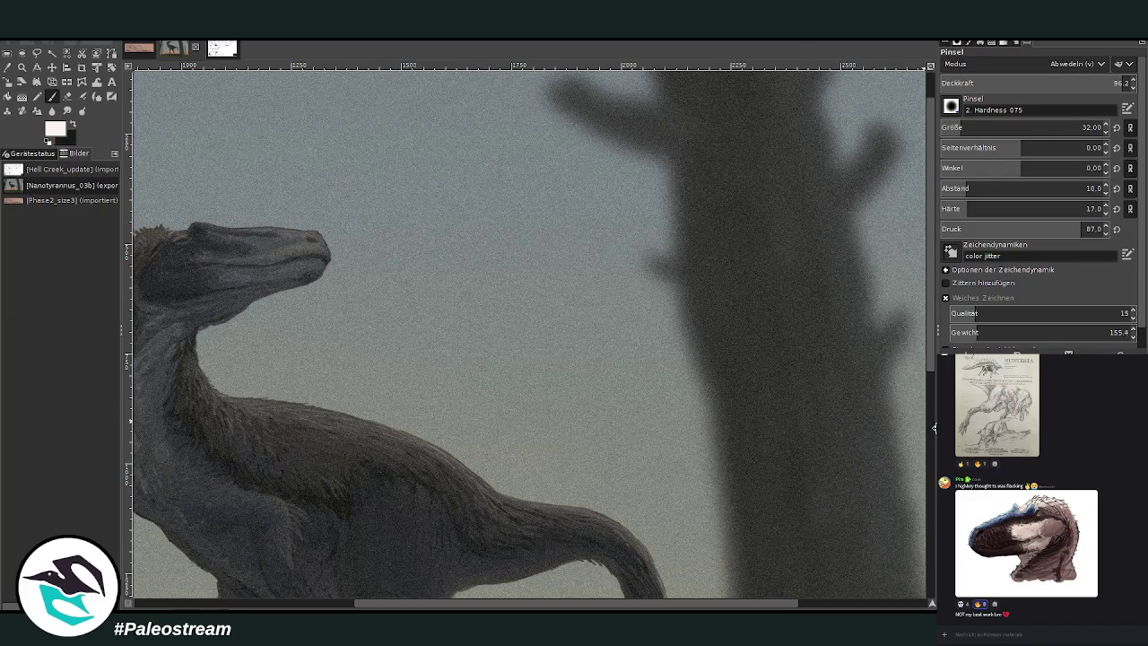
Paint white star dots in the upper and lower dusk sky
scroll(983, 63, up, 10)
click(367, 112)
scroll(326, 248, up, 1)
click(190, 129)
click(578, 369)
click(442, 354)
At brush size 21, add small stars across the sky and near the tree, removing a stray dash
click(955, 128)
click(524, 207)
drag(370, 171, 374, 165)
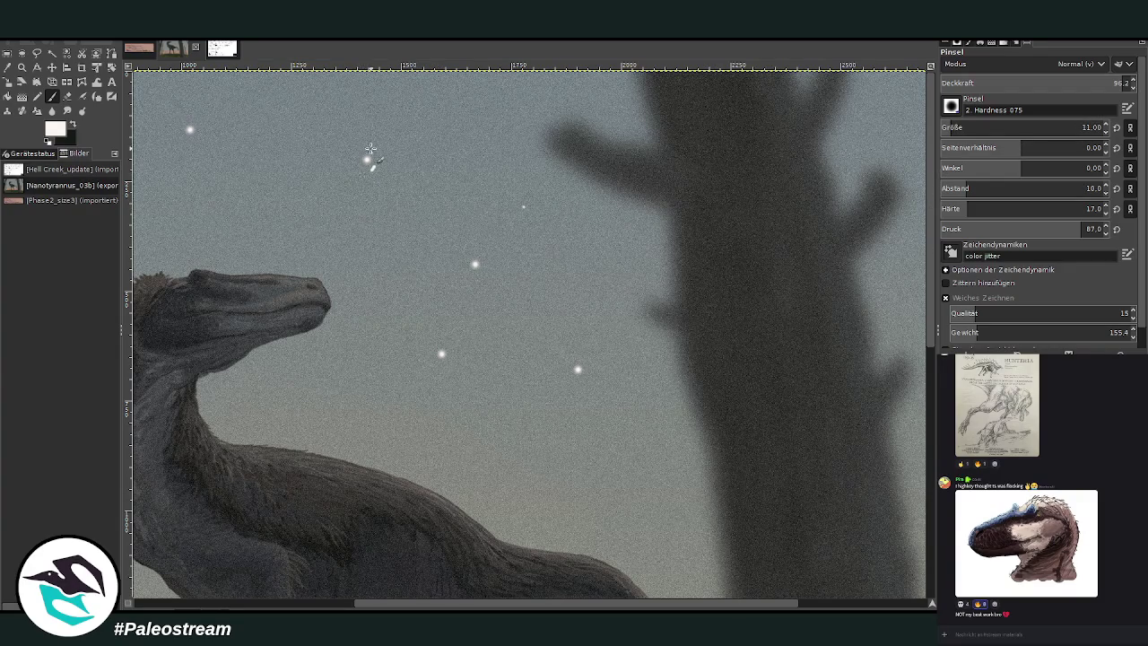
key(ctrl+z)
click(279, 180)
click(308, 93)
click(548, 122)
click(518, 156)
scroll(874, 607, right, 5)
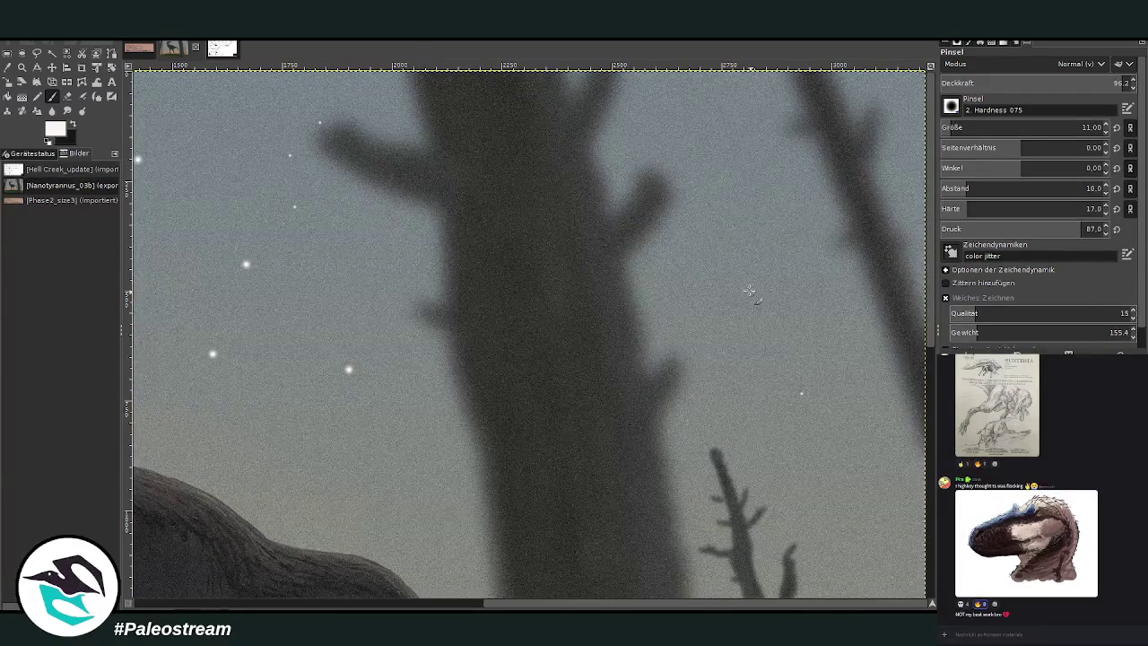
At brush size 14, dot stars around the tree silhouette
click(1107, 125)
click(793, 187)
click(696, 141)
click(697, 215)
click(663, 292)
click(761, 311)
click(768, 261)
click(831, 341)
click(268, 428)
scroll(438, 603, left, 3)
scroll(437, 603, left, 2)
Add stars near and above the dinosaur's head and across the upper sky
click(287, 261)
click(372, 220)
click(541, 188)
click(537, 141)
click(584, 144)
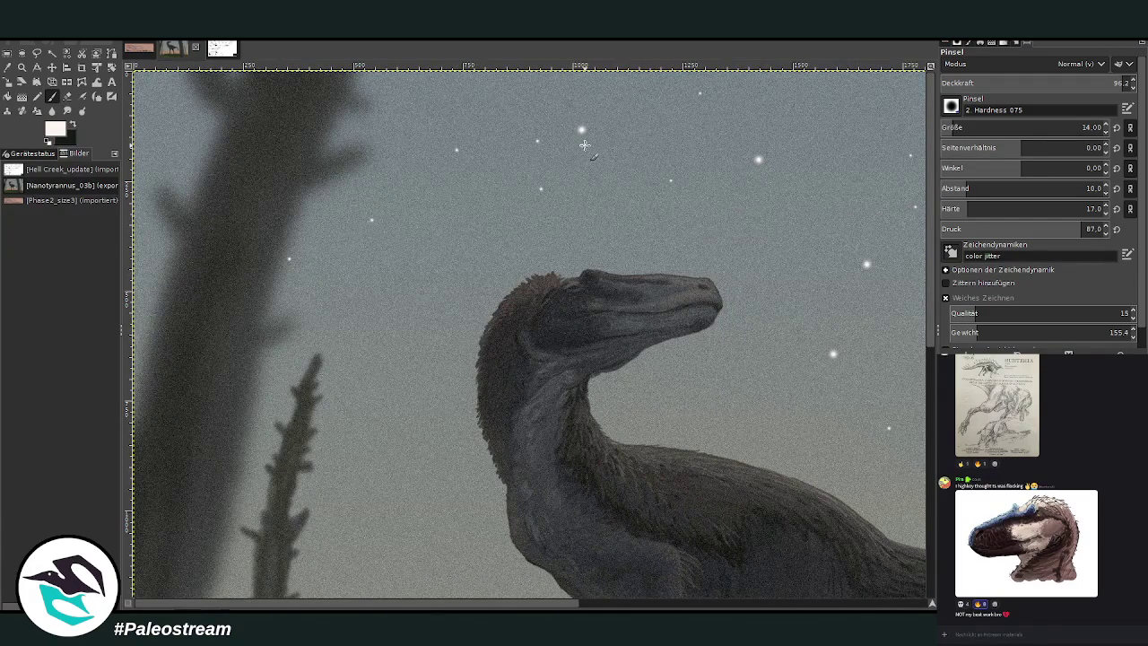
click(396, 98)
click(388, 119)
click(158, 126)
click(834, 106)
click(740, 89)
Lower opacity to about 50 and brush size to 12 for fainter stars lower in the sky
click(1066, 83)
click(888, 153)
click(840, 176)
click(1034, 83)
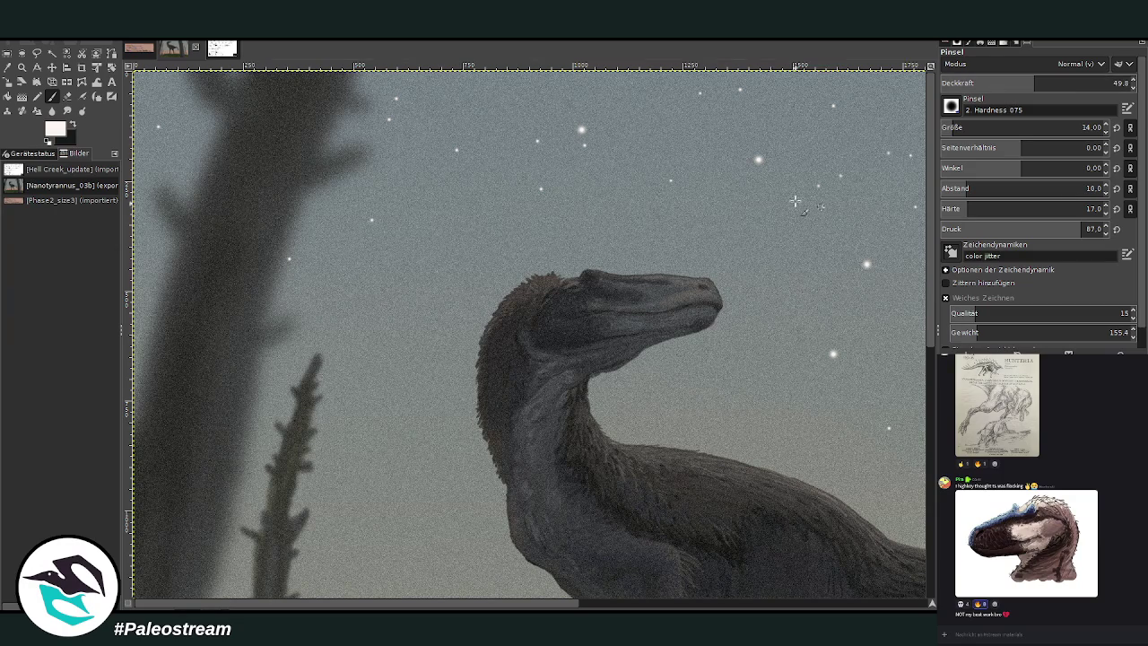
click(1106, 132)
click(1106, 132)
click(752, 234)
click(533, 243)
click(386, 270)
Add small faint stars lower down at size 10, then set opacity 45.1 and size 8
click(1106, 131)
click(1106, 131)
click(615, 398)
click(311, 528)
click(389, 456)
scroll(620, 503, right, 5)
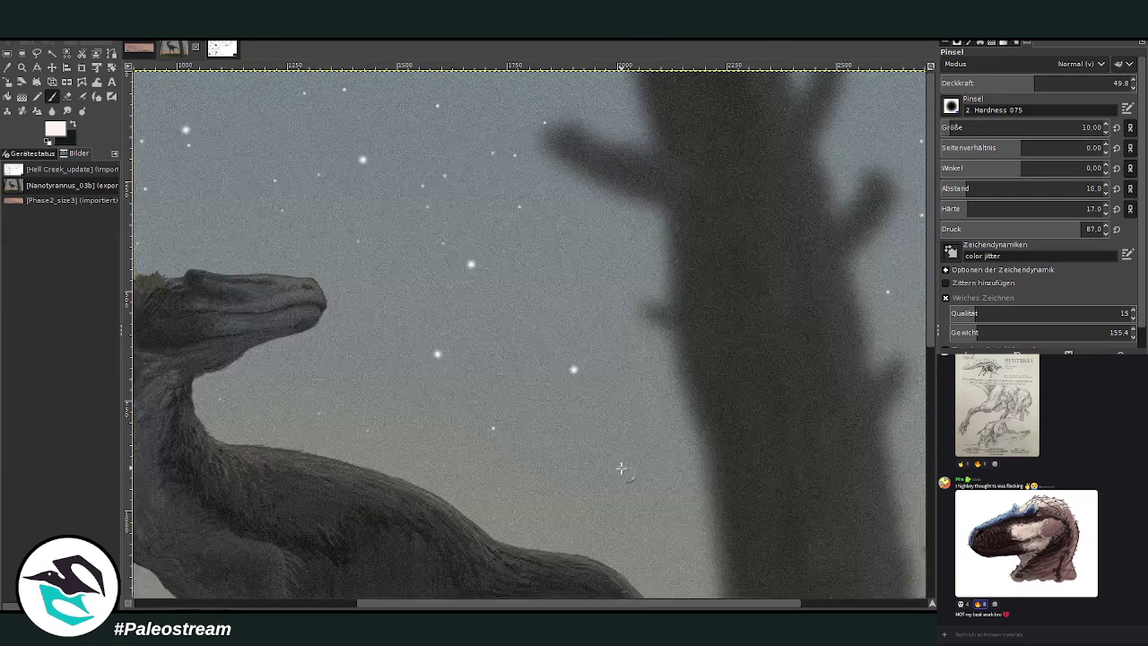
drag(1051, 85, 1050, 90)
click(1107, 131)
scroll(847, 525, right, 5)
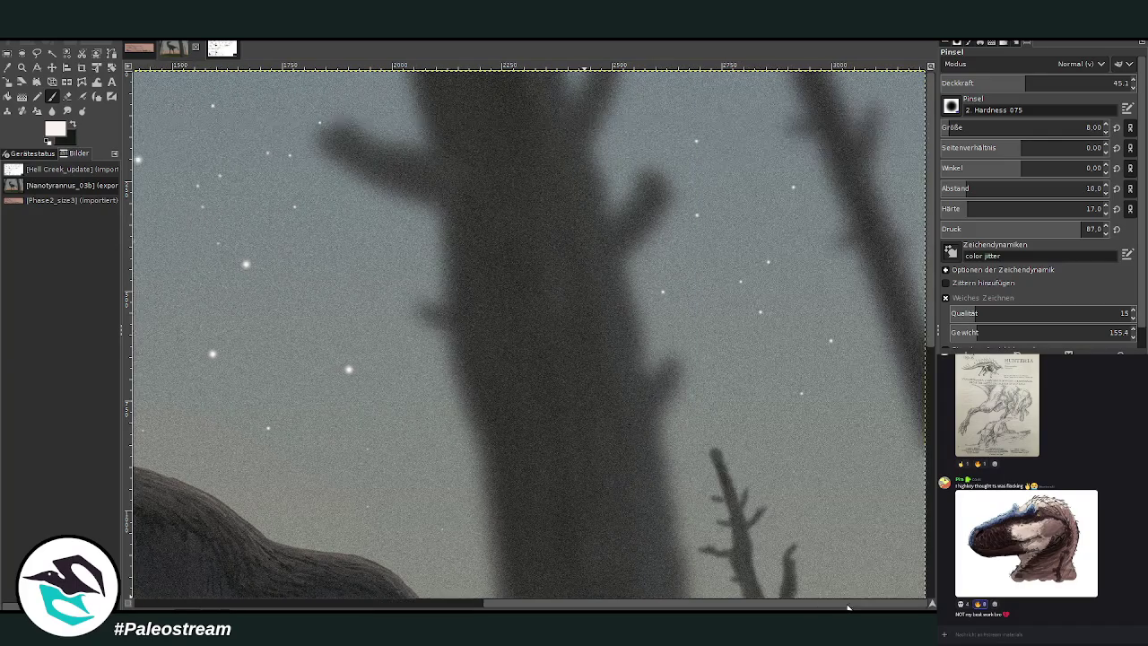
Paint tiny stars beside the tree trunk and on the right side of the sky
click(341, 263)
click(318, 234)
click(376, 227)
click(715, 156)
click(742, 128)
click(758, 395)
scroll(744, 584, left, 10)
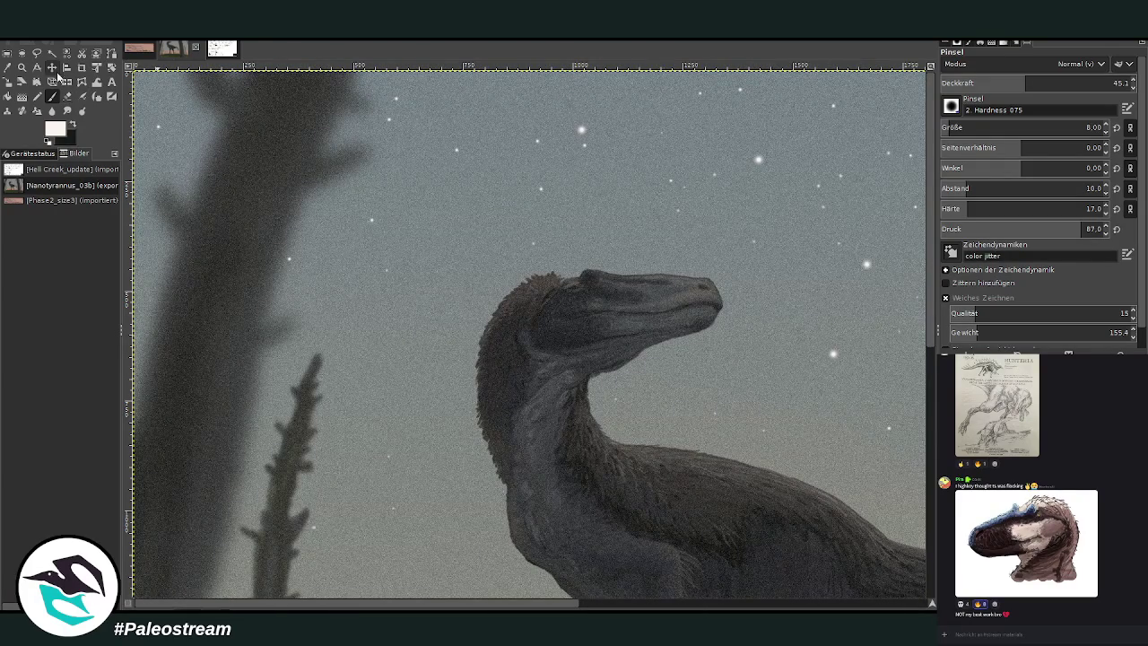
Zoom out to view the whole painting
click(22, 68)
click(981, 96)
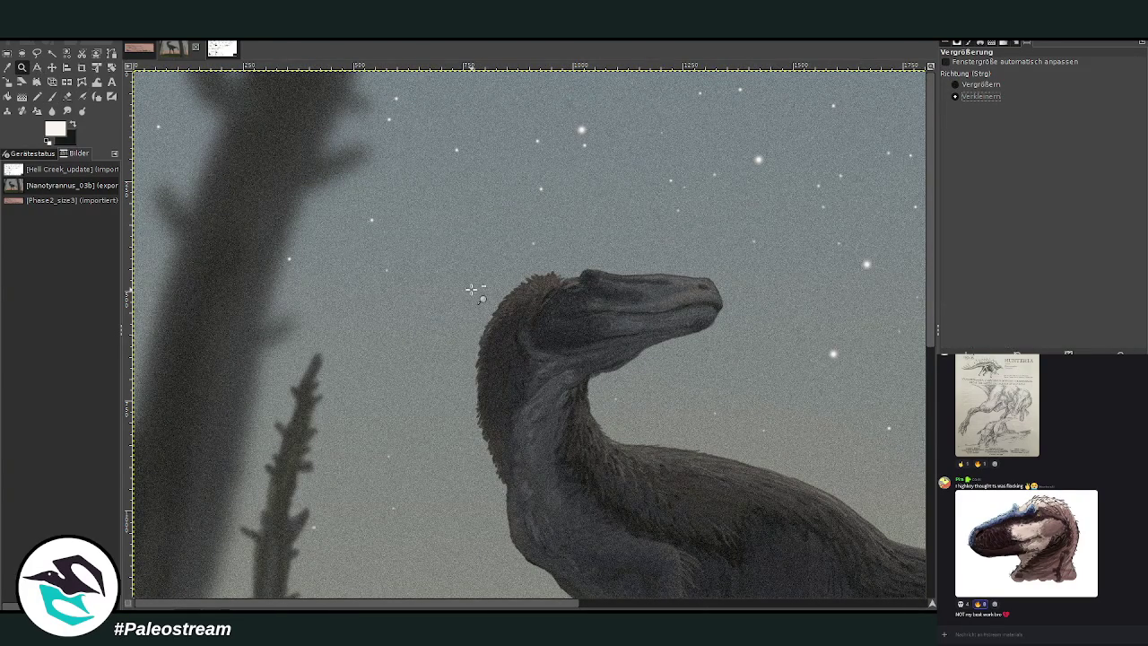
click(476, 295)
click(476, 294)
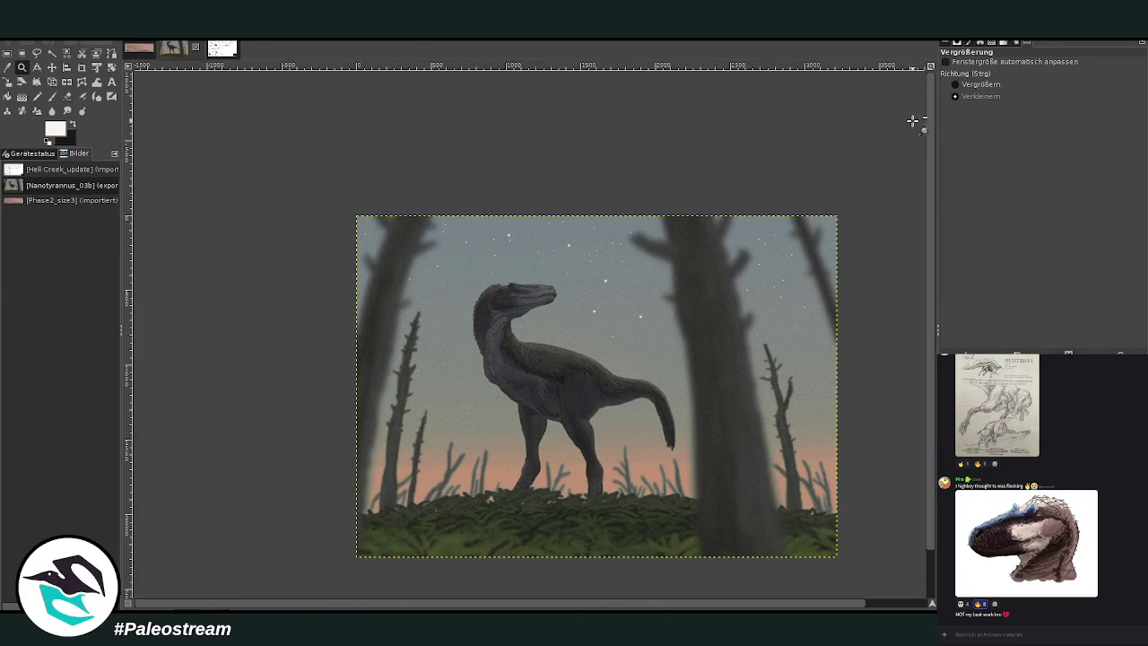
Zoom so the painting fills the window and reapply the small-radius filter to soften the stars
click(958, 84)
drag(439, 175, 691, 518)
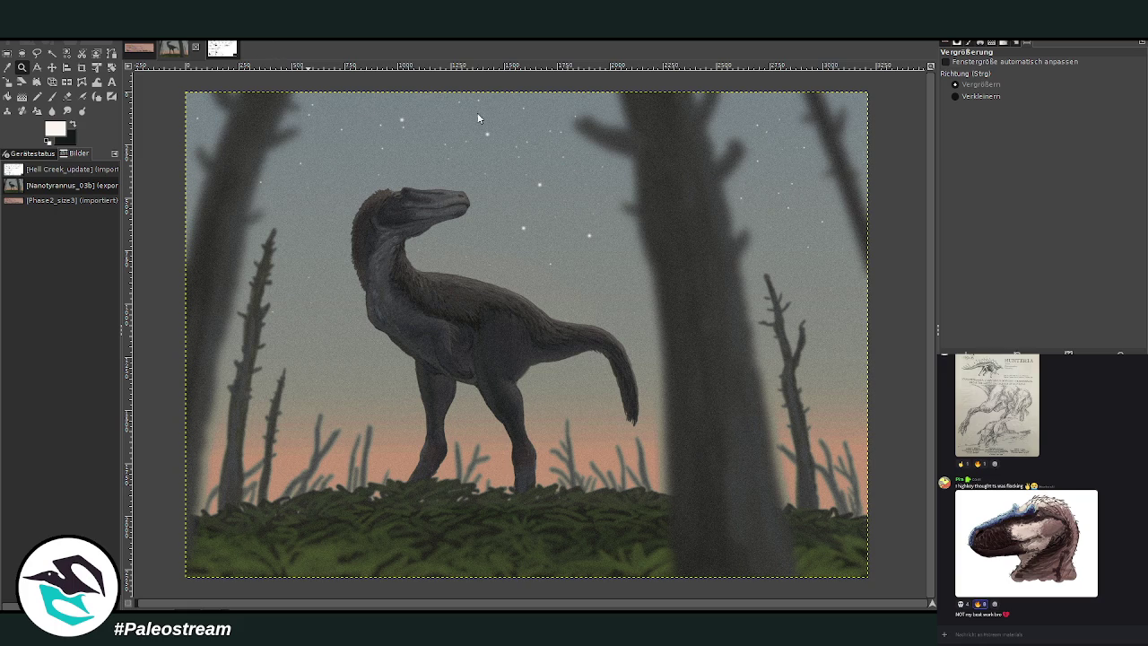
key(ctrl+f)
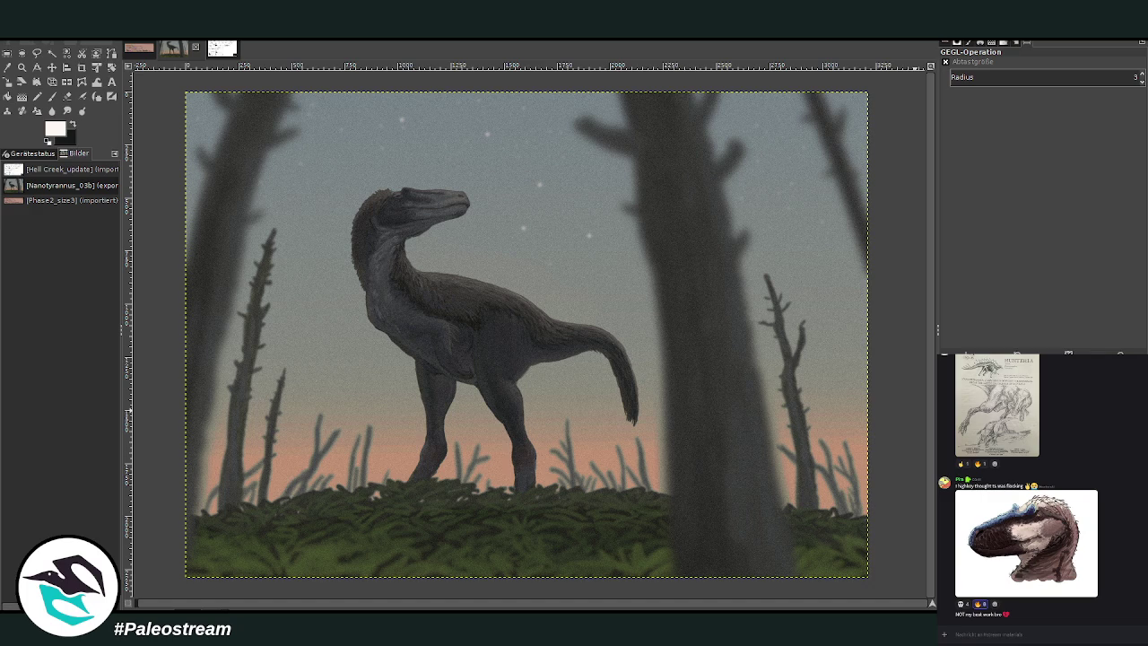
click(8, 82)
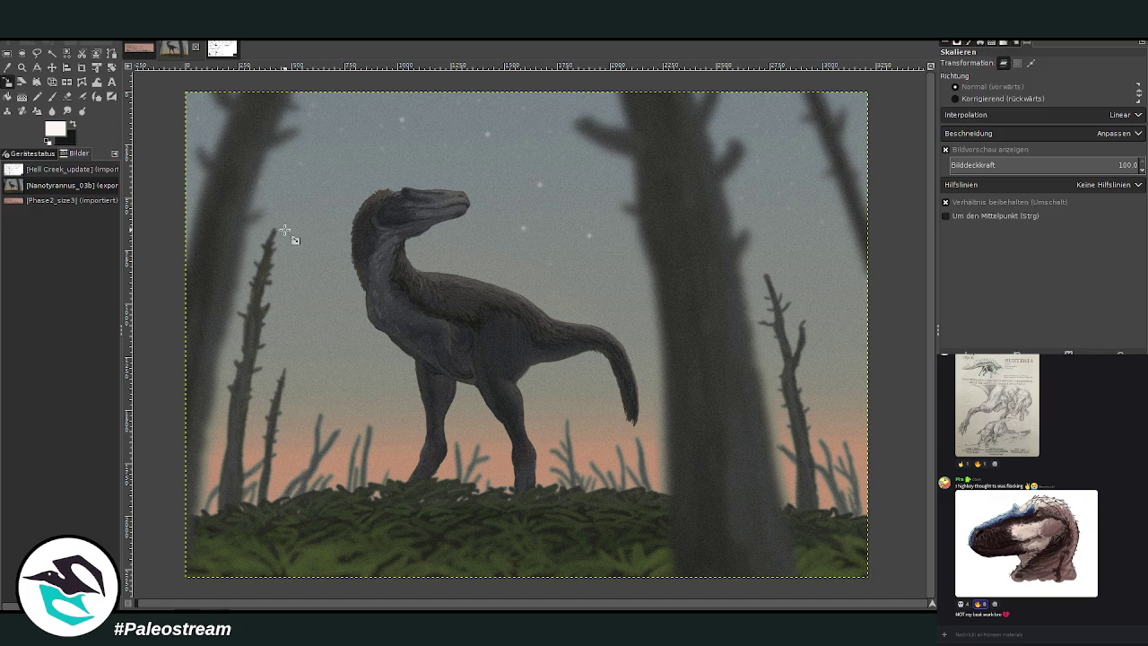
Scale the star layer down to 2699×1922 px
click(391, 269)
drag(692, 402, 666, 385)
drag(346, 257, 392, 288)
mouse_move(556, 361)
mouse_down()
mouse_move(518, 327)
mouse_move(517, 301)
mouse_up()
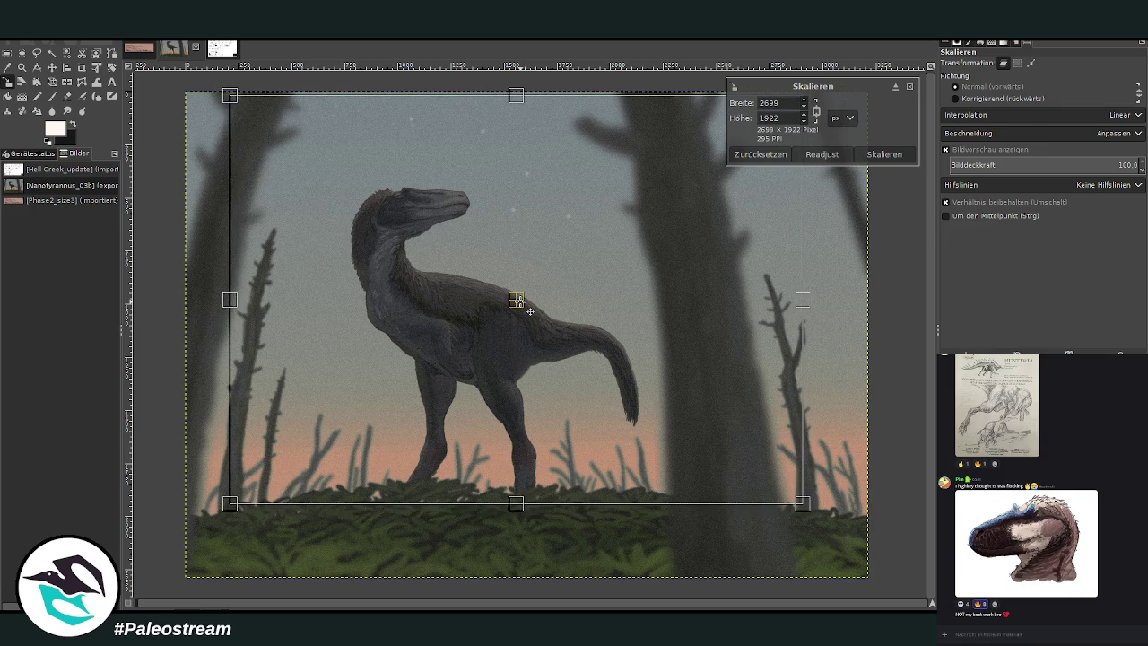
key(Return)
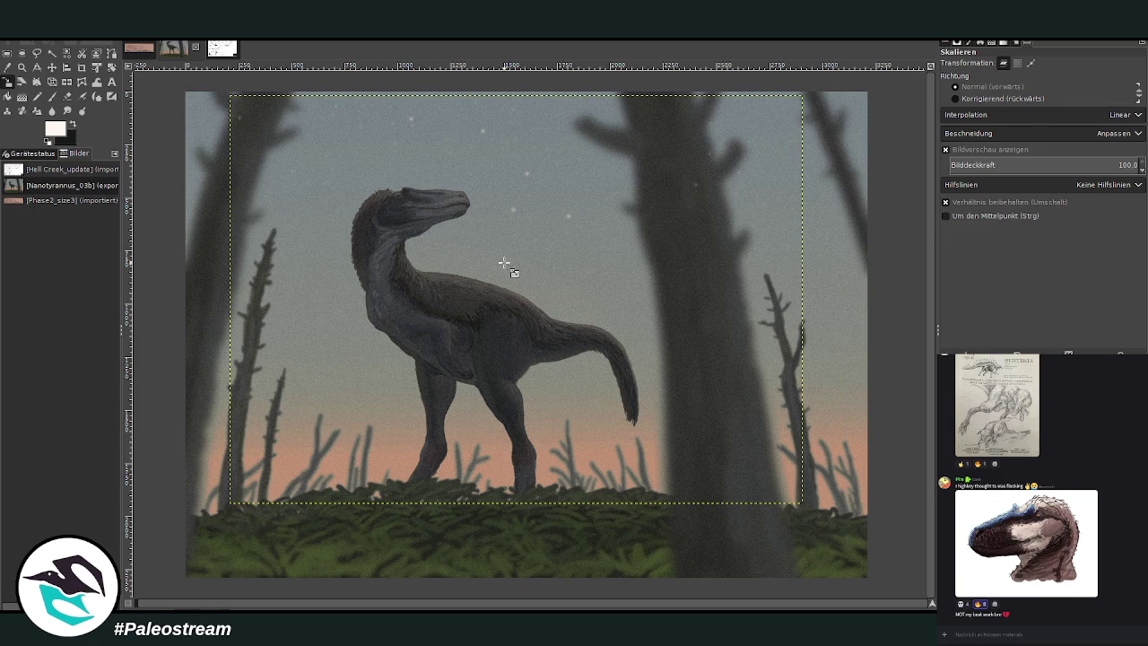
Set the eraser to size 481 and hardness 86, restore full layer size, and copy the painting
click(67, 96)
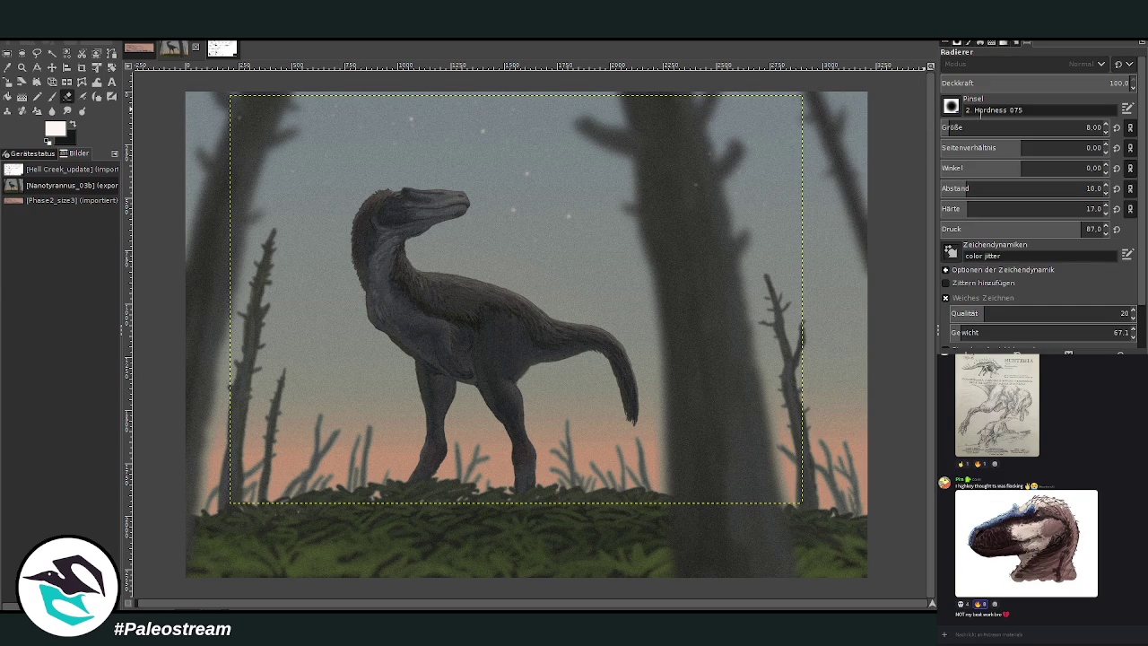
click(1082, 128)
click(1082, 209)
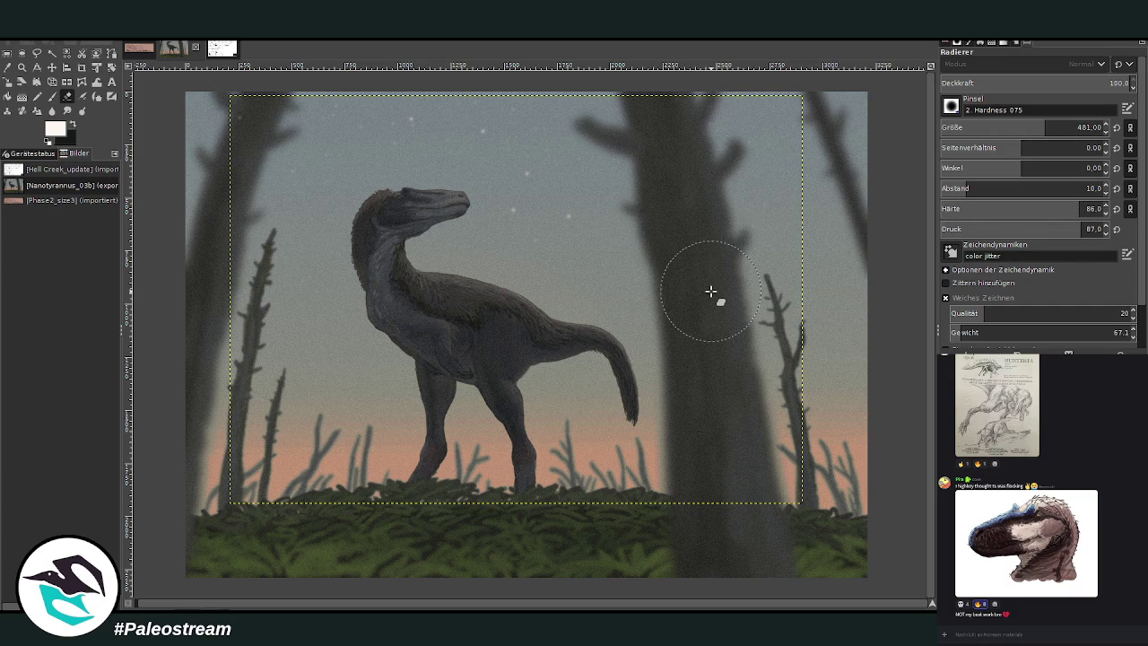
key(ctrl+z)
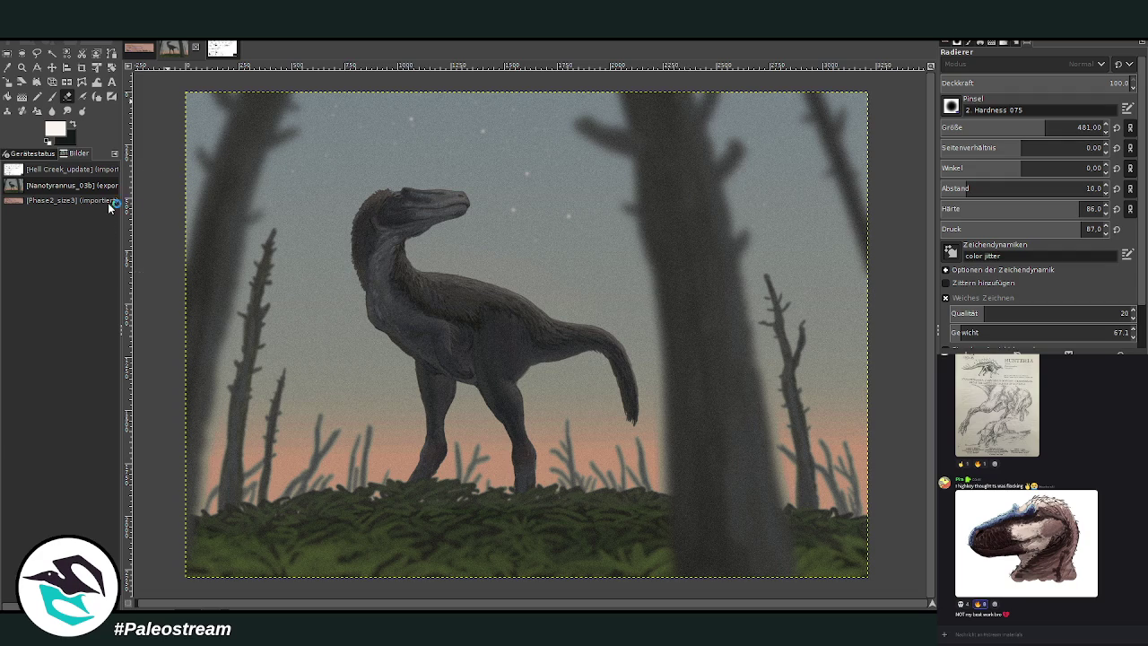
key(ctrl+c)
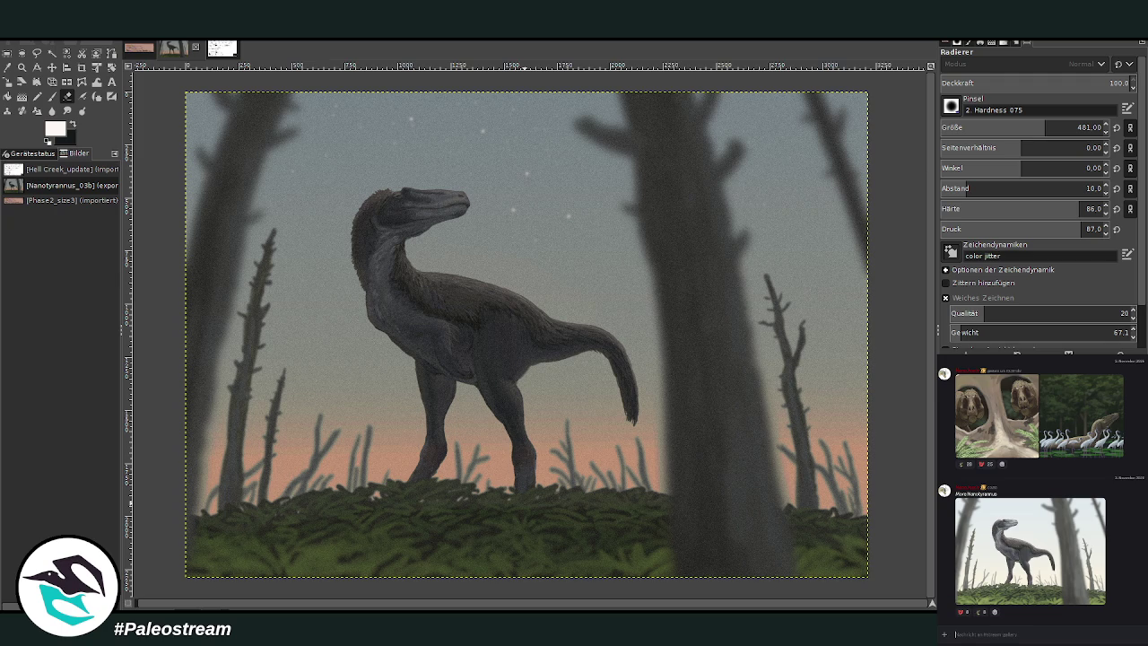
drag(1041, 502, 1038, 628)
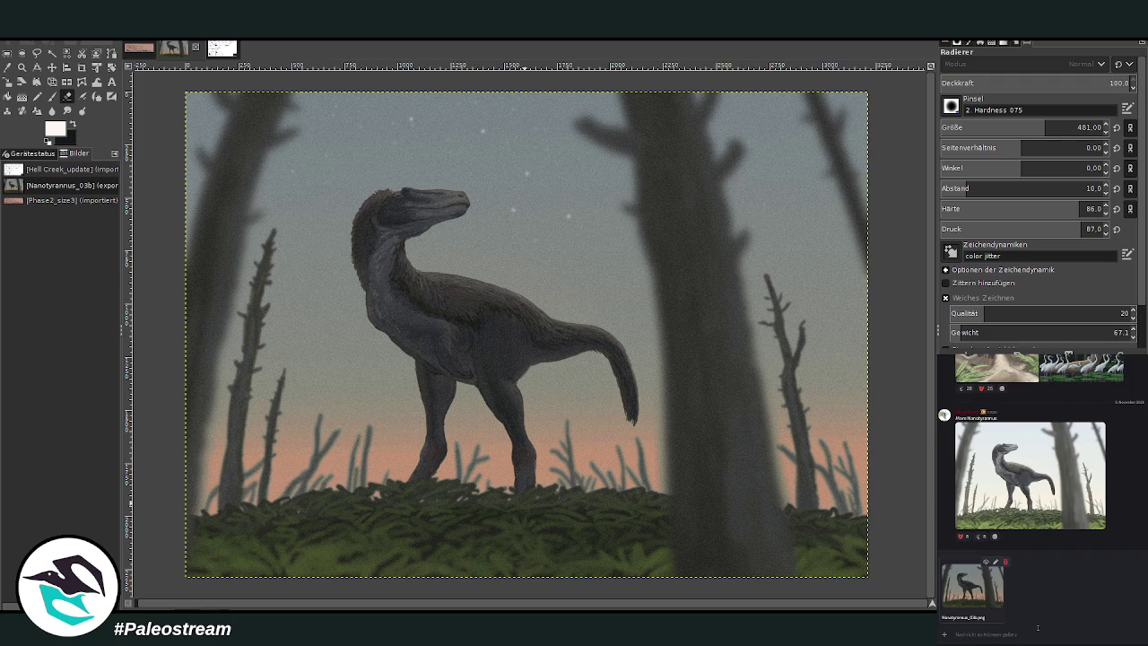
key(Return)
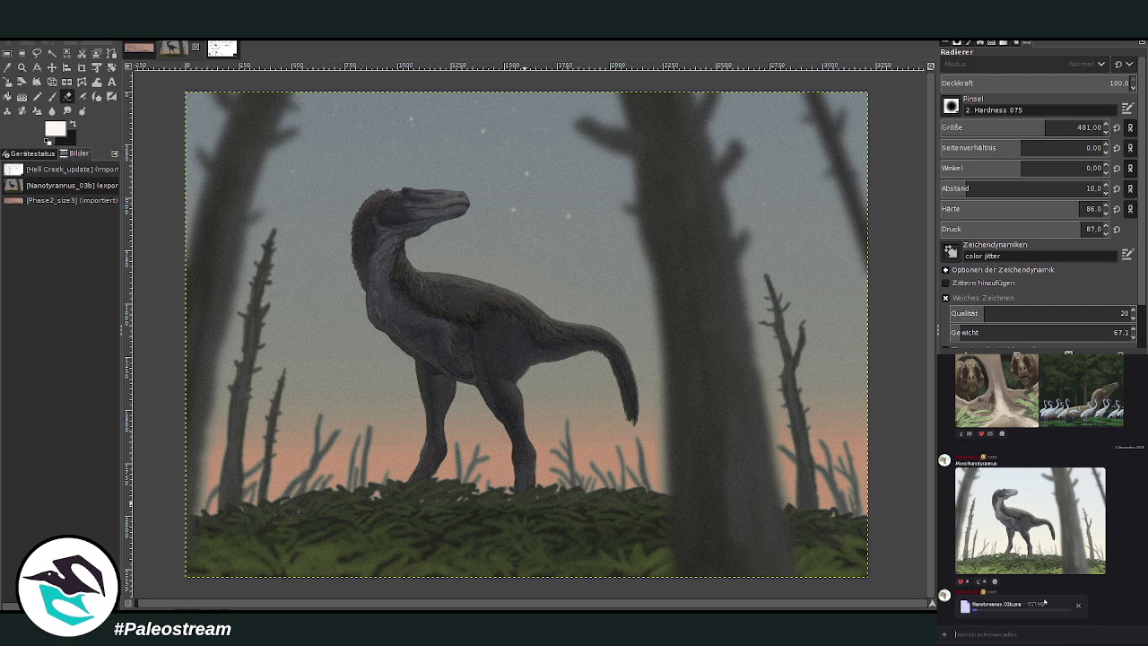
text(alternative)
Rotate the forest scene layer 90° and fit the canvas to the rotated layer
click(111, 67)
click(639, 256)
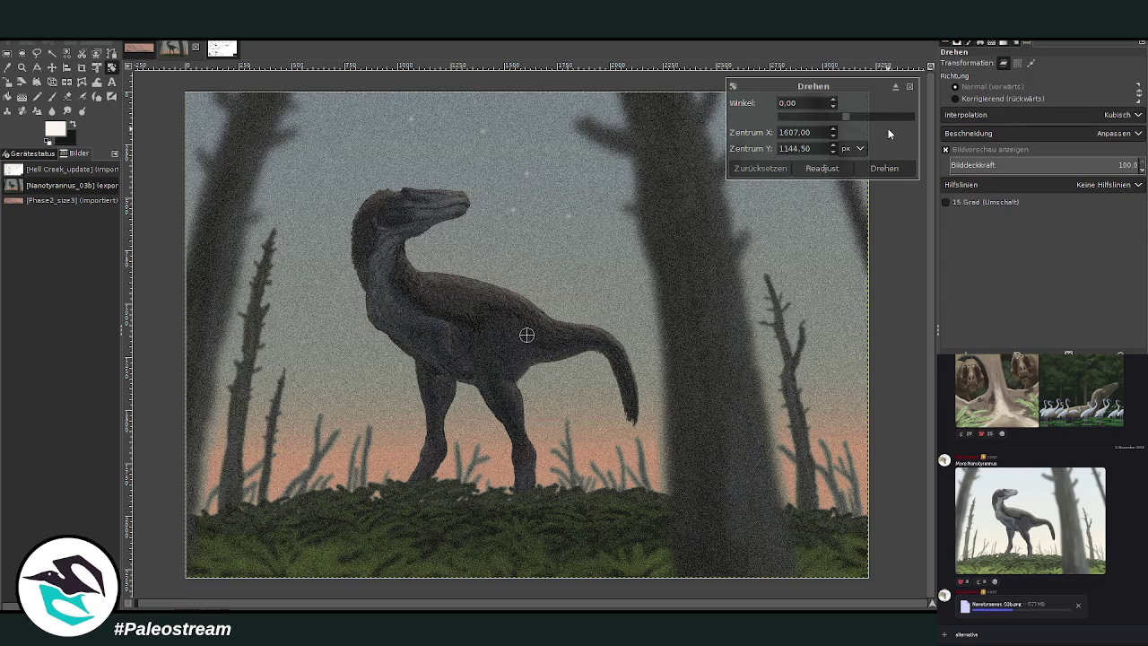
drag(898, 113, 900, 118)
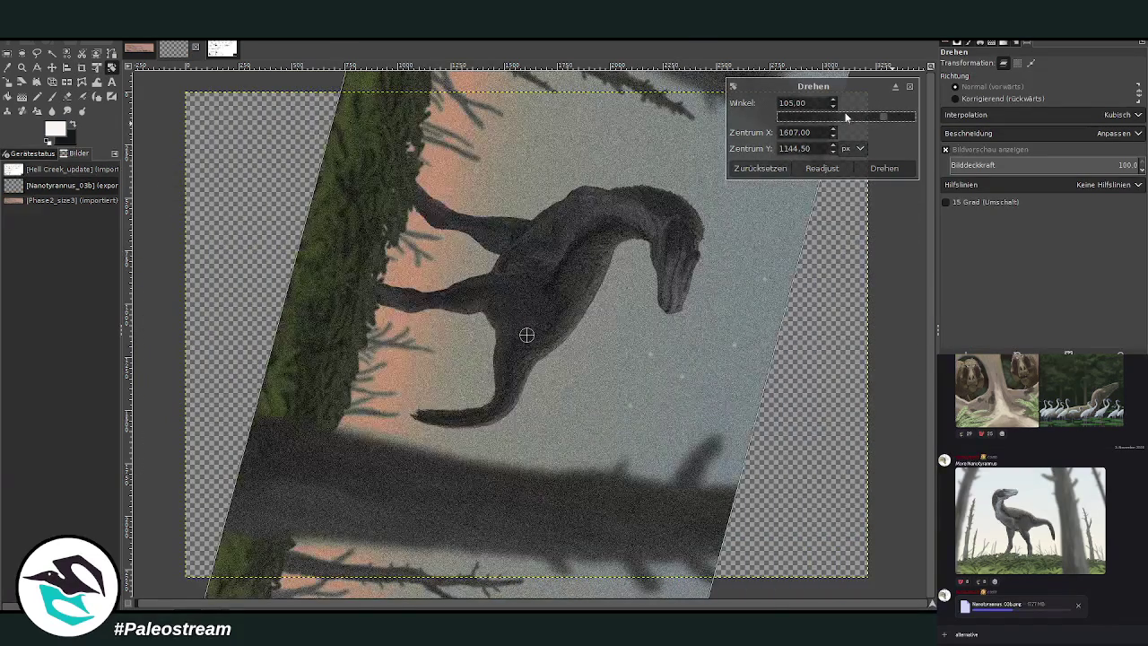
click(875, 167)
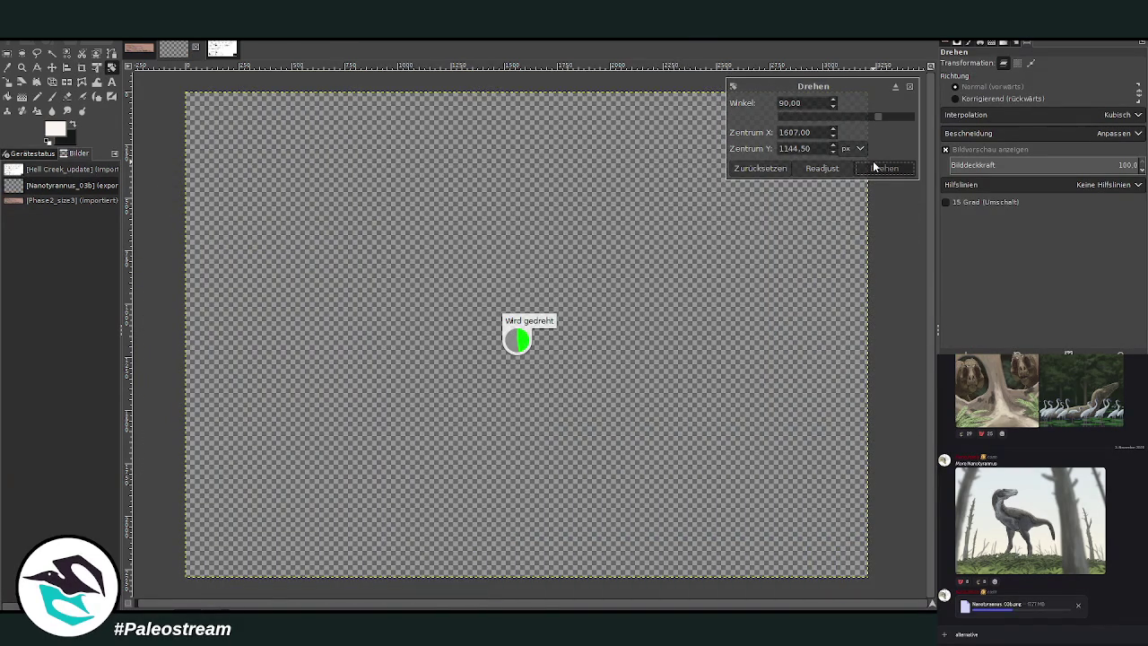
key(z)
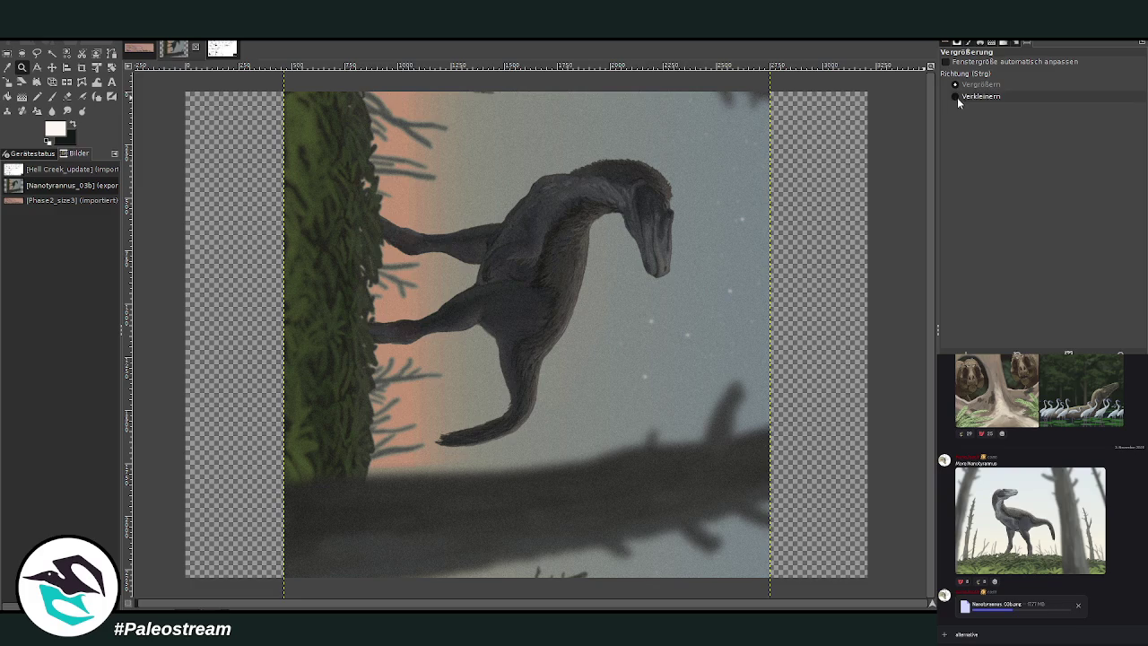
ctrl+click(572, 219)
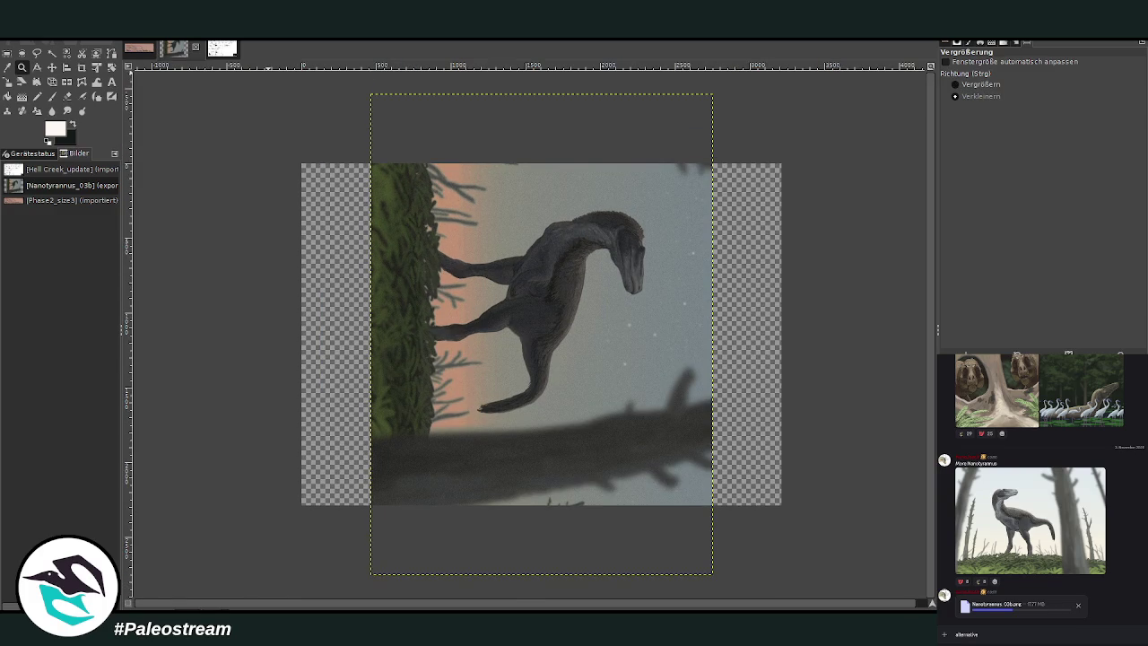
key(ctrl+z)
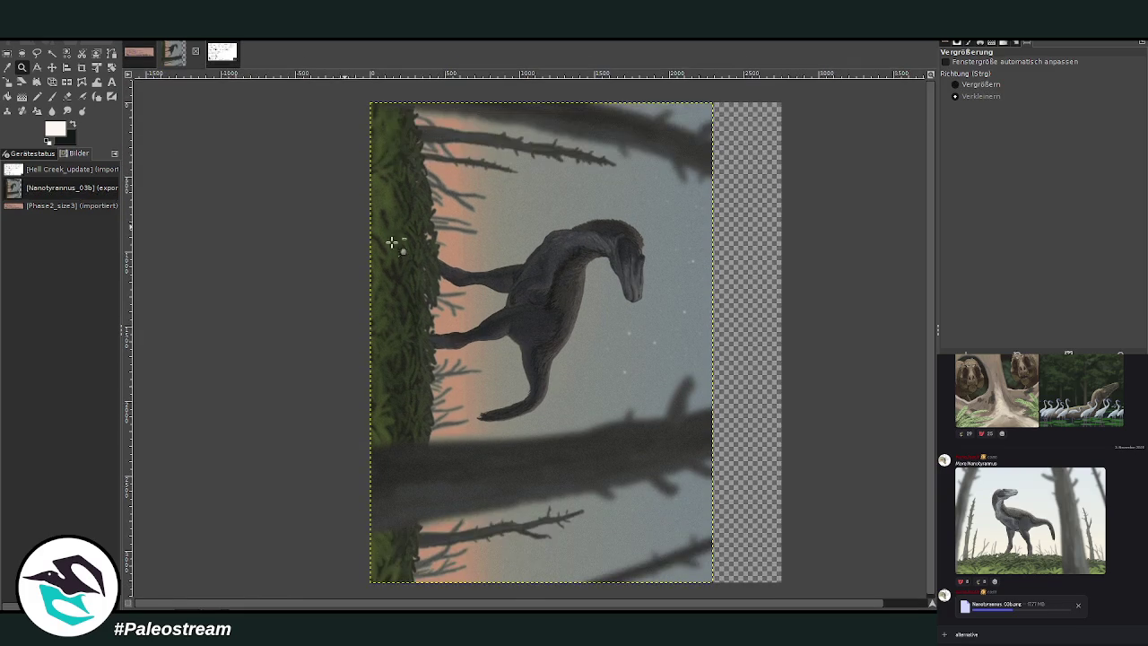
Paste the fossil collage as its own layer, shrink it leftward, and mark a crop area
key(ctrl+z)
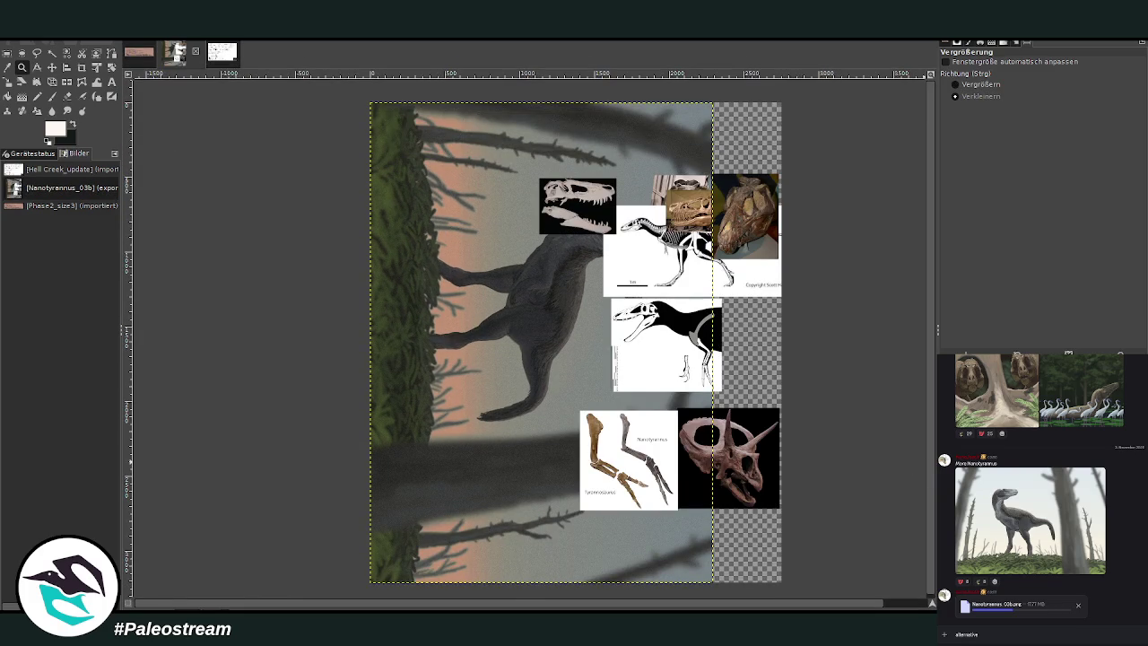
key(ctrl+z)
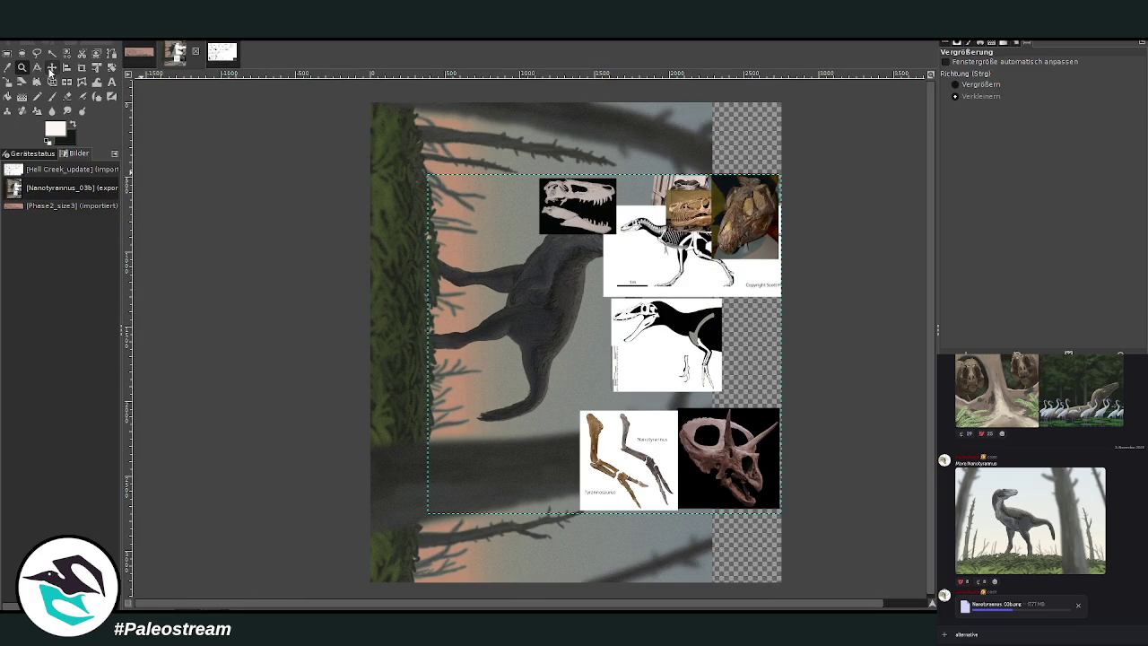
click(8, 82)
click(502, 327)
drag(607, 343, 520, 337)
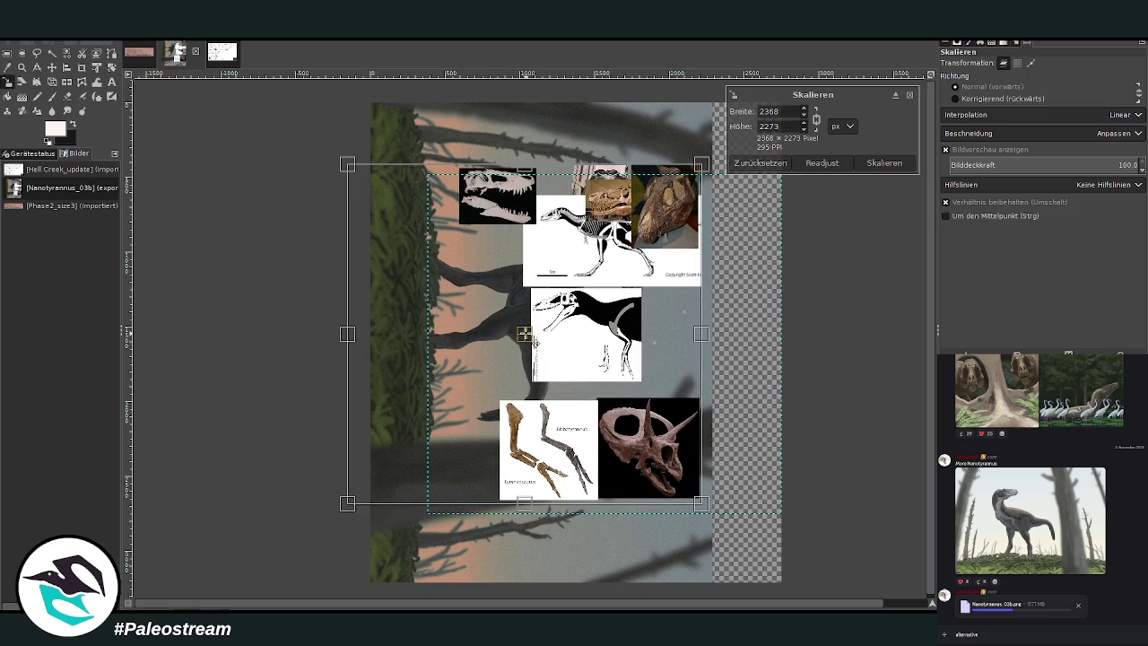
click(884, 163)
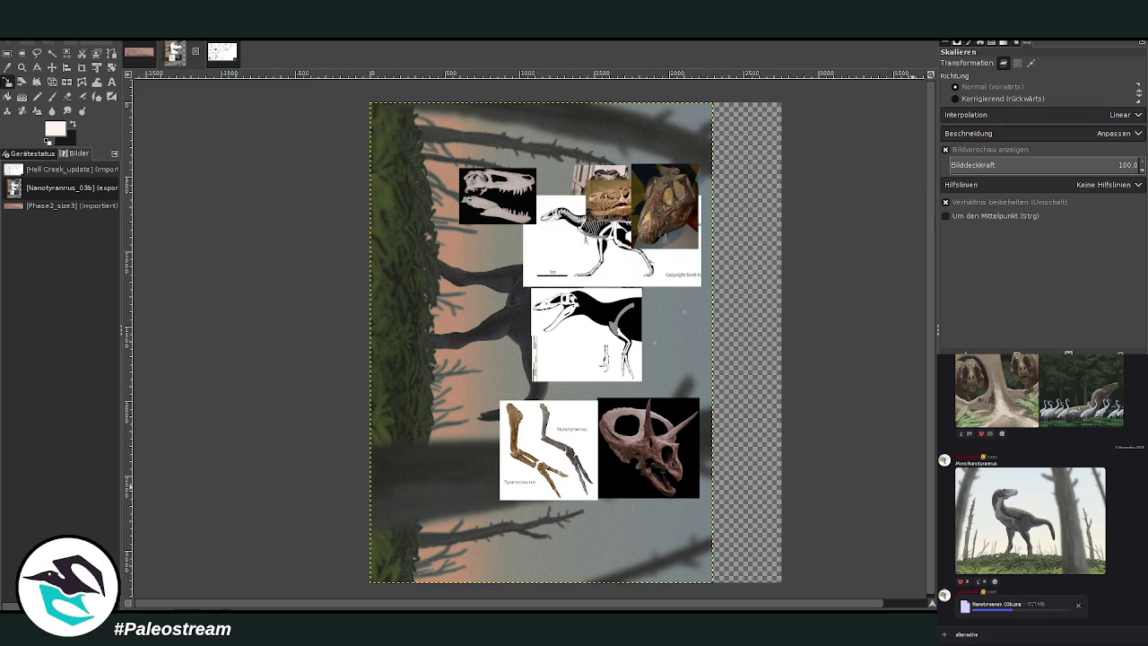
click(81, 67)
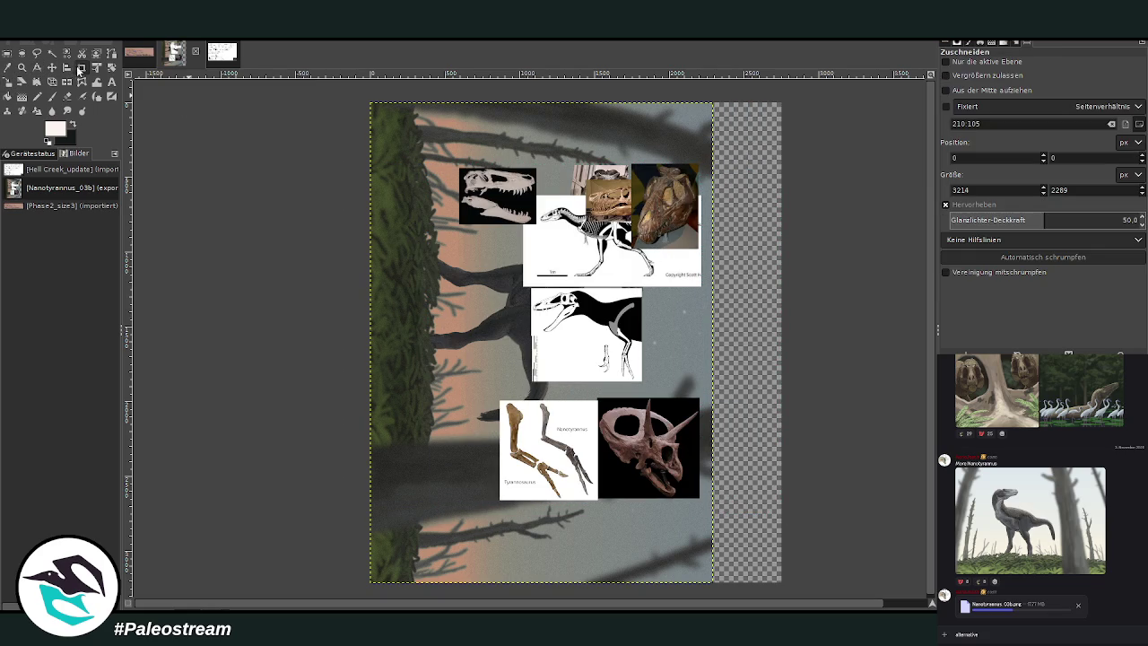
drag(371, 103, 691, 583)
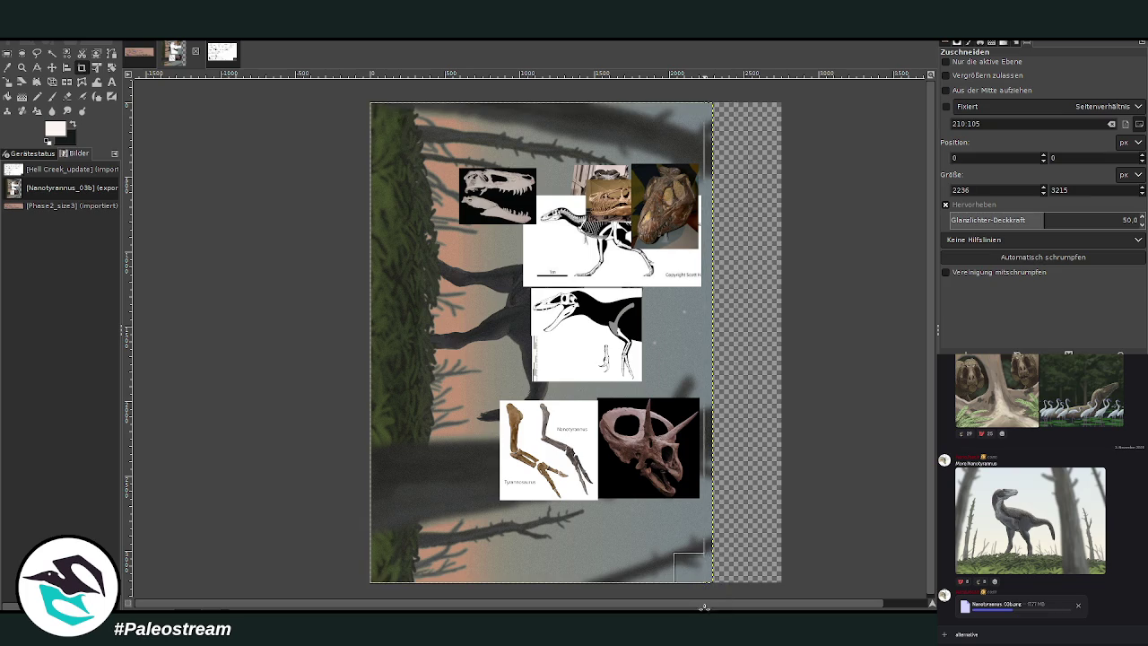
Crop the image to the layer's right edge, removing the transparent strip
click(976, 63)
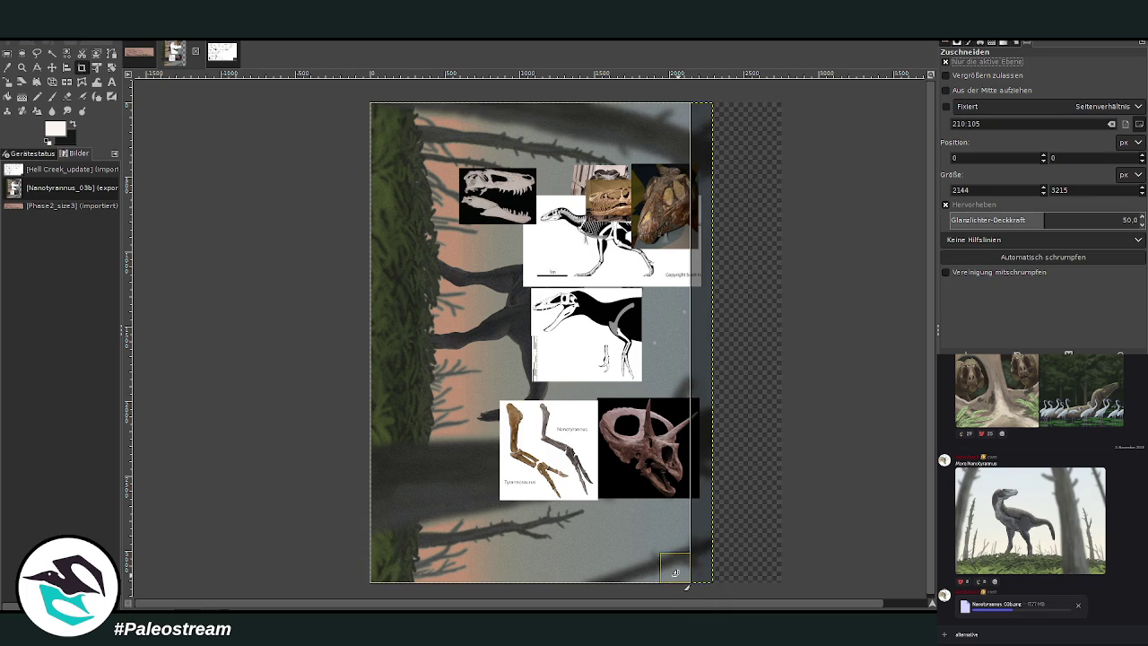
drag(677, 570, 732, 601)
click(978, 62)
click(639, 193)
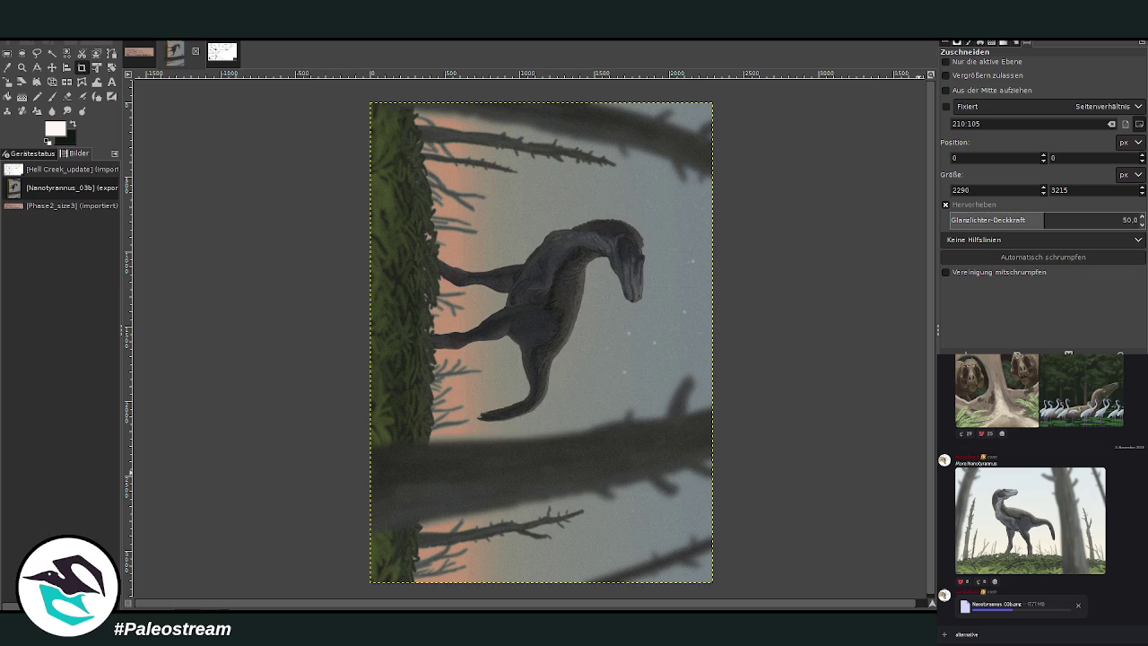
Paint cream over the whole canvas with the 2. Hardness 100 brush, size 896, opacity 100
click(51, 96)
drag(1027, 83, 1132, 83)
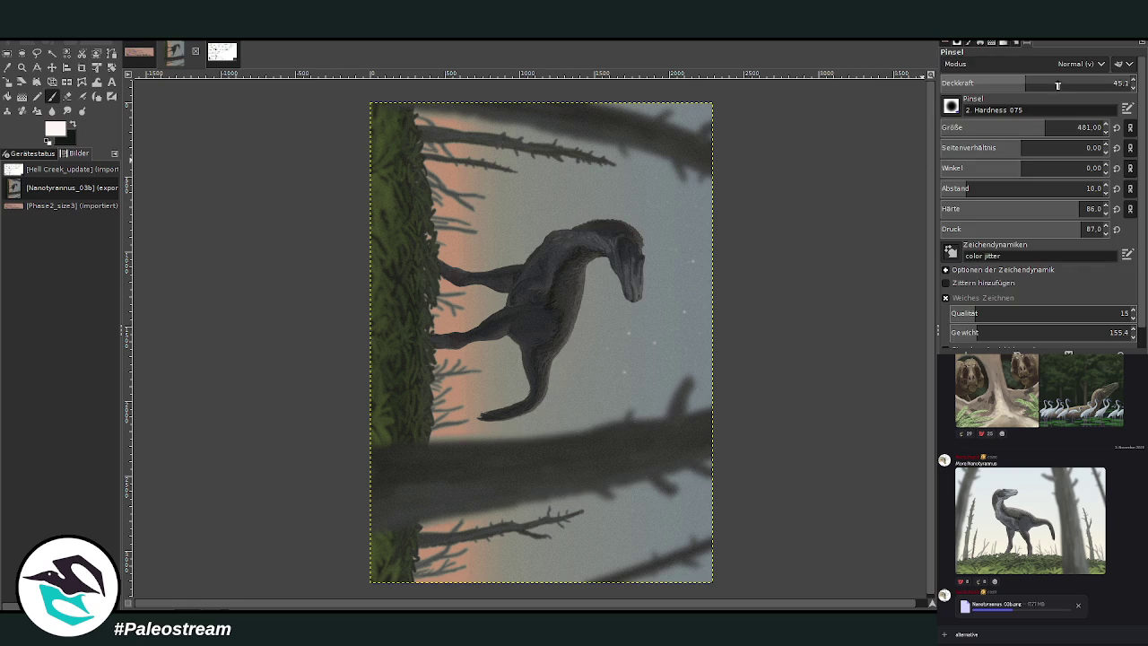
click(952, 105)
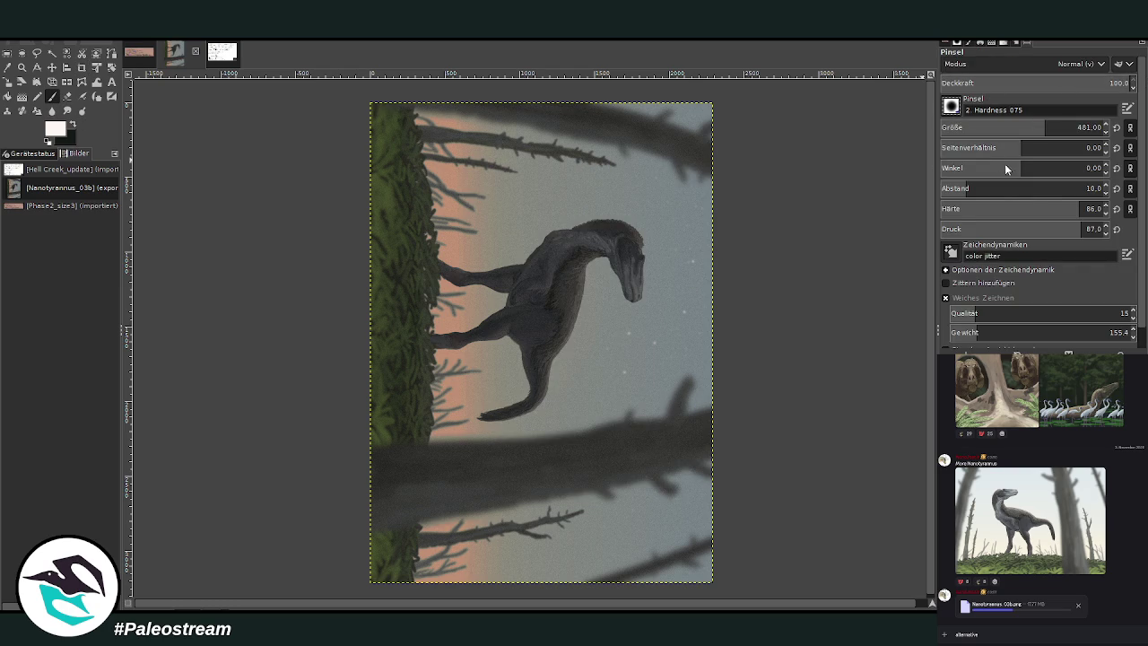
click(1005, 163)
drag(1032, 127, 1092, 128)
mouse_move(655, 157)
mouse_down()
mouse_move(419, 587)
mouse_move(672, 539)
mouse_move(666, 264)
mouse_move(526, 225)
mouse_move(477, 379)
mouse_move(545, 499)
mouse_move(559, 307)
mouse_up()
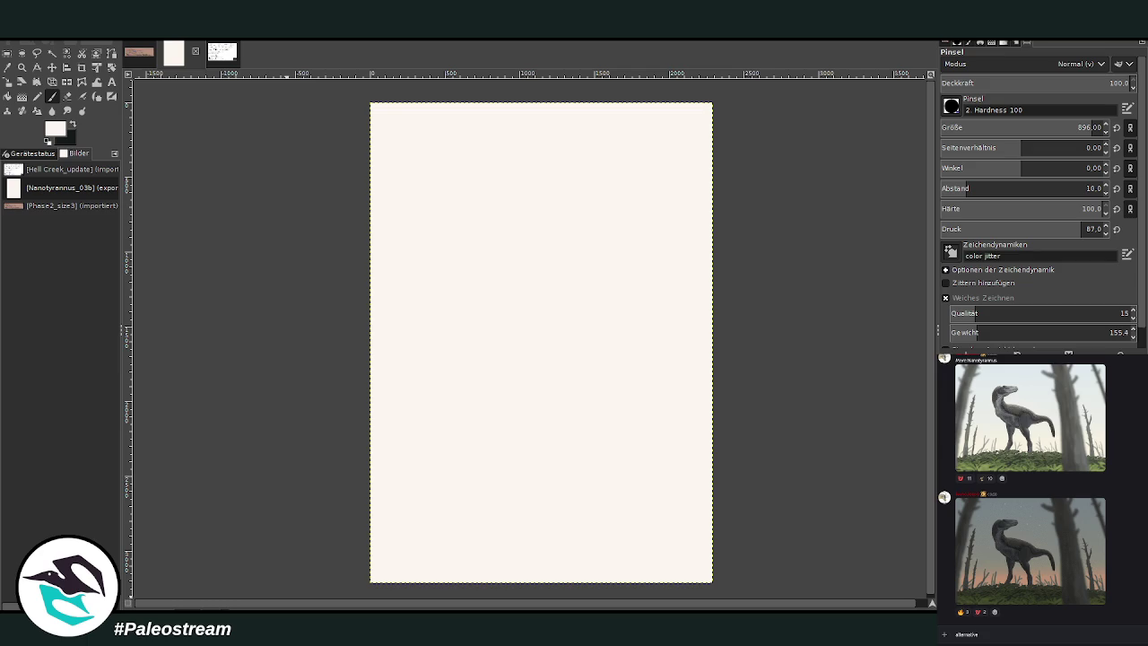
Send the chat reply, view the shared sketch, and paste it onto the cream page
key(Return)
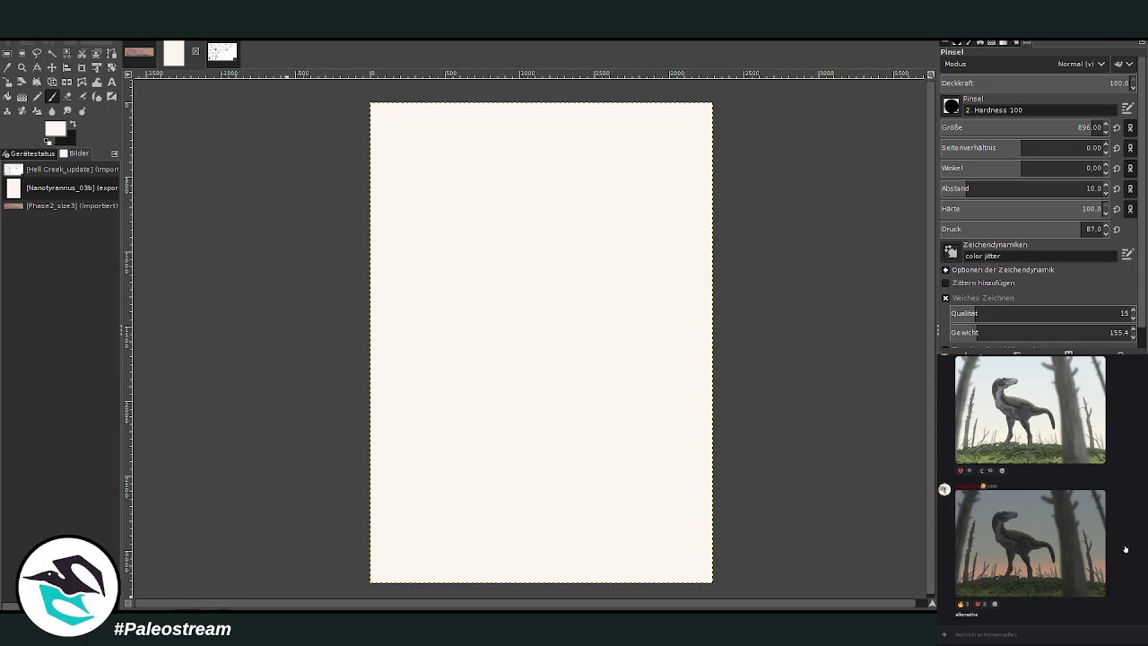
scroll(1041, 489, up, 10)
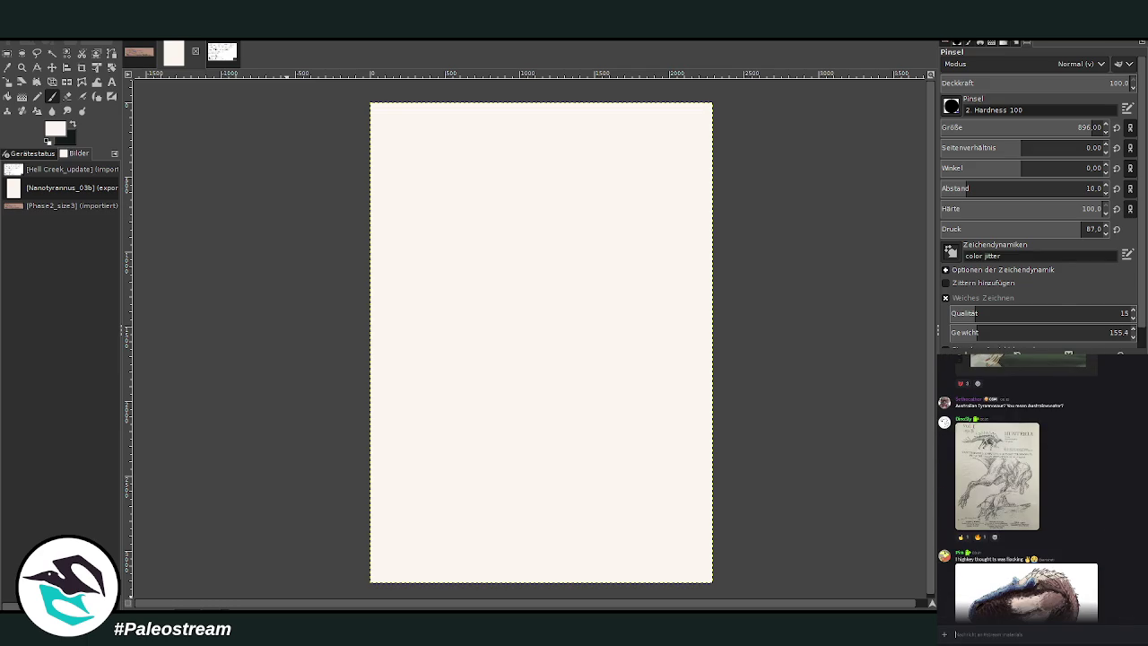
click(1014, 496)
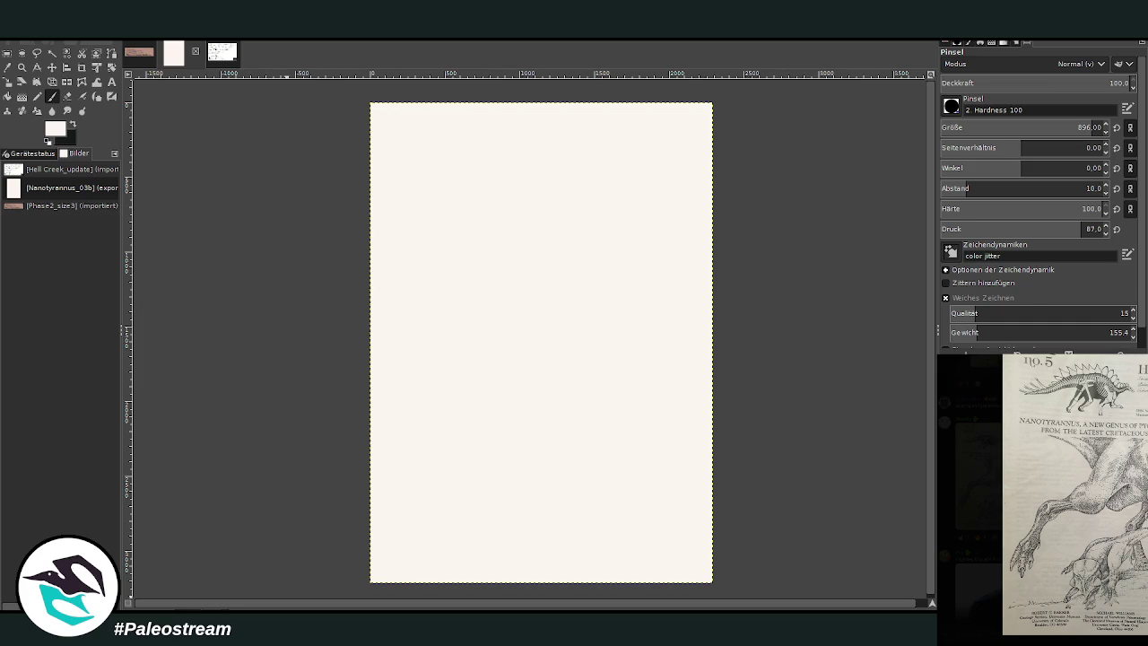
key(Escape)
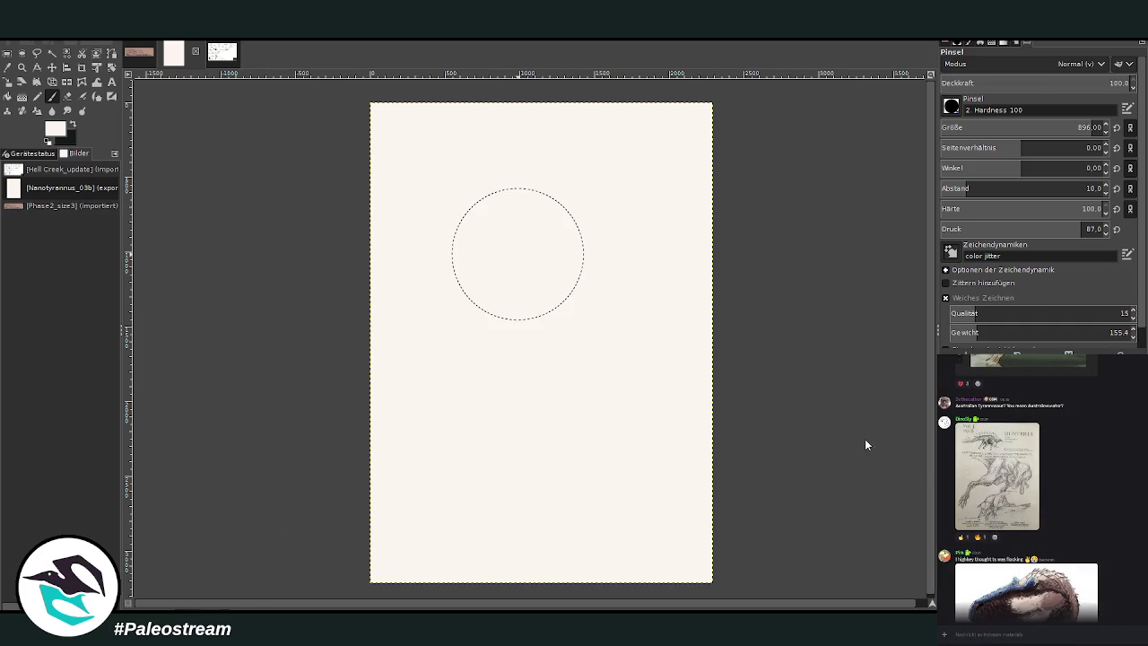
key(ctrl+v)
Crop the sketch layer to its lower drawing
click(81, 67)
drag(480, 307, 617, 435)
click(671, 339)
click(946, 61)
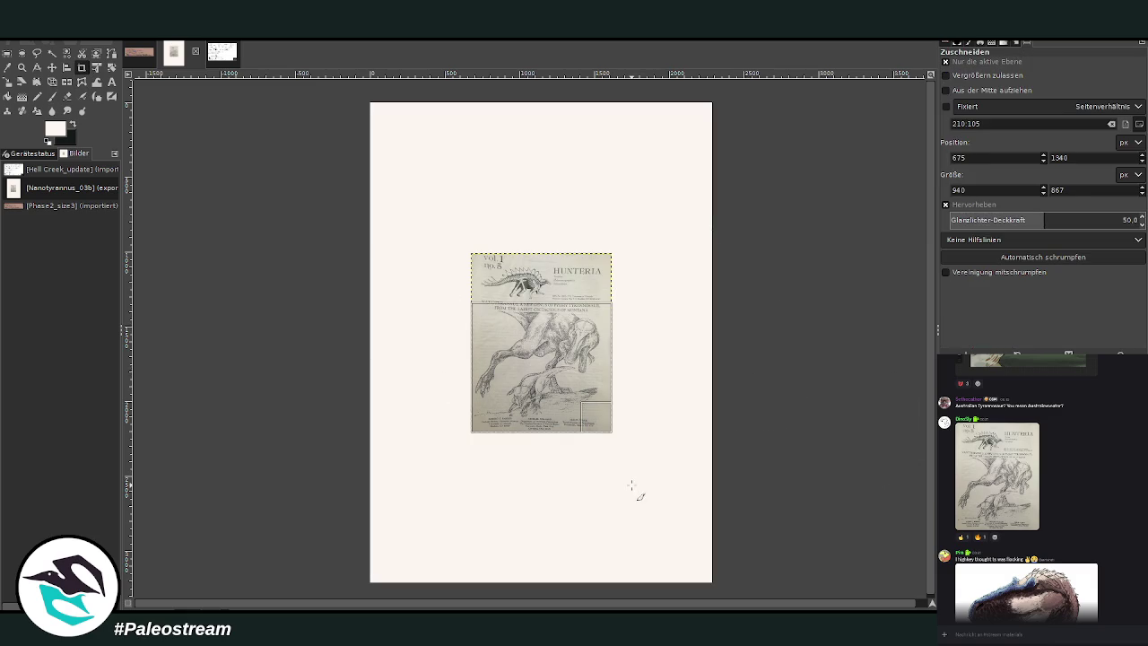
drag(635, 487, 466, 302)
click(554, 381)
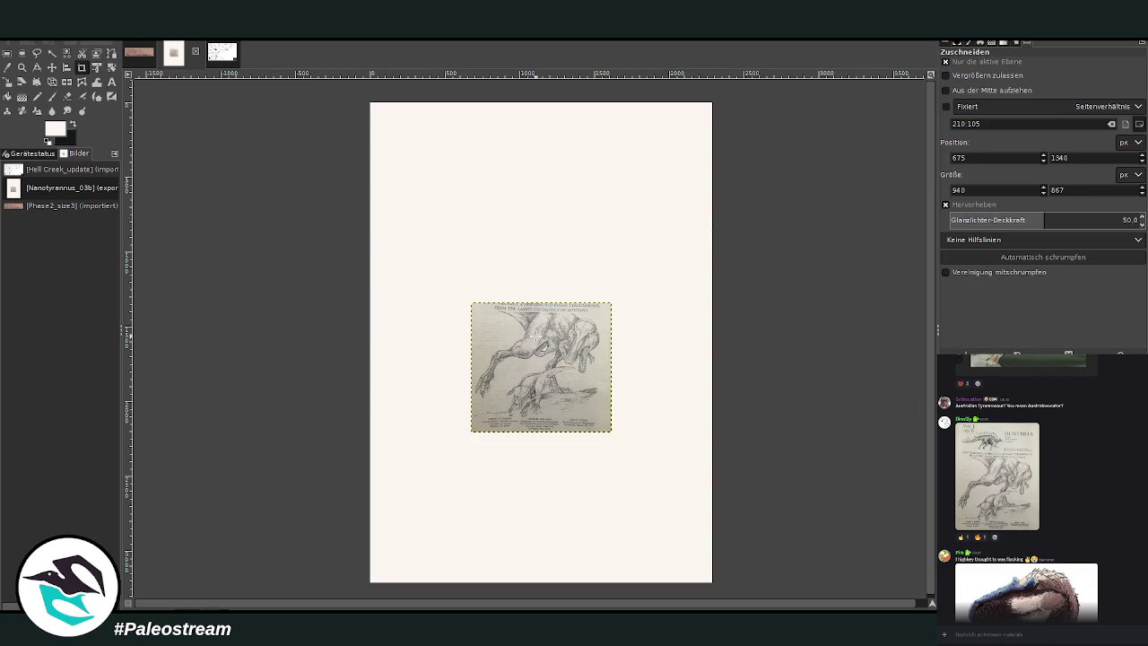
Shrink the sketch to 705×650 and move it to the lower right
click(7, 82)
click(516, 406)
mouse_move(517, 406)
mouse_down()
mouse_move(553, 373)
mouse_move(661, 533)
mouse_up()
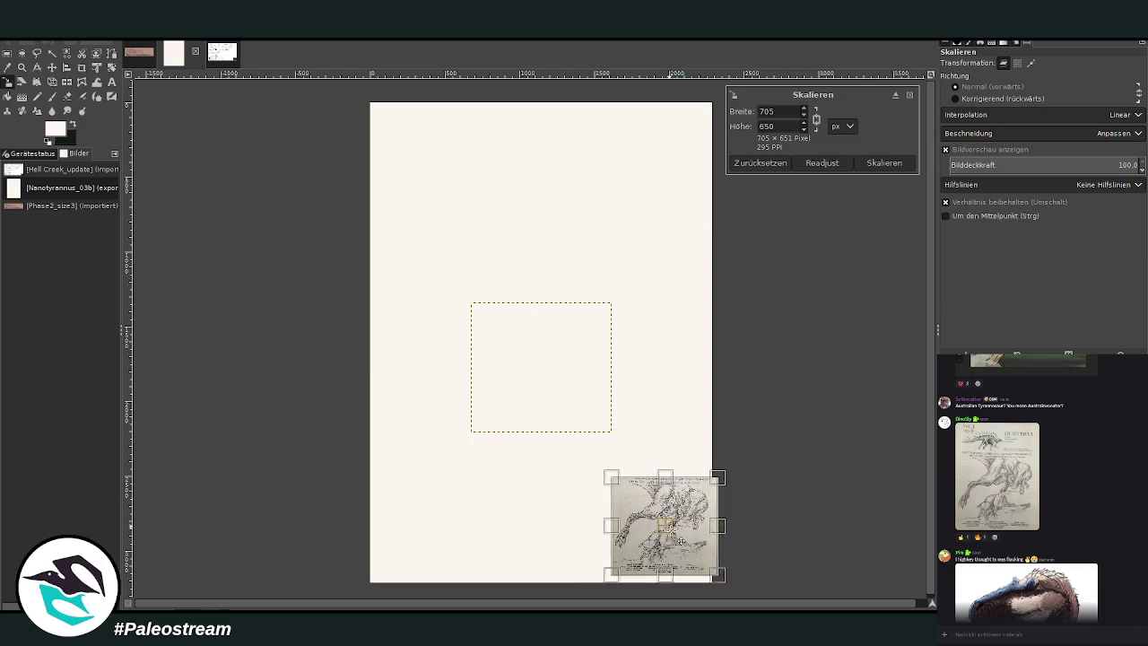
Commit the 705×650 sketch scaling in the page's lower-right corner
click(884, 162)
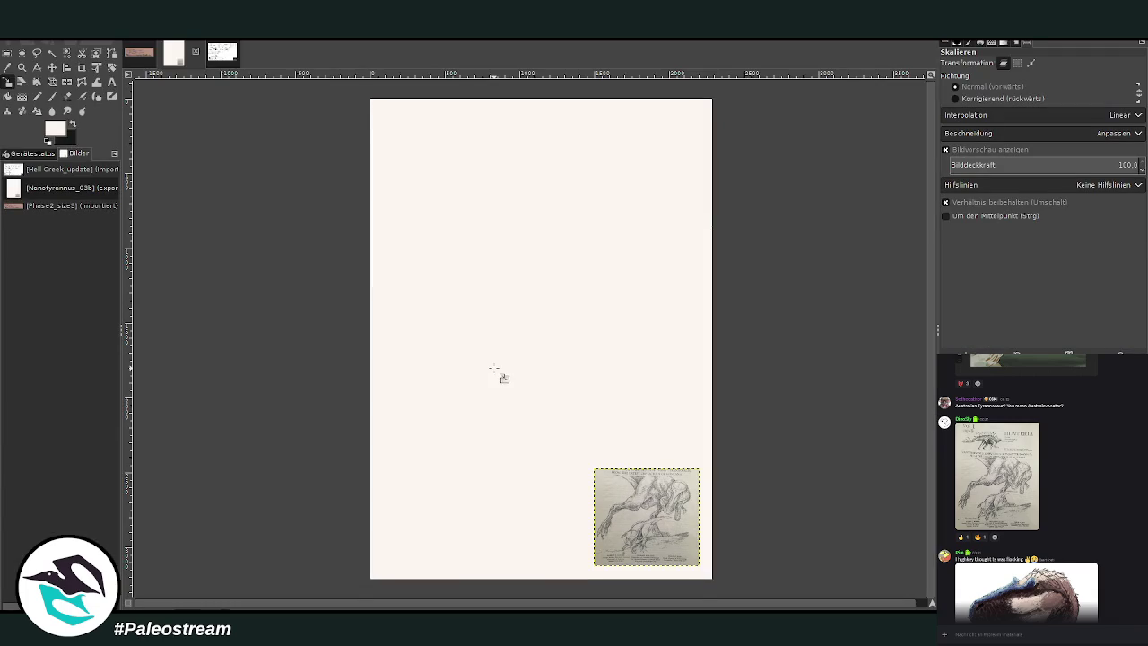
click(24, 67)
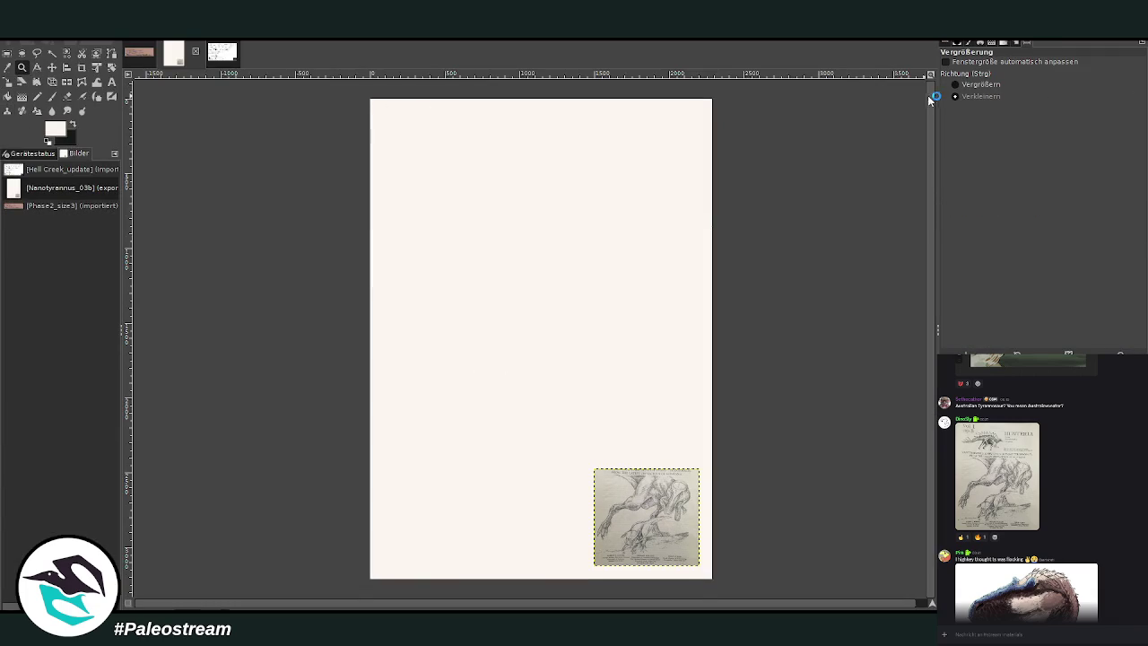
Zoom to fit the page, then switch to the Hell Creek_update skeletal diagram sheet
mouse_move(368, 97)
mouse_down()
mouse_move(666, 551)
mouse_move(718, 585)
mouse_up()
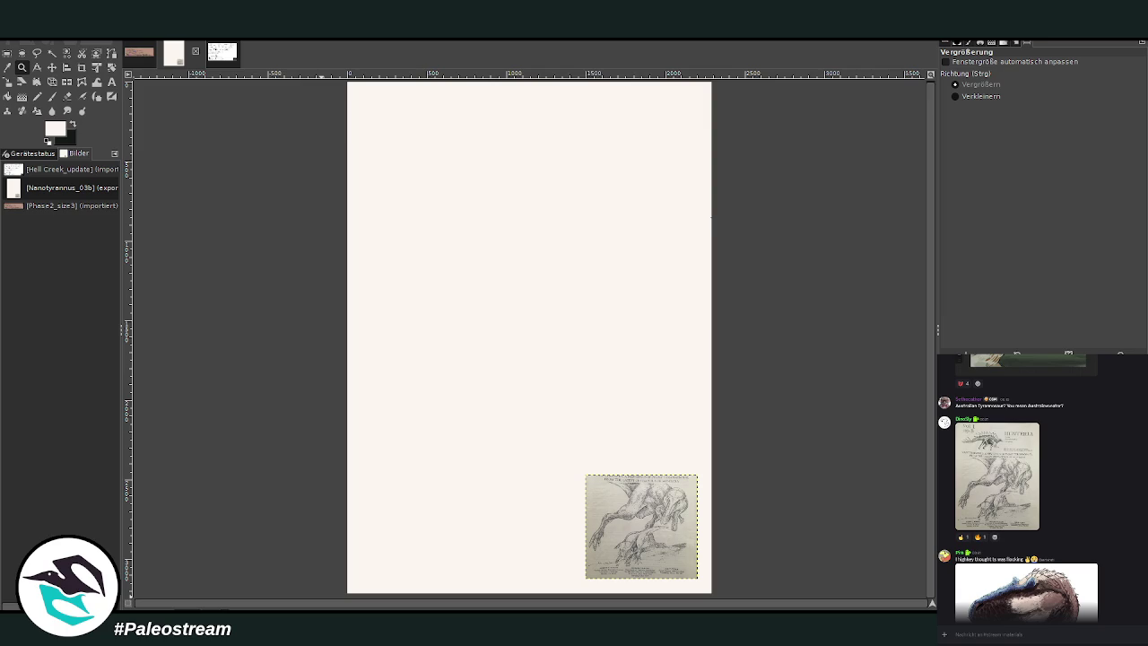
click(222, 54)
scroll(379, 285, down, 5)
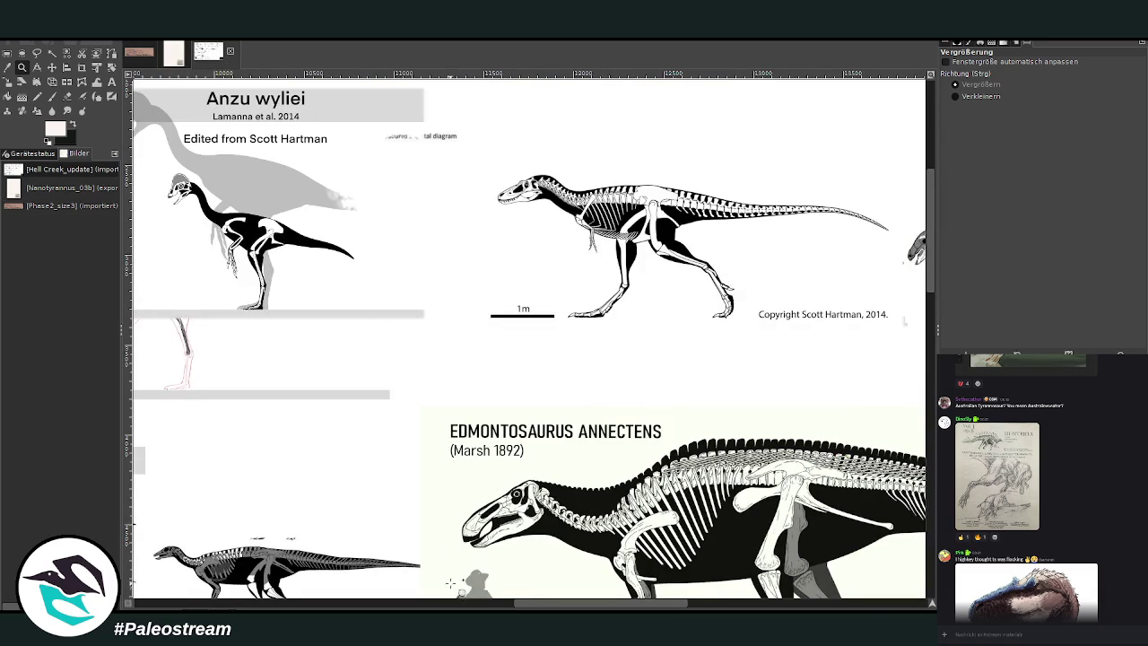
Pan around the Hell Creek sheet and rectangle-select the Leptoceratops gracilis panel
scroll(596, 531, right, 5)
scroll(557, 510, up, 3)
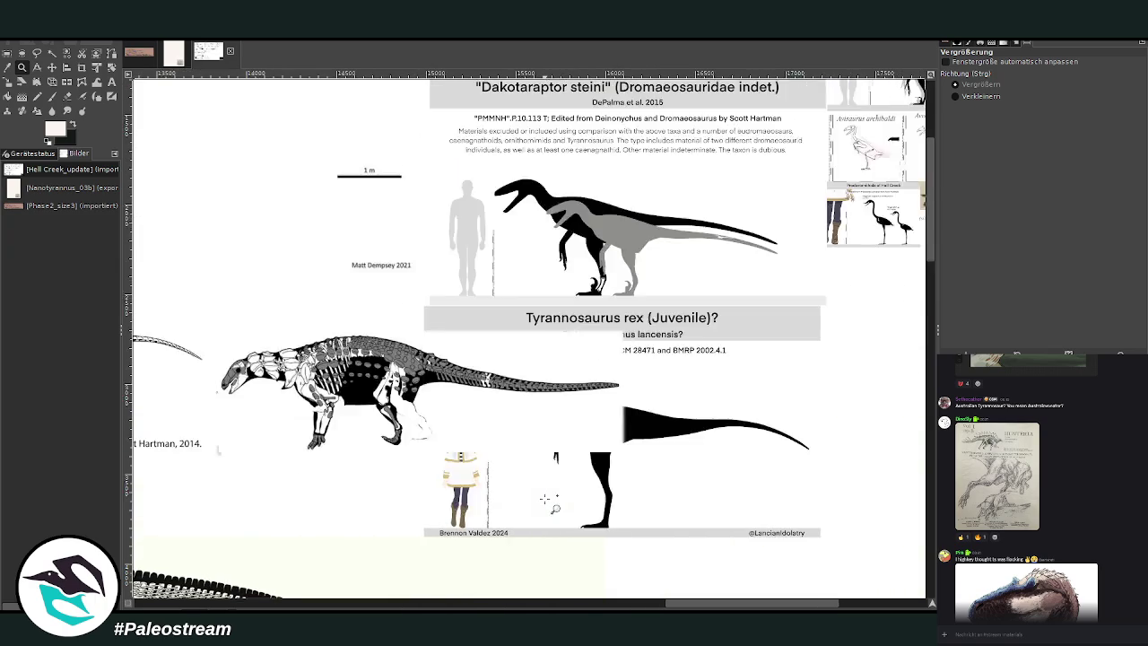
scroll(556, 510, up, 2)
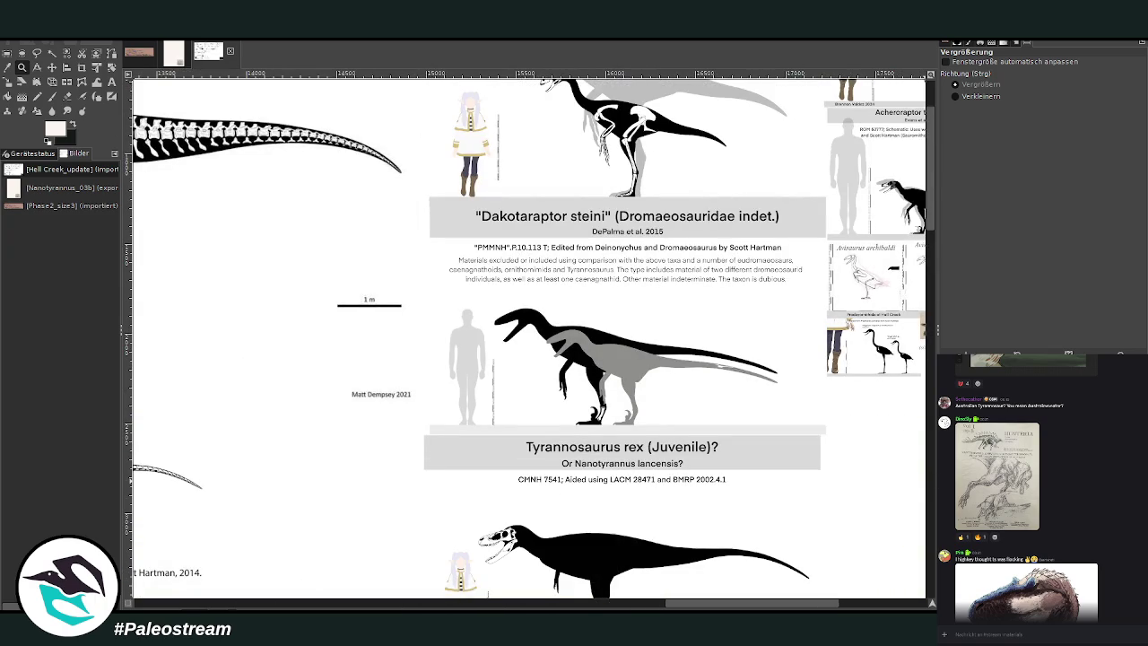
scroll(630, 489, up, 2)
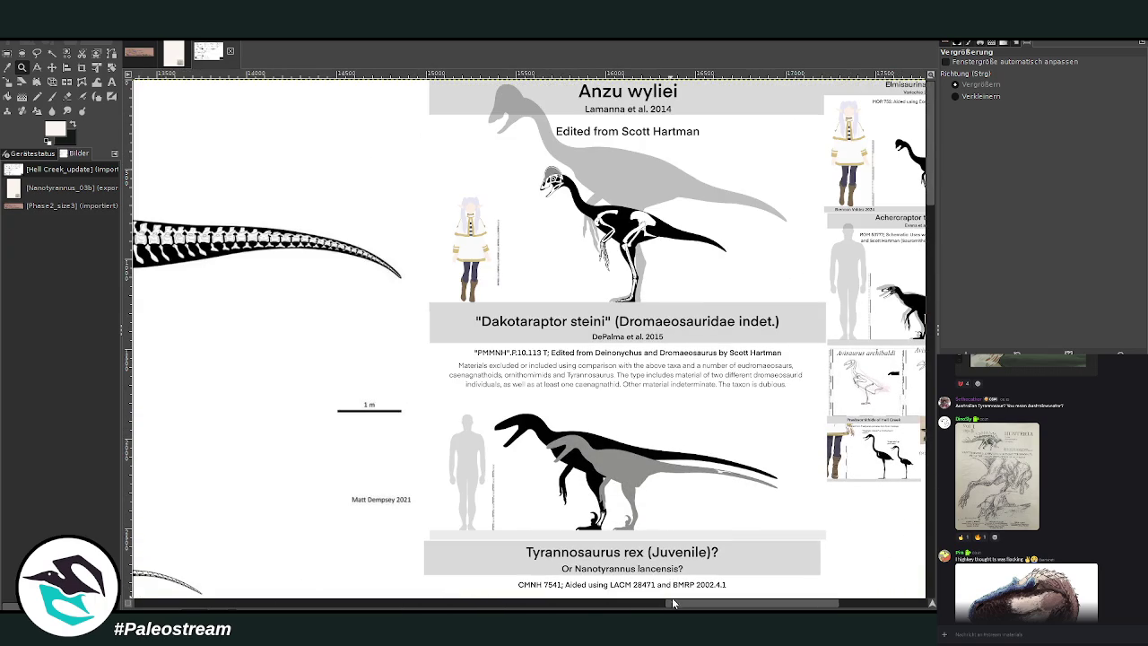
scroll(673, 596, right, 2)
scroll(673, 597, right, 1)
scroll(673, 597, left, 1)
drag(718, 602, 153, 570)
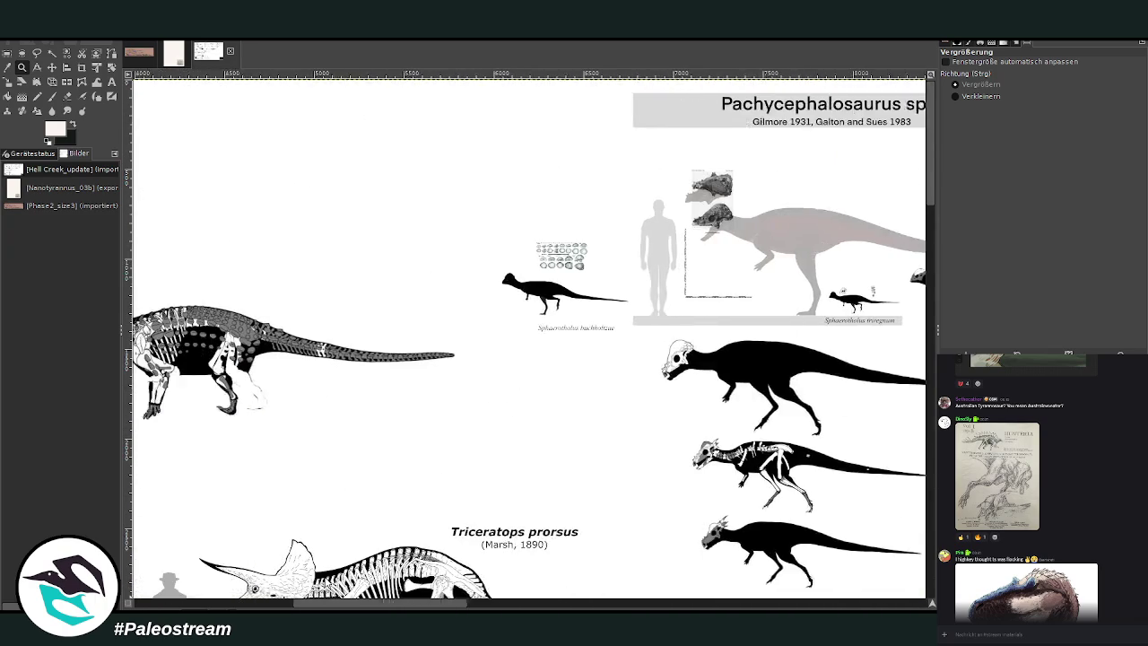
scroll(153, 569, right, 3)
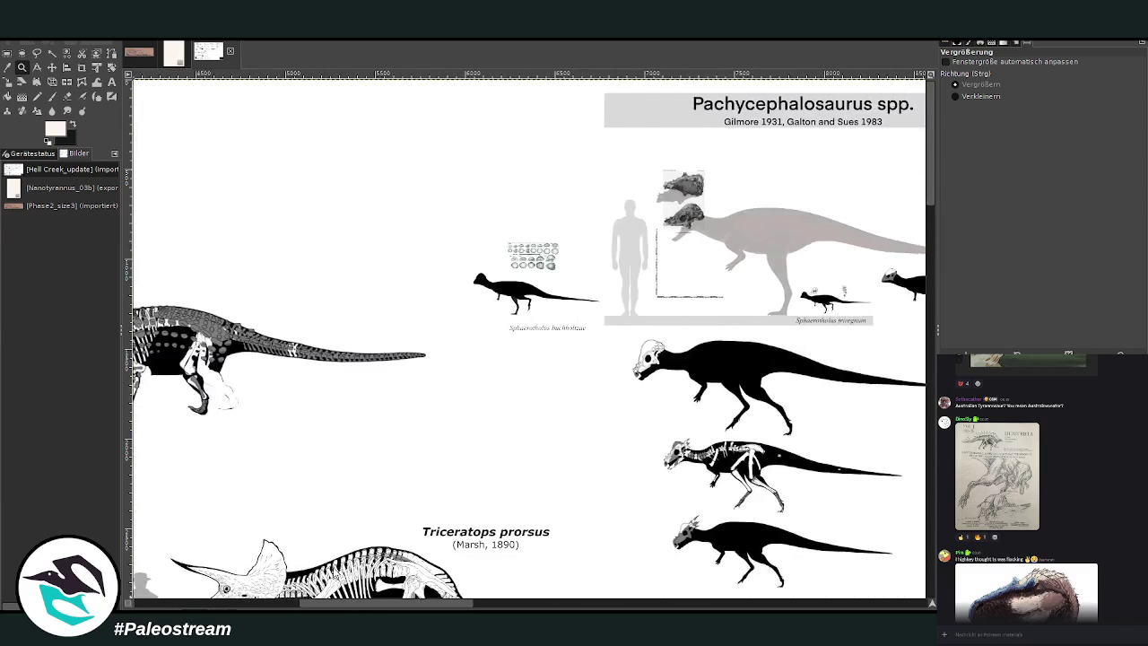
scroll(269, 511, left, 2)
scroll(395, 467, down, 1)
scroll(394, 449, down, 3)
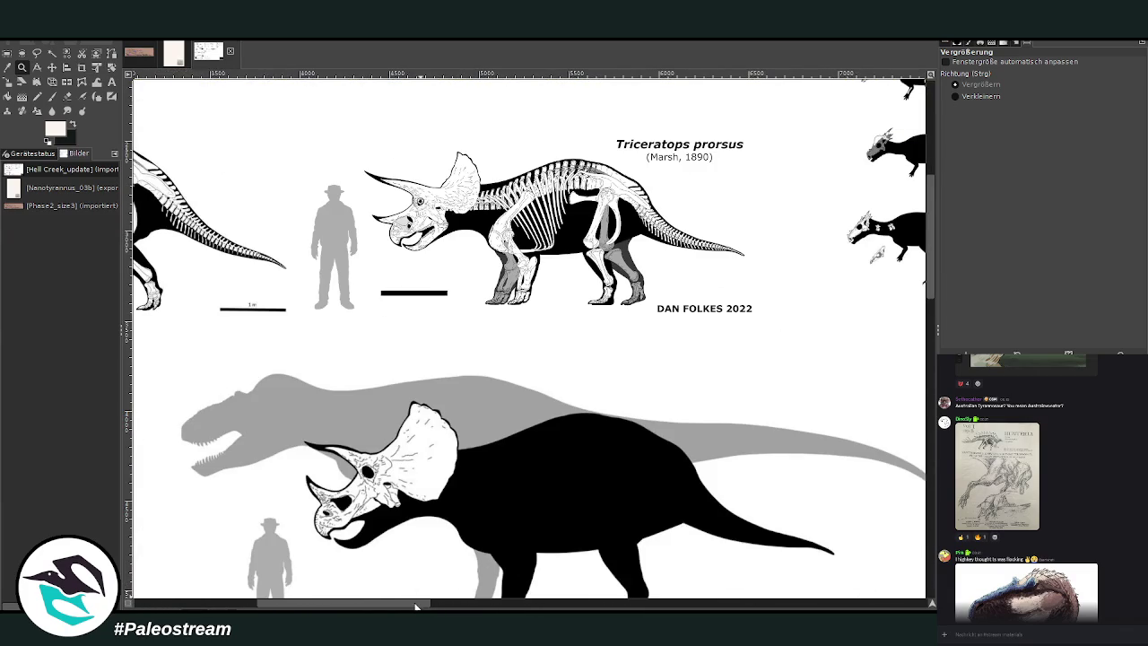
drag(418, 607, 254, 601)
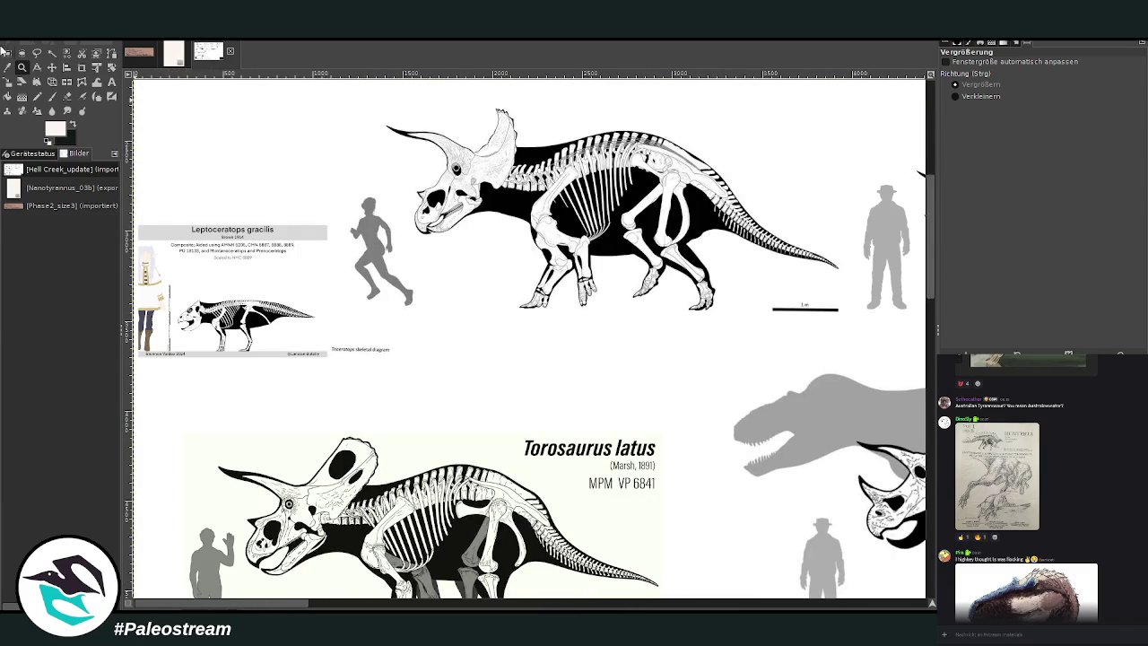
click(7, 52)
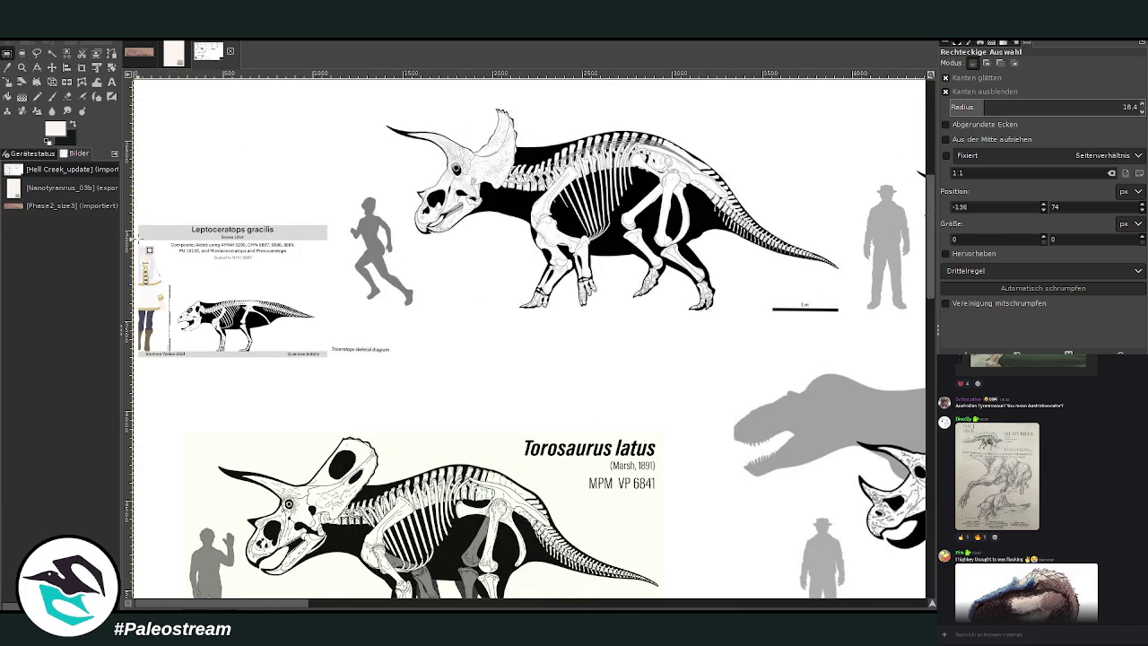
drag(139, 221, 330, 356)
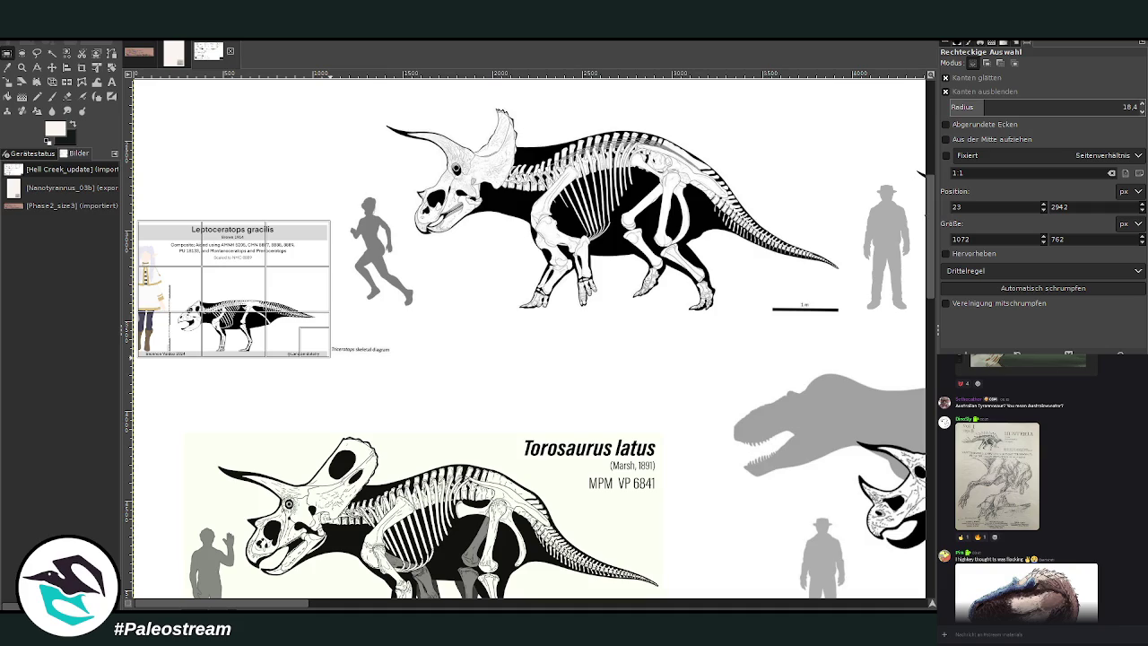
click(250, 285)
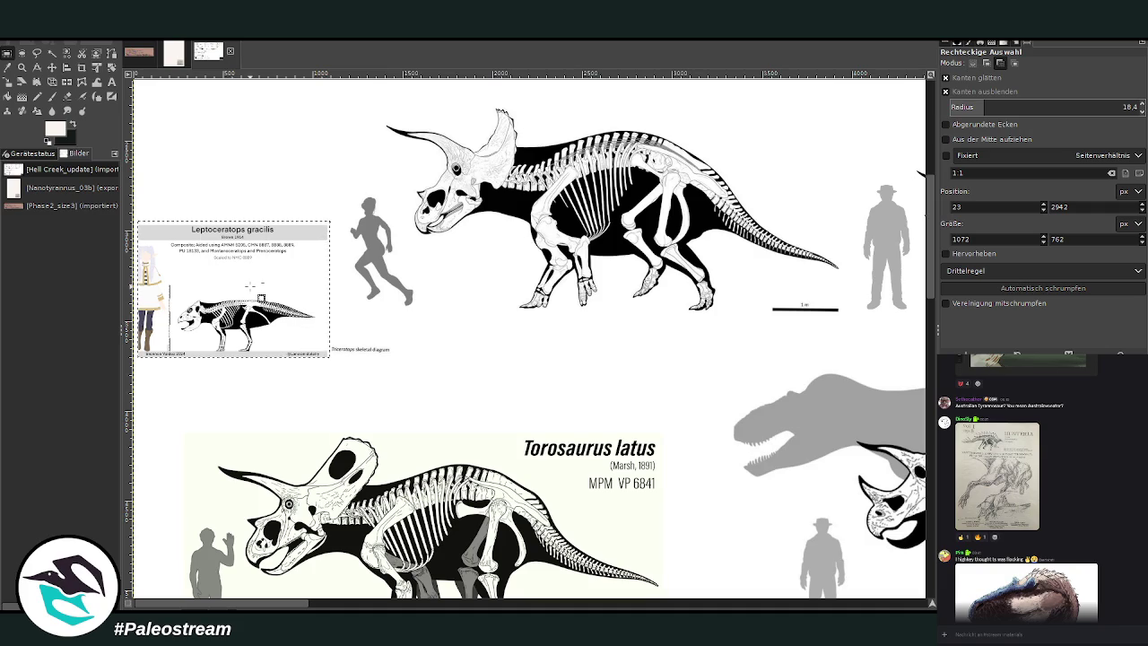
Copy the Leptoceratops panel, move it beside the Tyrannosaurus diagram, and return to the collage
key(ctrl+shift+a)
click(51, 67)
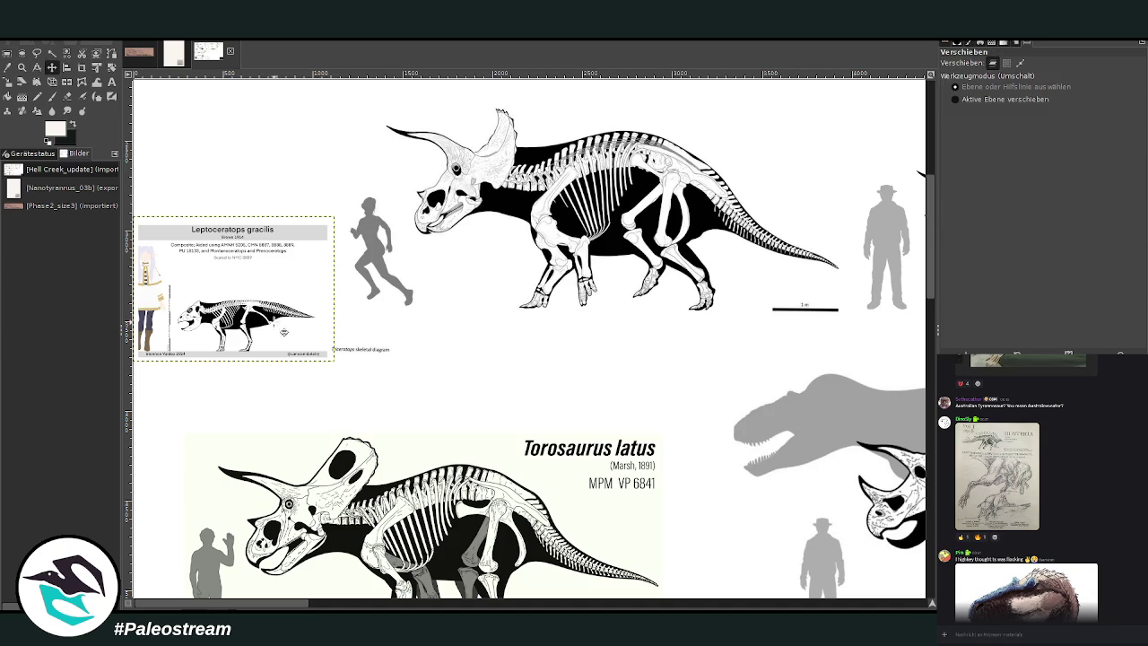
scroll(530, 341, right, 1)
scroll(529, 340, right, 6)
scroll(529, 341, right, 3)
scroll(530, 341, right, 4)
scroll(529, 341, right, 4)
scroll(530, 341, right, 3)
scroll(529, 341, up, 2)
drag(617, 95, 564, 287)
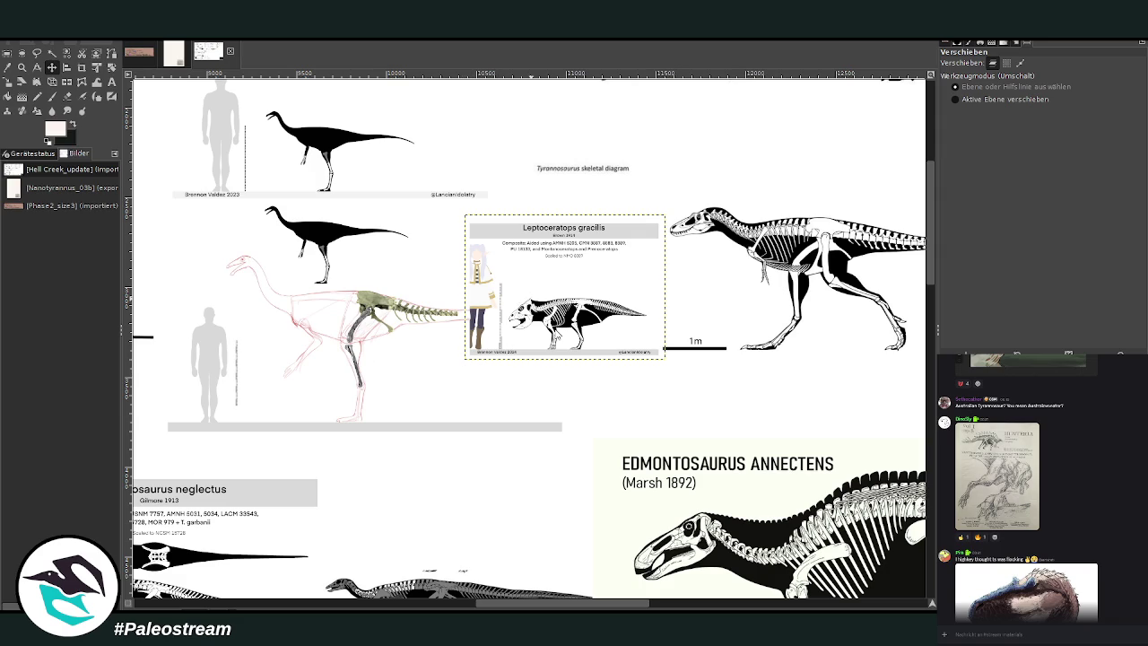
click(175, 58)
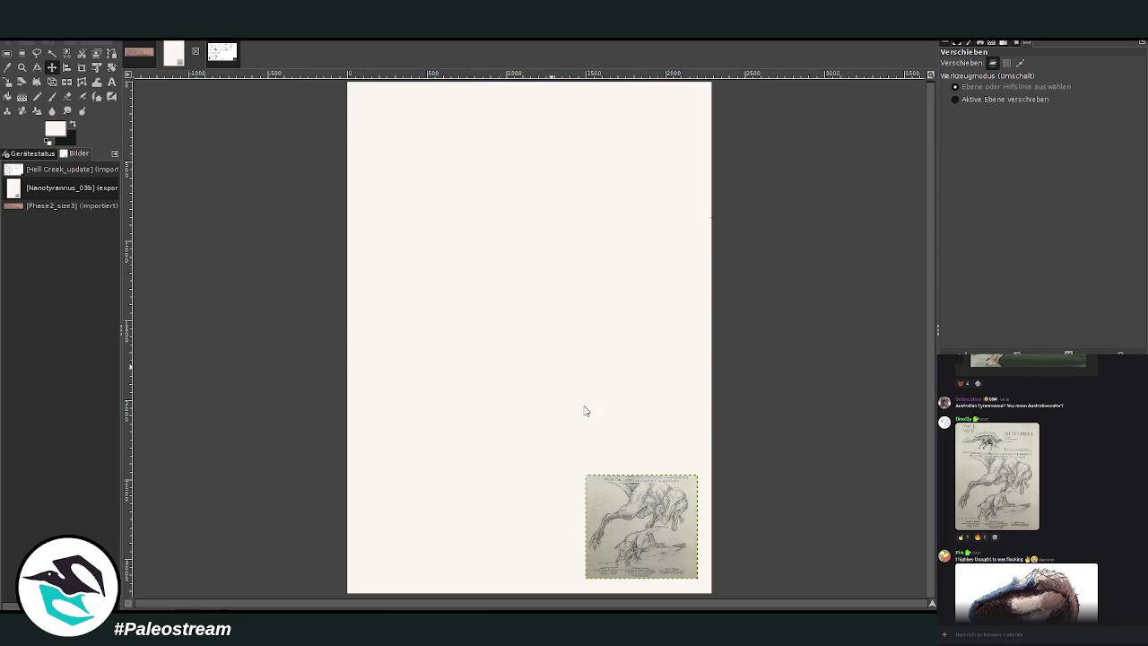
Paste the Leptoceratops panel above the sketch, move limb bones top-left, delete silhouette and Triceratops skull
key(ctrl+v)
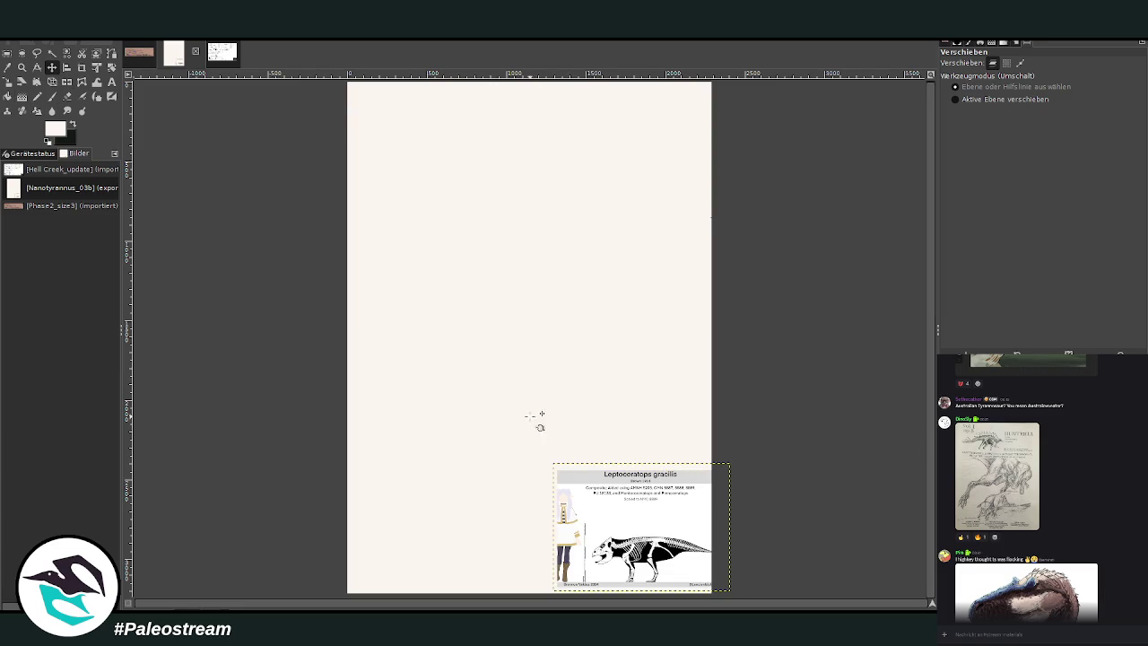
drag(651, 511, 681, 371)
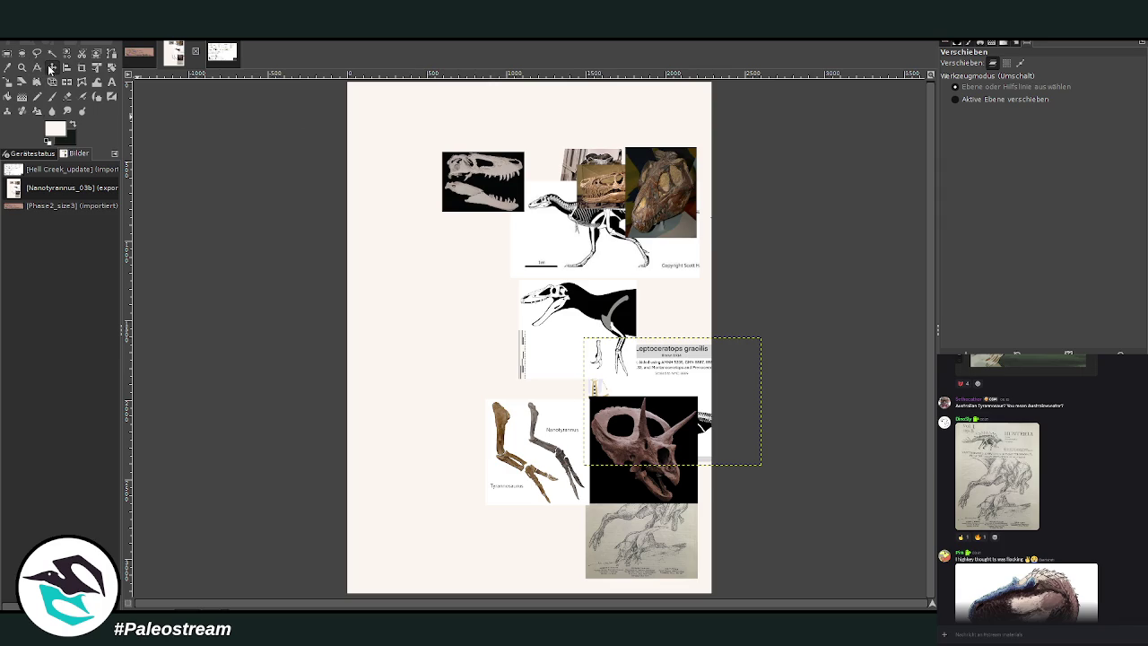
drag(458, 292, 320, 2)
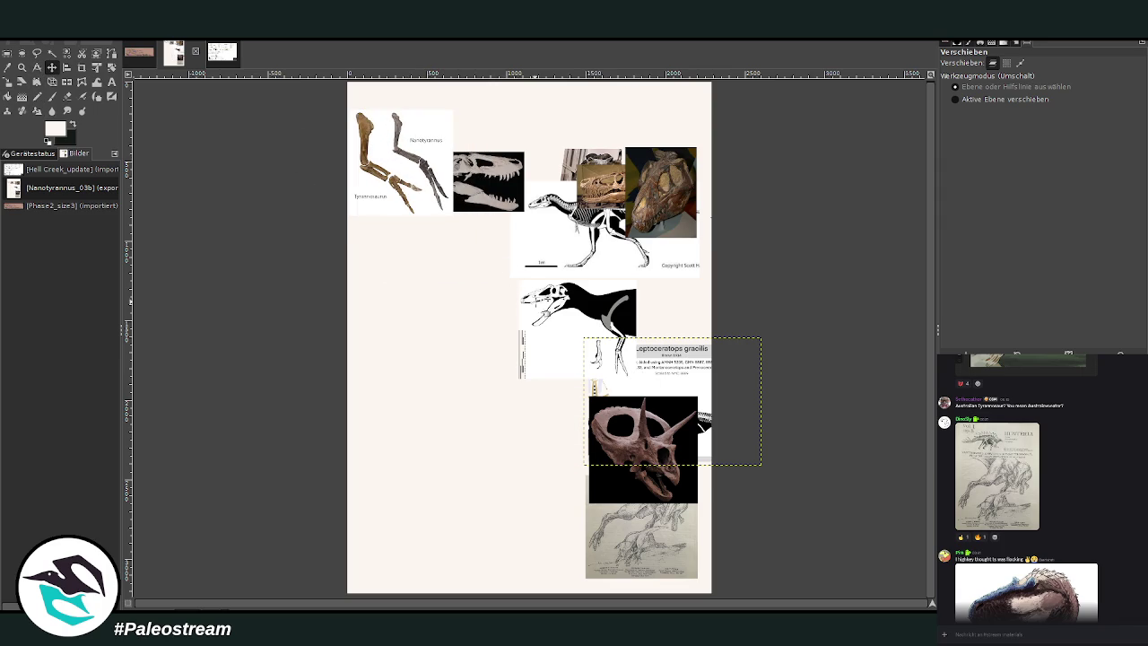
key(Delete)
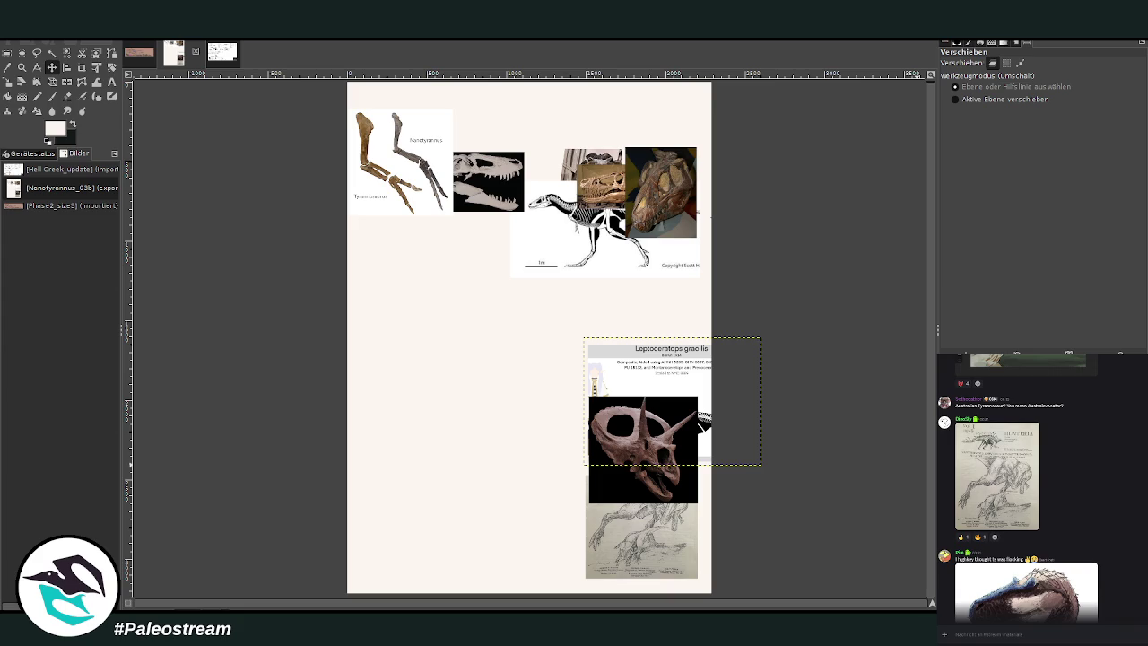
key(Delete)
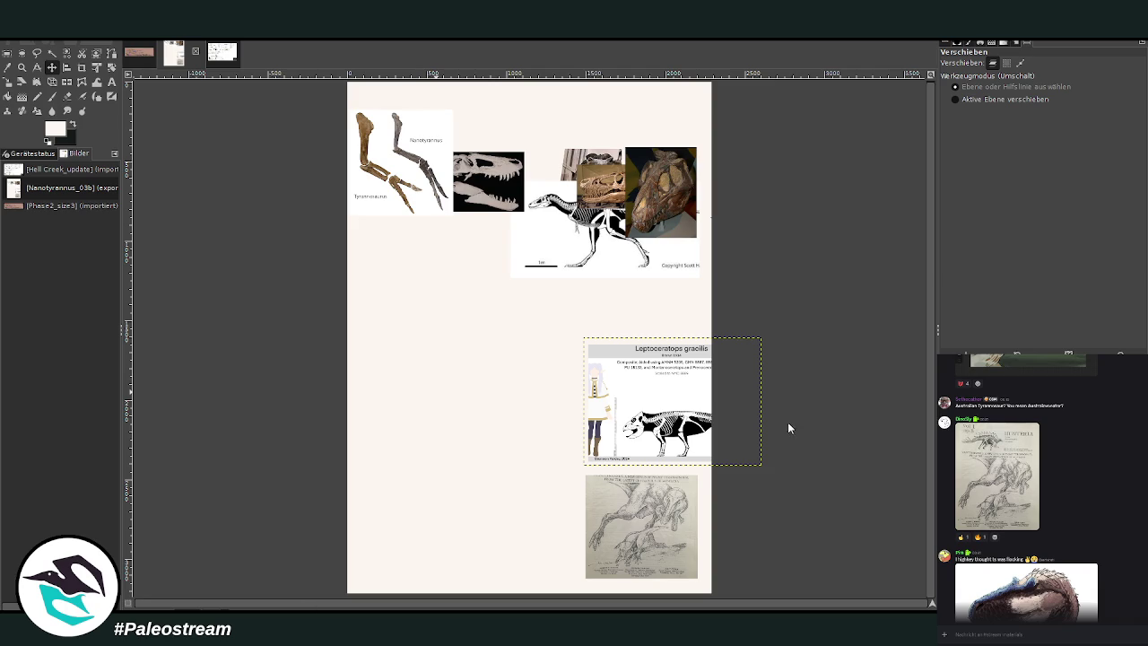
Paste the skull-views image, crop it to a single skull, and move it up-left
key(ctrl+v)
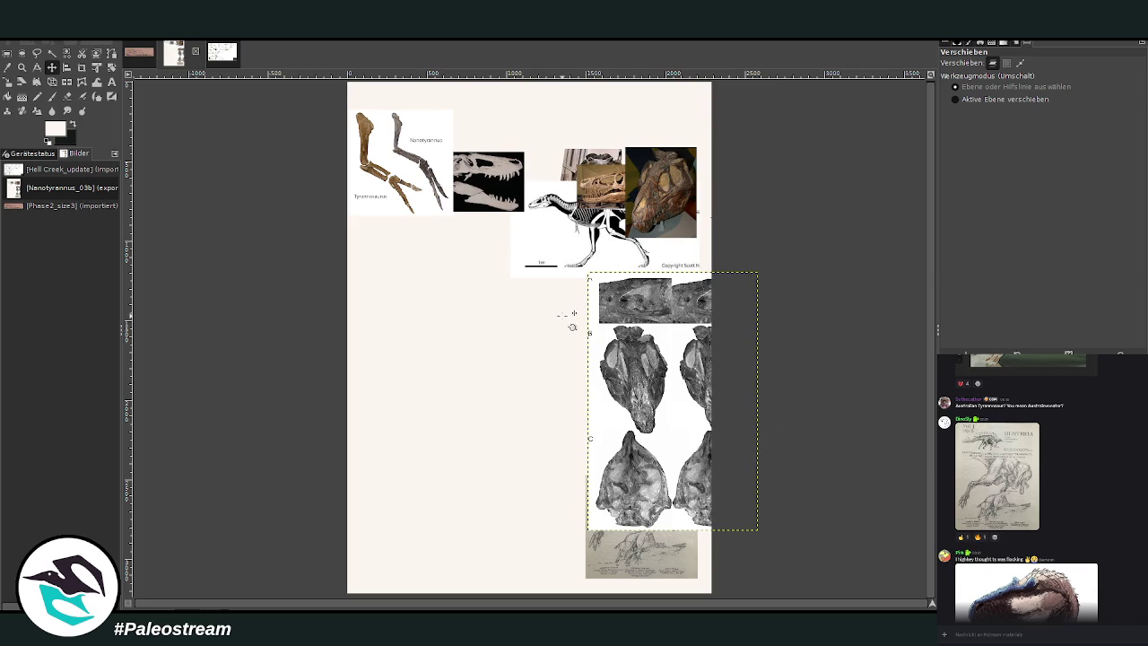
click(70, 69)
drag(595, 323, 679, 440)
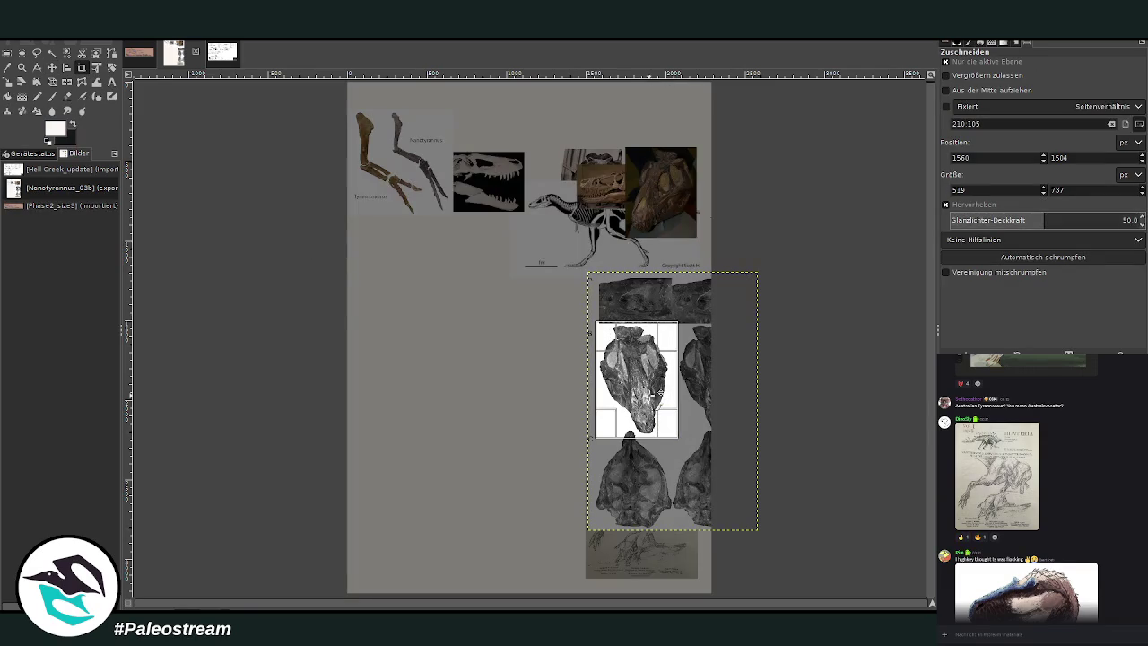
click(652, 394)
click(51, 67)
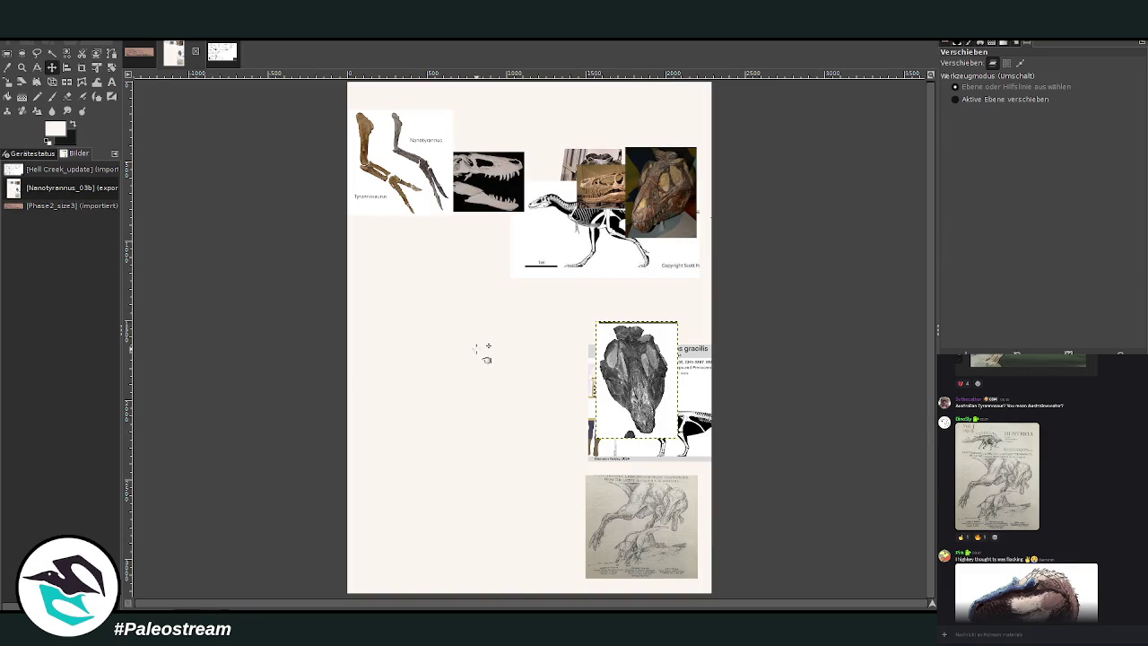
drag(637, 395, 506, 320)
Arrange the head photo, skull photos, skeleton drawing and jaw image along the top of the page
drag(679, 198, 516, 144)
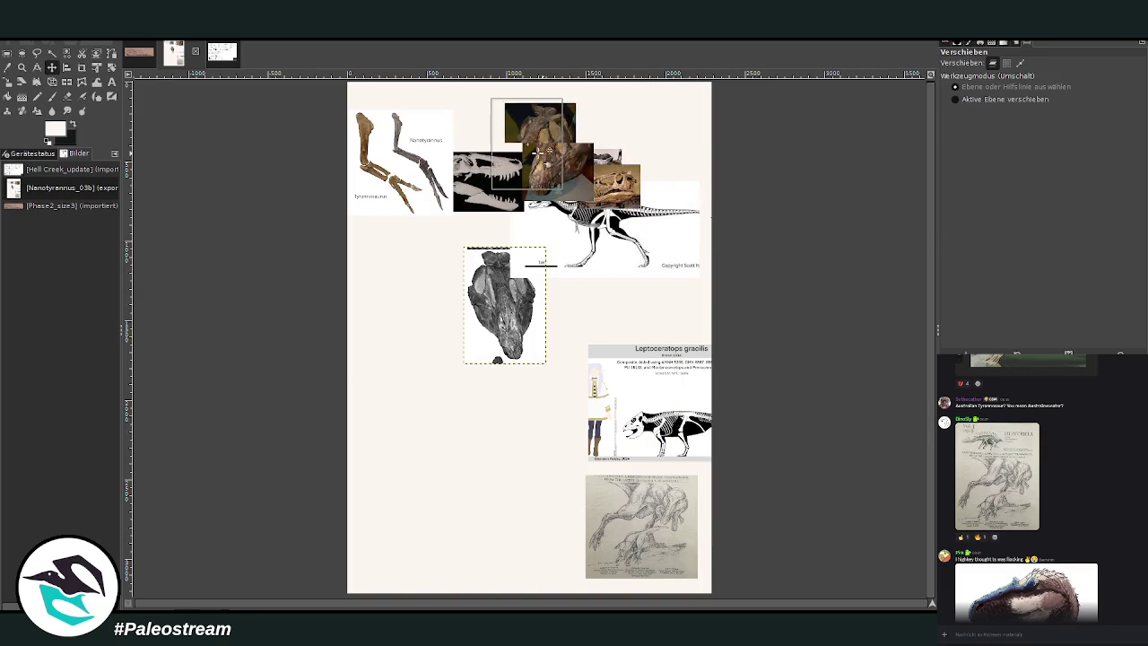
drag(503, 207, 416, 280)
drag(610, 188, 487, 230)
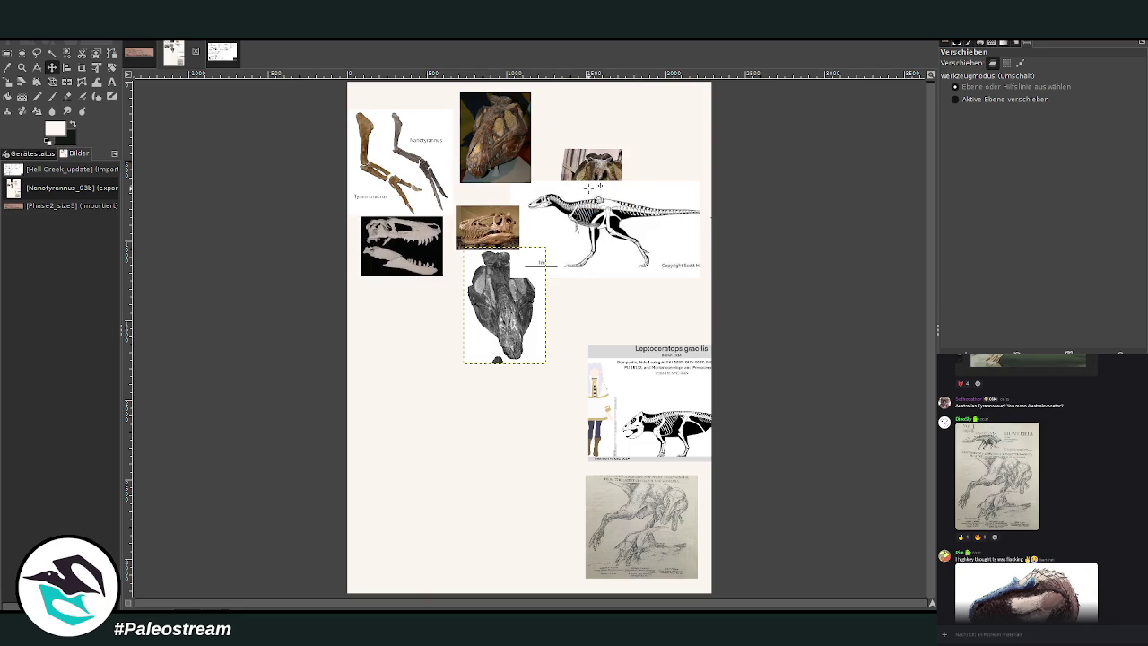
drag(588, 184, 566, 134)
mouse_move(635, 231)
mouse_down()
mouse_move(742, 143)
mouse_move(730, 141)
mouse_up()
mouse_move(503, 229)
mouse_down()
mouse_move(496, 144)
mouse_move(429, 104)
mouse_up()
drag(431, 146, 432, 162)
mouse_move(496, 297)
mouse_down()
mouse_move(633, 267)
mouse_move(659, 230)
mouse_up()
mouse_move(436, 271)
mouse_down()
mouse_move(633, 237)
mouse_move(618, 226)
mouse_up()
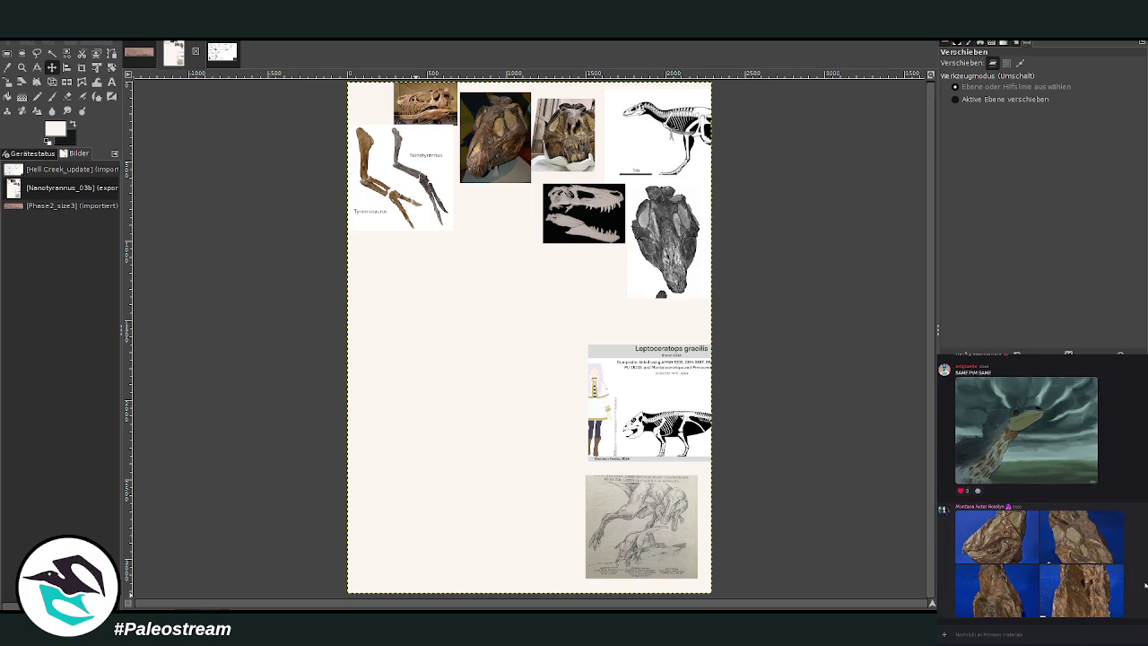
Browse the fossil photos shared in the chat
click(992, 545)
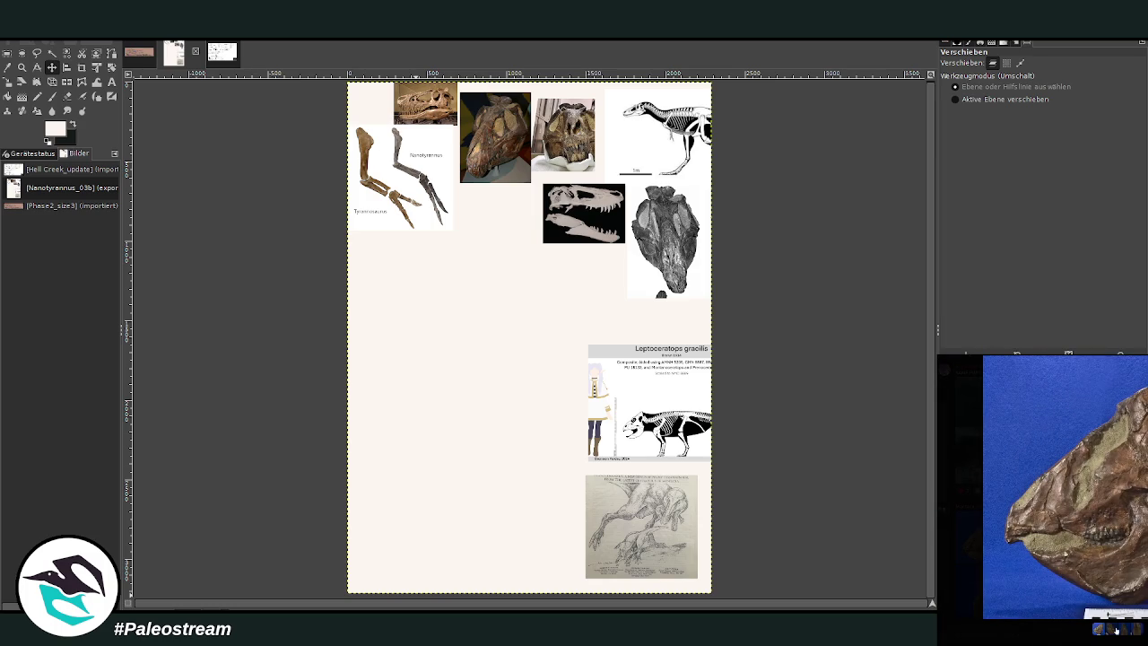
click(1114, 631)
click(1123, 633)
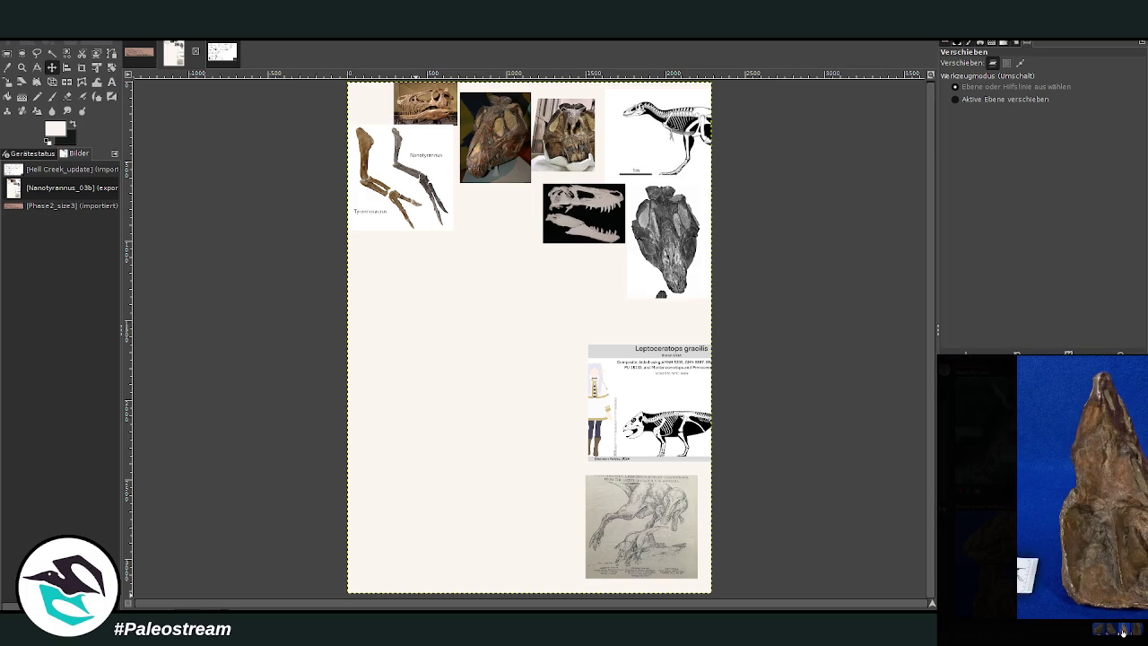
click(1136, 633)
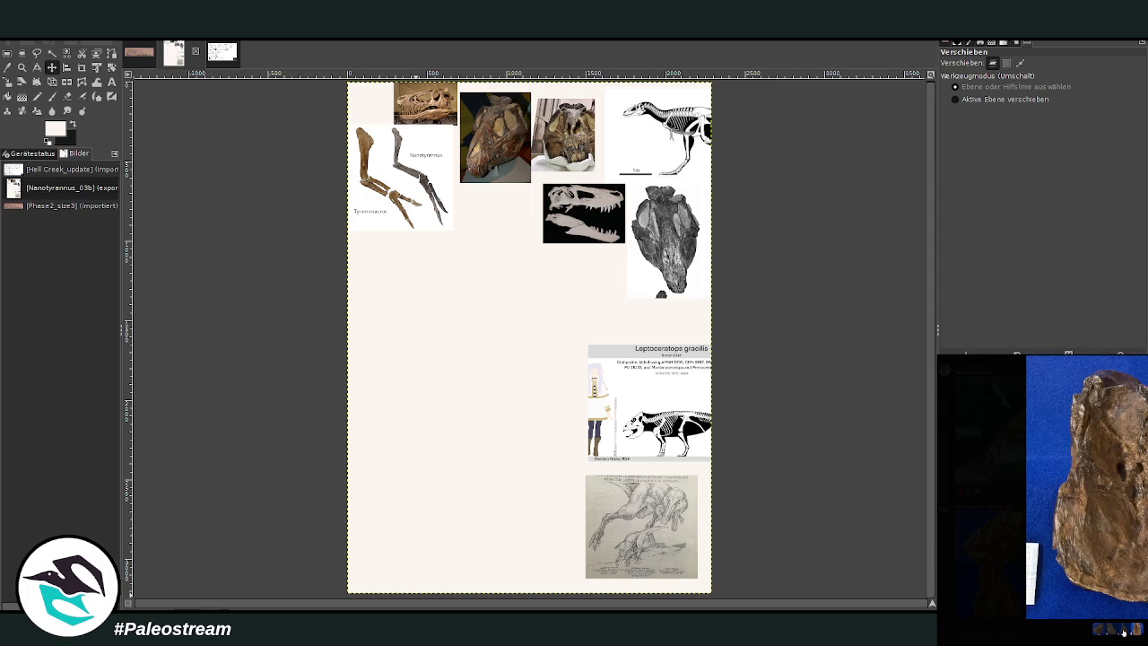
Copy the blue-background fossil skull photo from the chat and paste it into the collage
click(1110, 632)
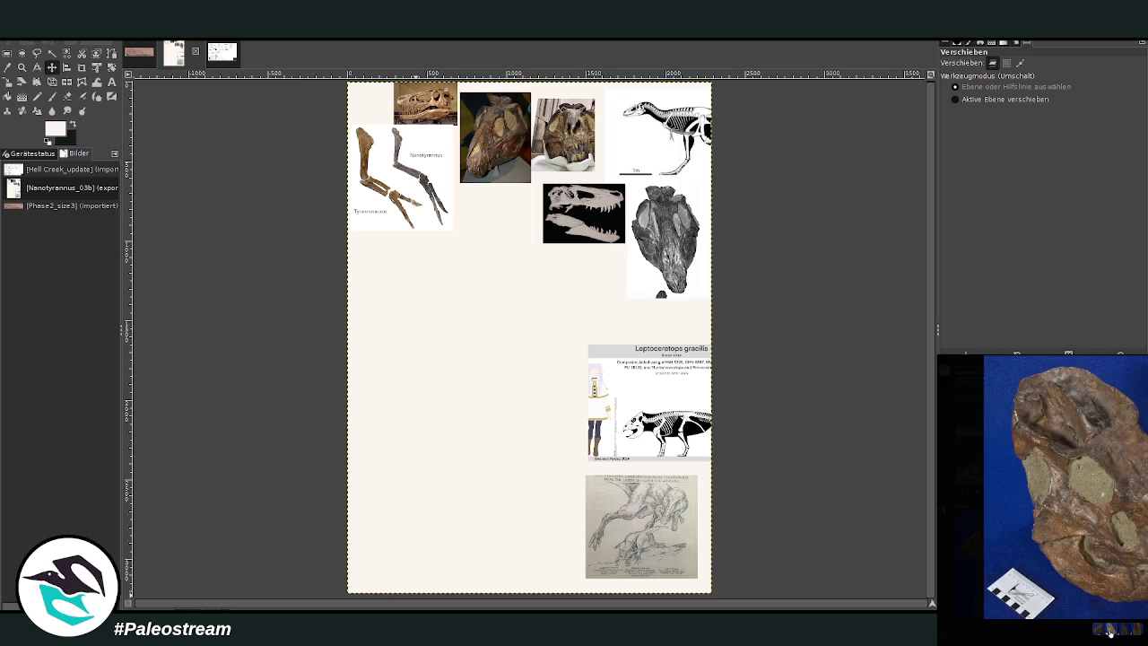
click(1125, 633)
right_click(1106, 534)
click(1106, 534)
key(Escape)
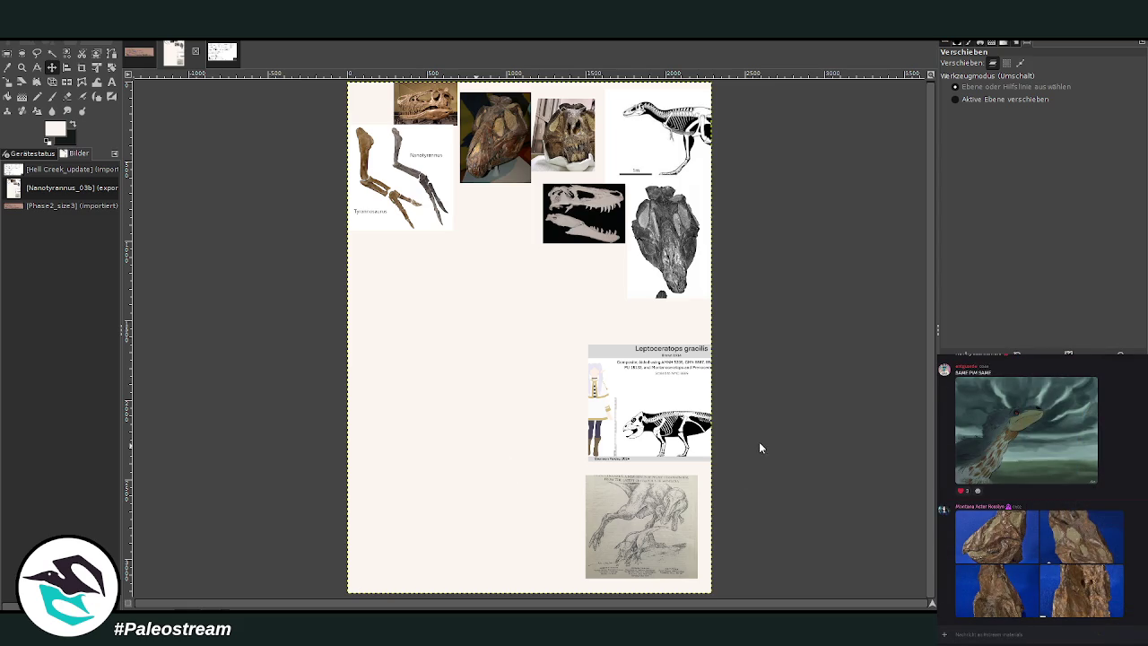
key(ctrl+v)
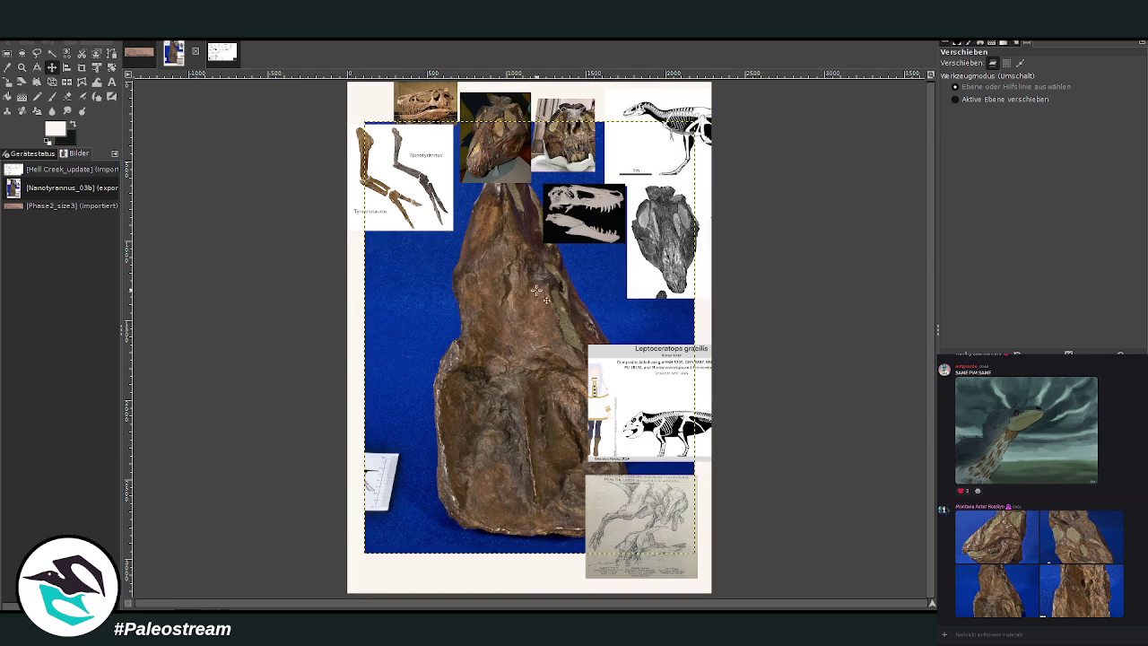
Shrink the fossil photo, place it below the large head photo, then paste another skull image
click(7, 82)
click(448, 302)
drag(366, 123, 474, 266)
mouse_move(577, 414)
mouse_down()
mouse_move(539, 357)
mouse_move(568, 395)
mouse_move(635, 310)
mouse_up()
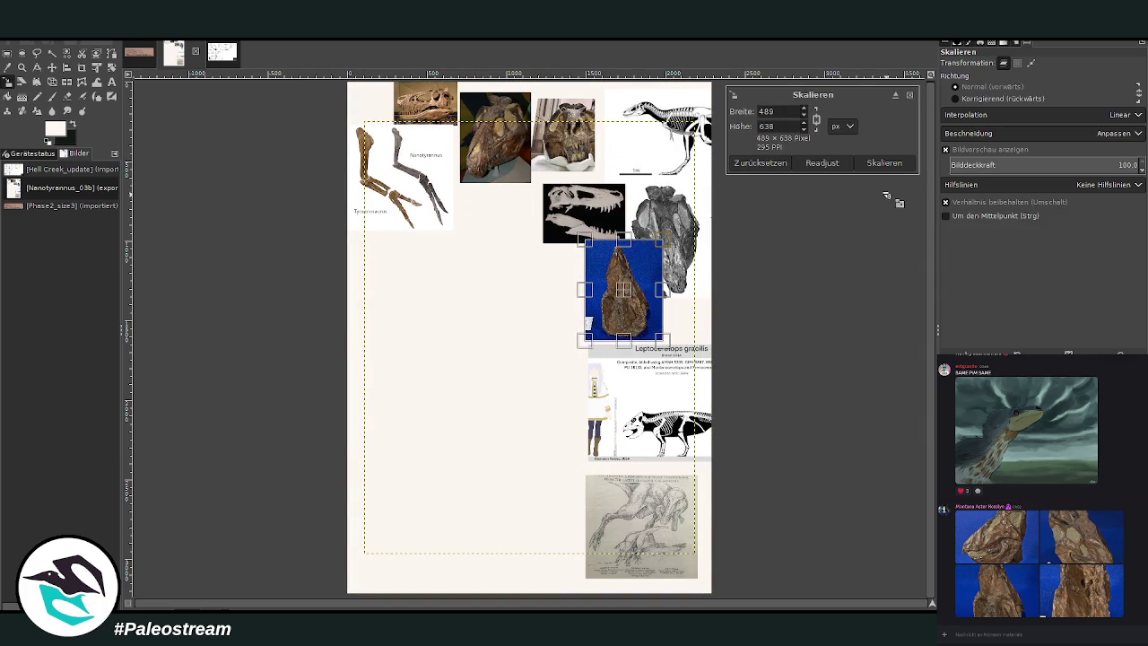
click(885, 163)
click(52, 67)
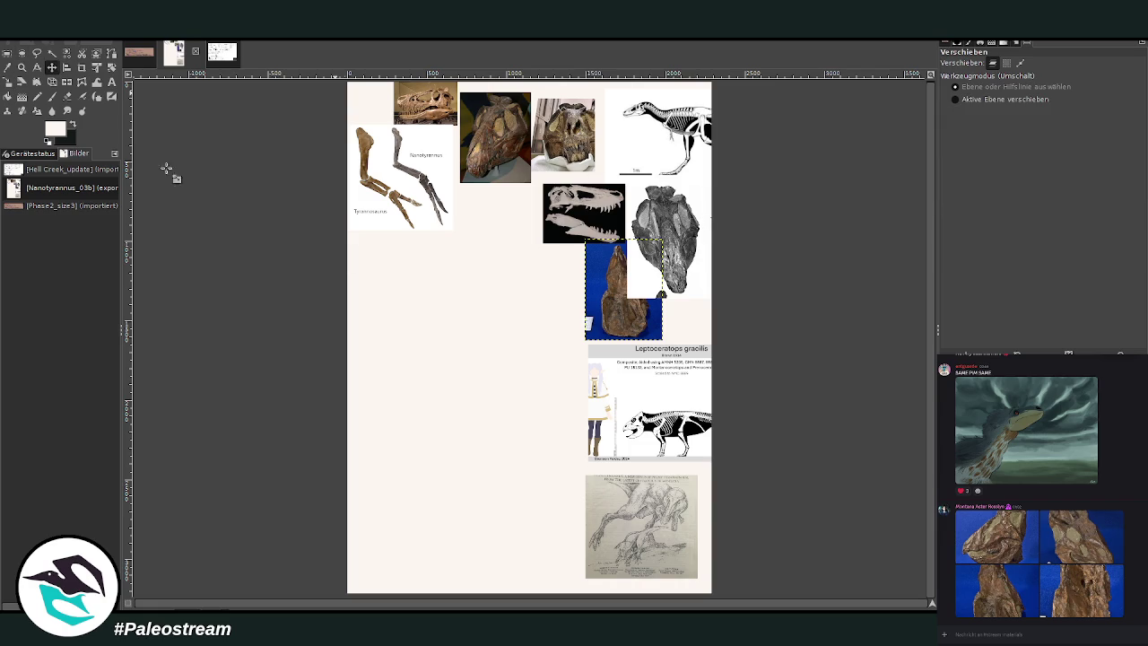
drag(628, 306, 497, 245)
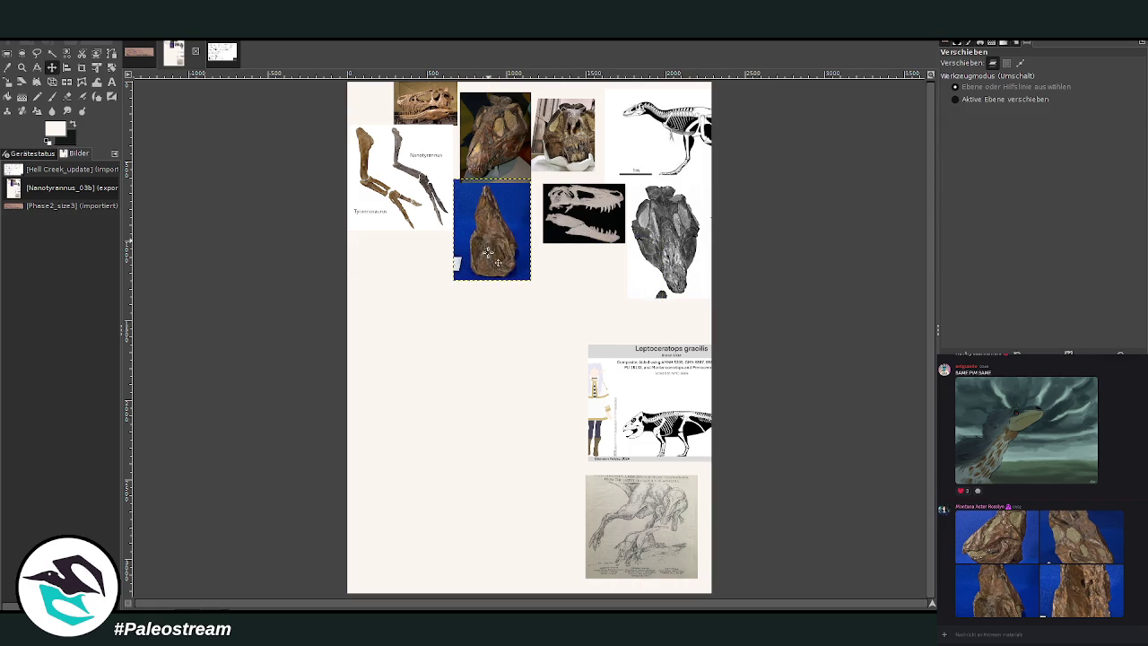
key(Page_Down)
key(ctrl+v)
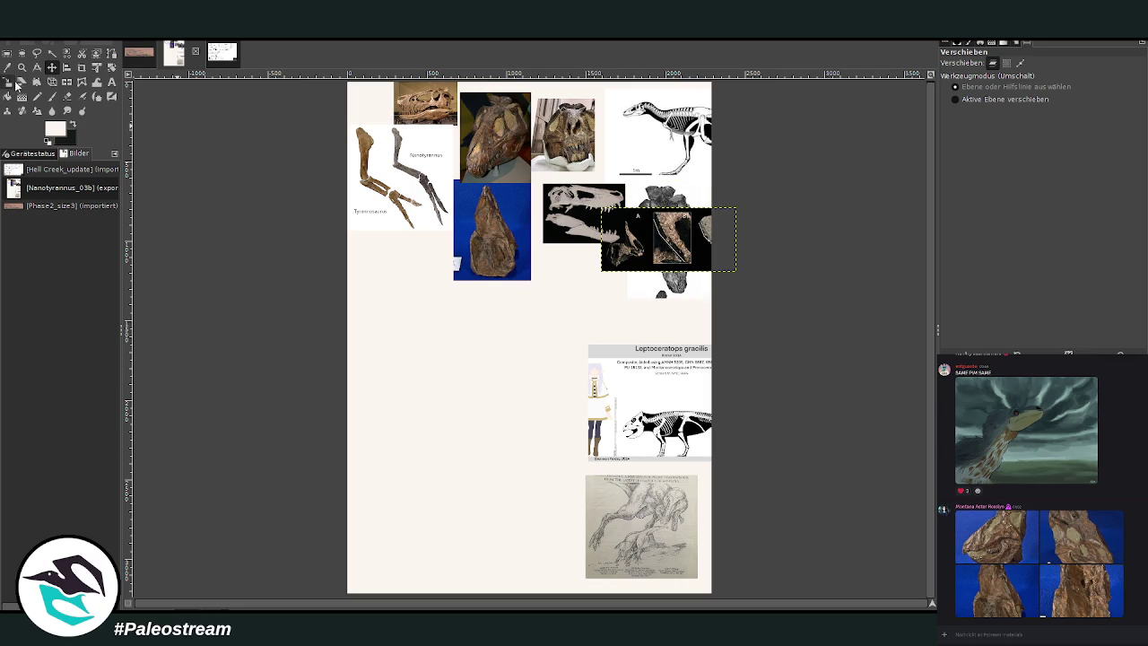
Crop the three-panel skull photo to panel A, set it beside the blue skull photo, select the background
drag(649, 257, 478, 382)
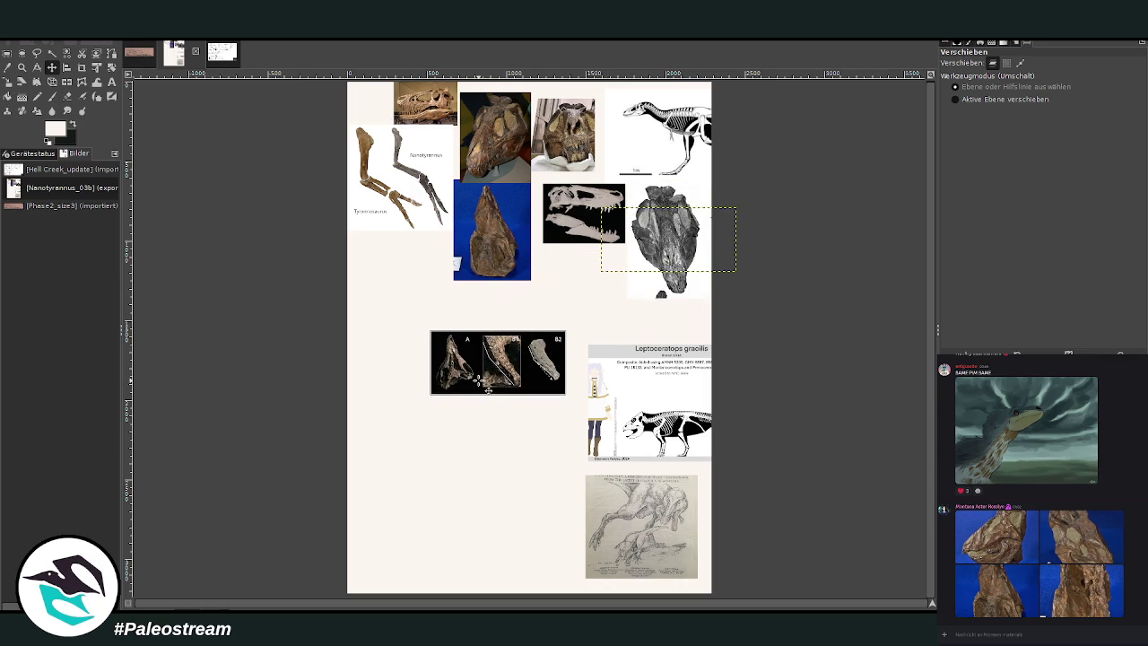
click(83, 68)
drag(432, 331, 477, 395)
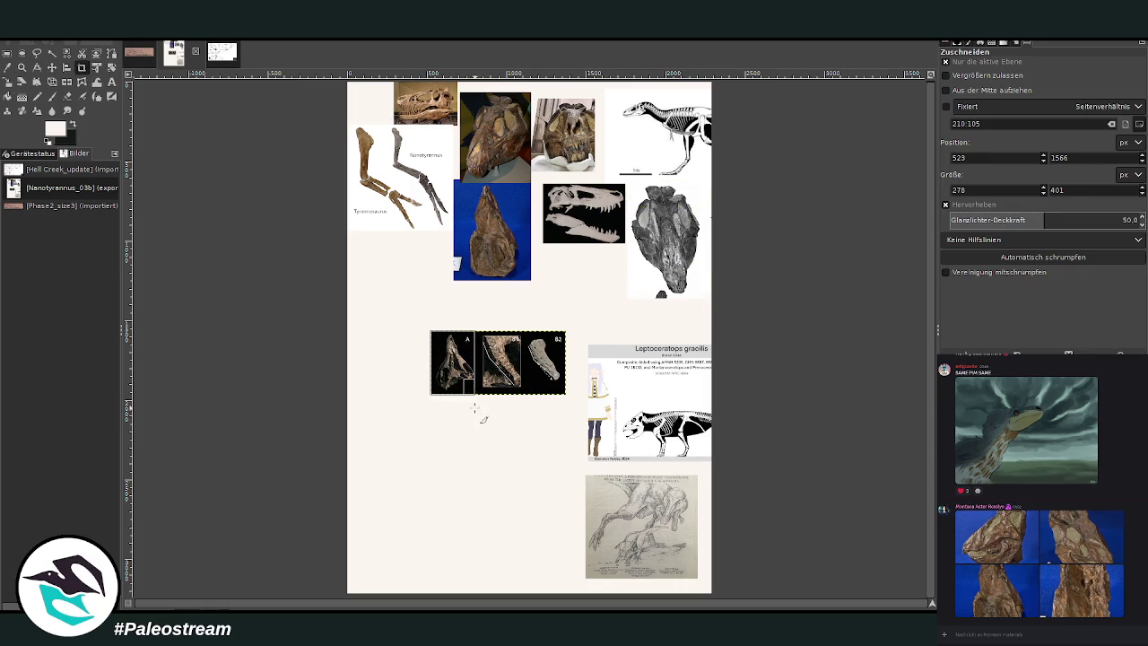
click(457, 369)
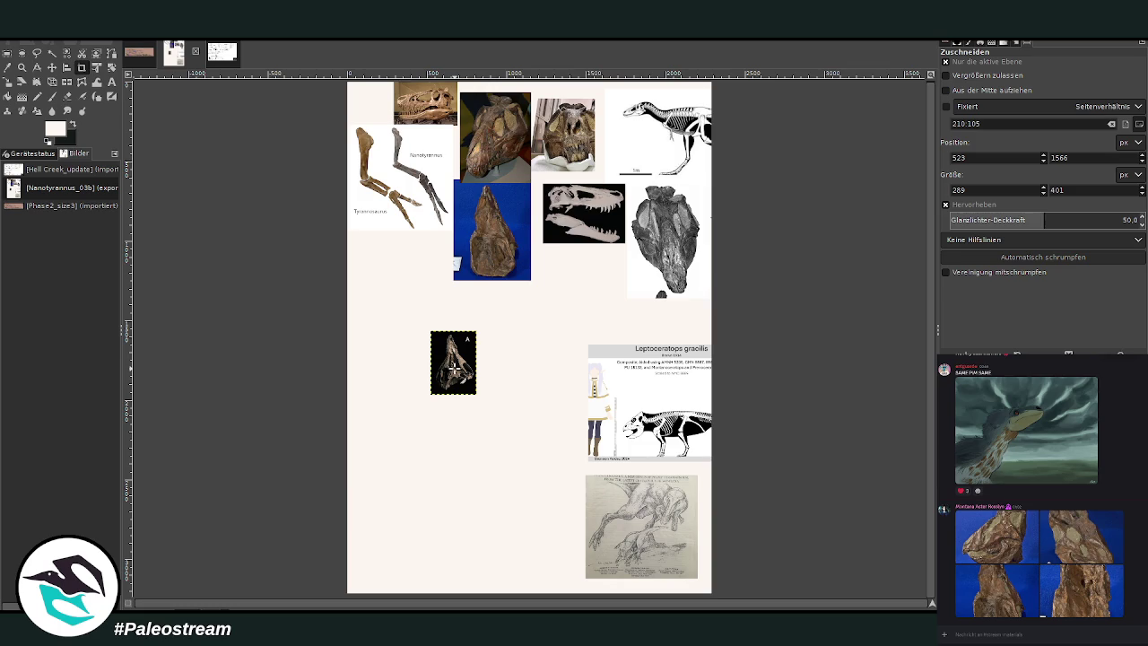
click(51, 67)
drag(429, 349, 406, 251)
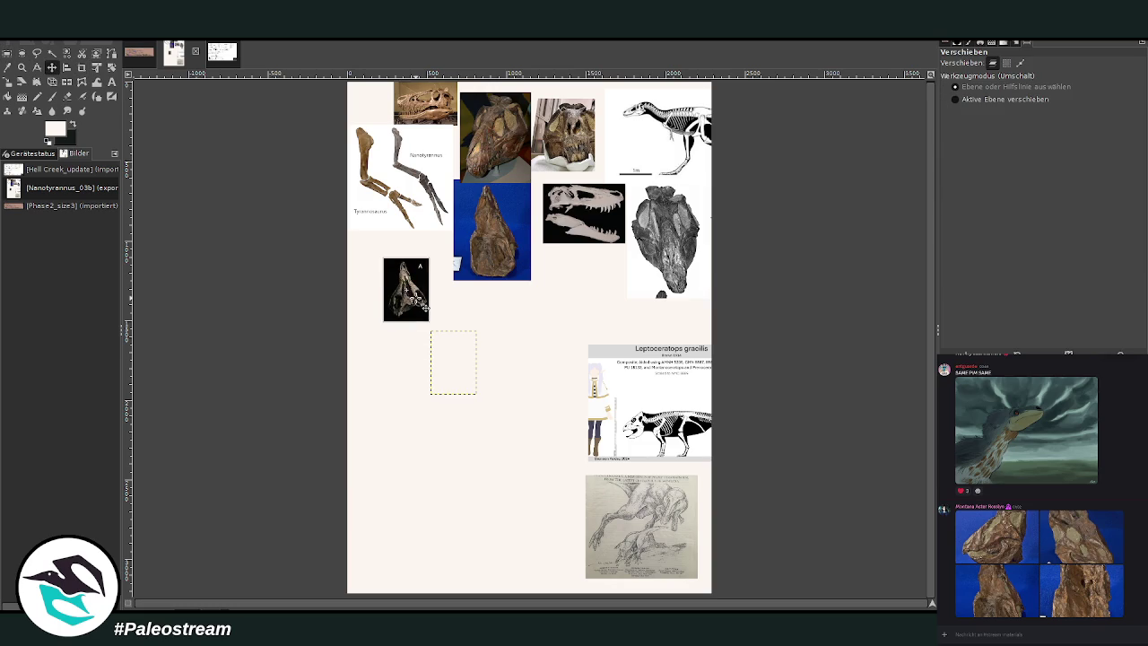
mouse_move(449, 282)
mouse_down()
mouse_move(564, 282)
mouse_move(563, 297)
mouse_move(561, 284)
mouse_up()
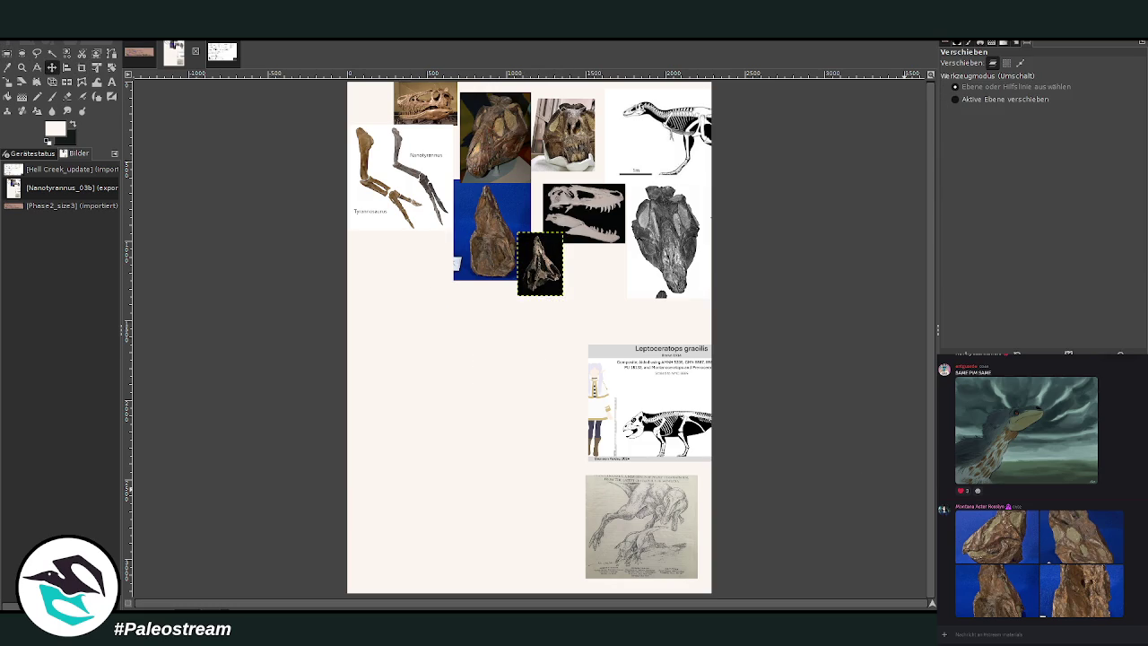
click(564, 473)
Zoom in on the collage page around the Leptoceratops panel and empty cream area
click(22, 68)
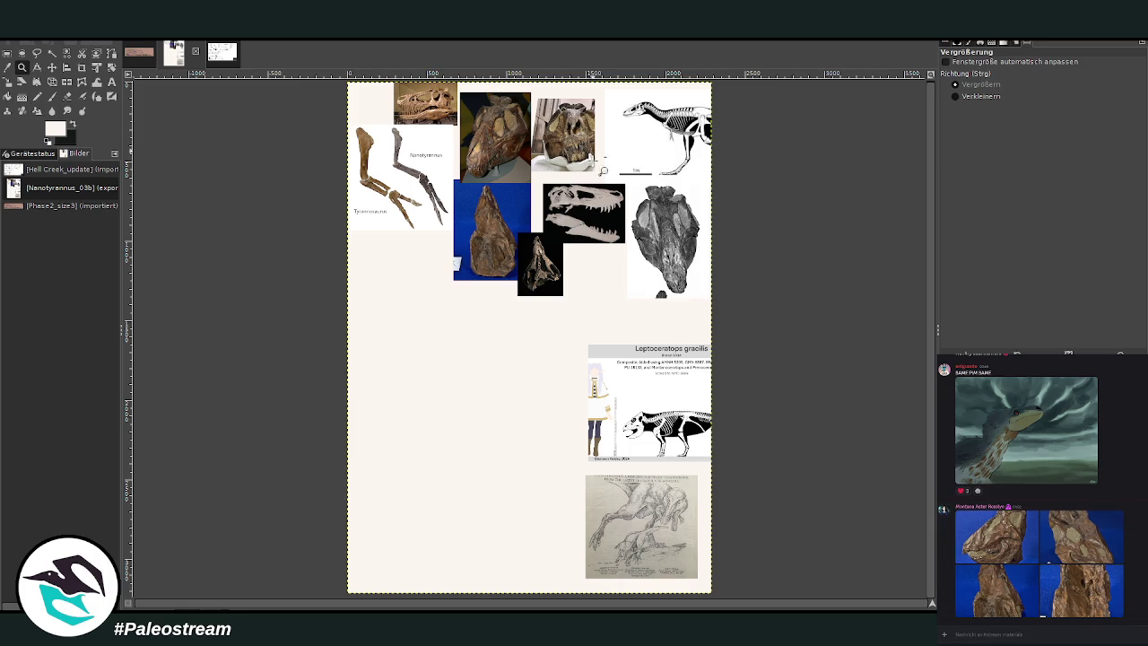
drag(314, 139, 723, 559)
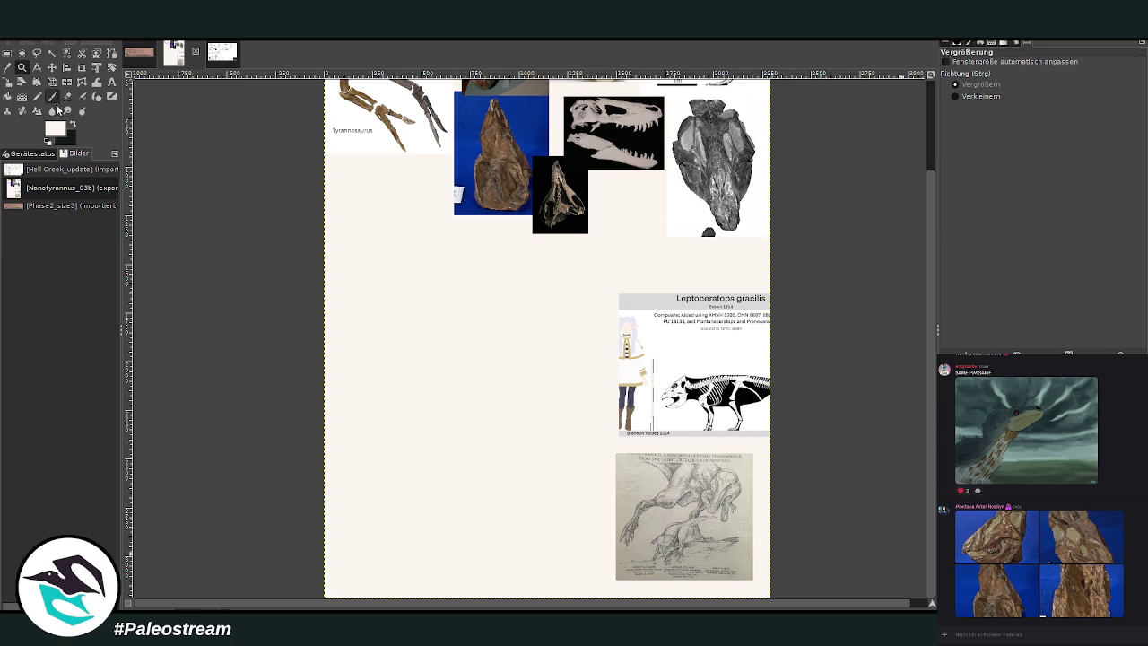
Reset colours, zoom on the empty area, and set up the Paintbrush at opacity 83.6, size 48
key(d)
key(r)
drag(350, 209, 758, 590)
click(840, 544)
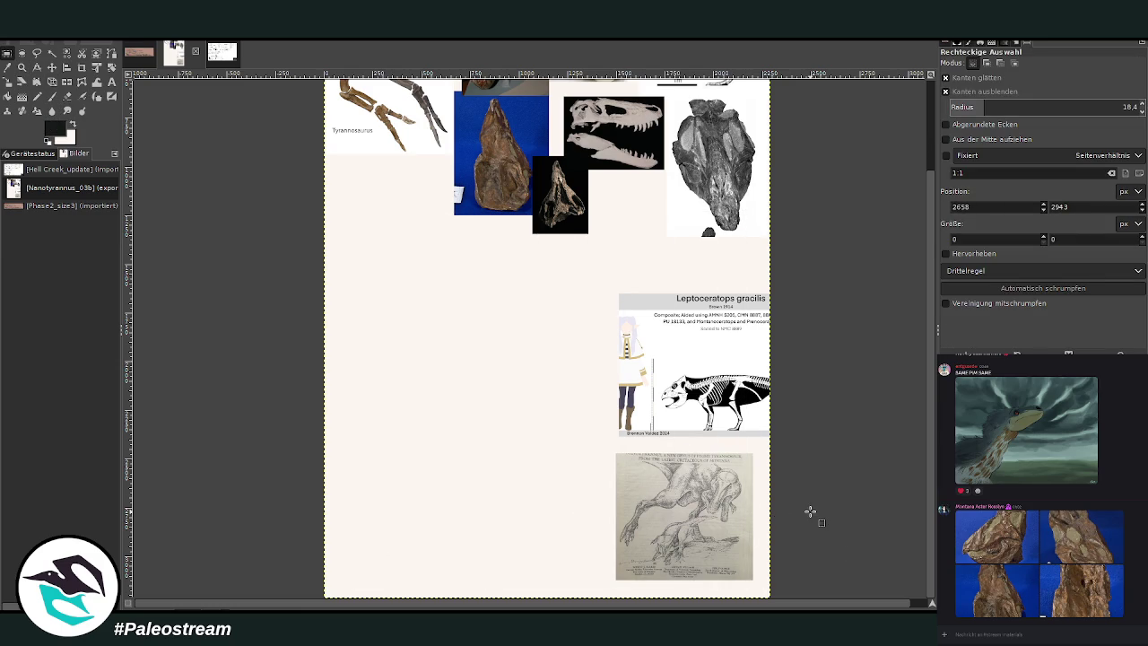
click(22, 67)
drag(379, 174, 759, 585)
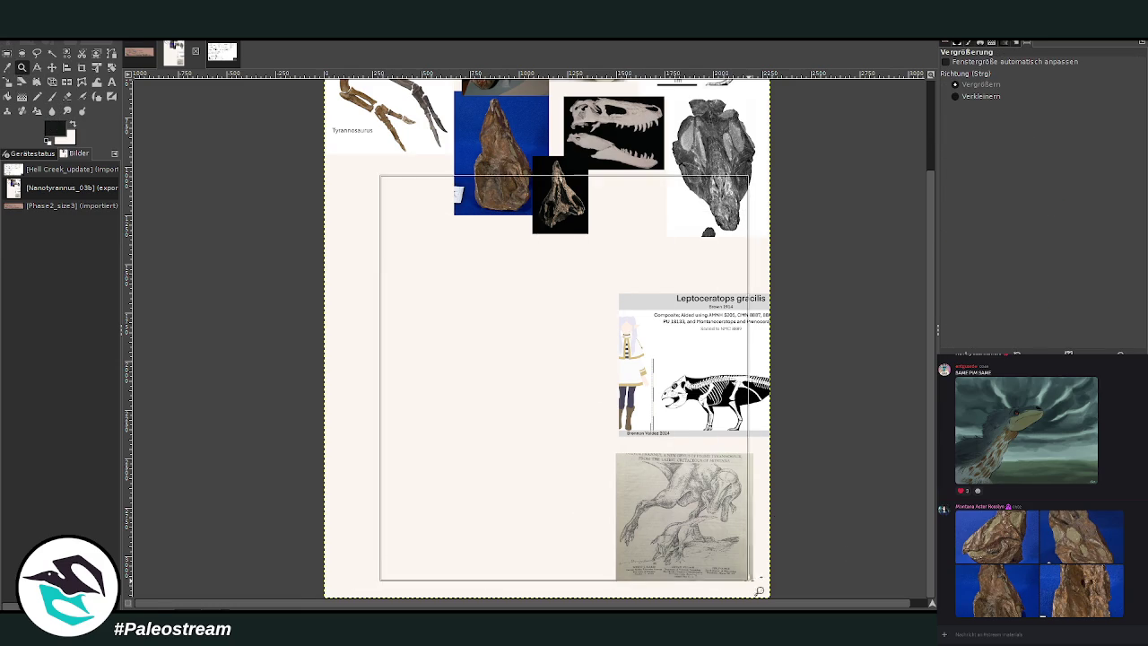
click(52, 96)
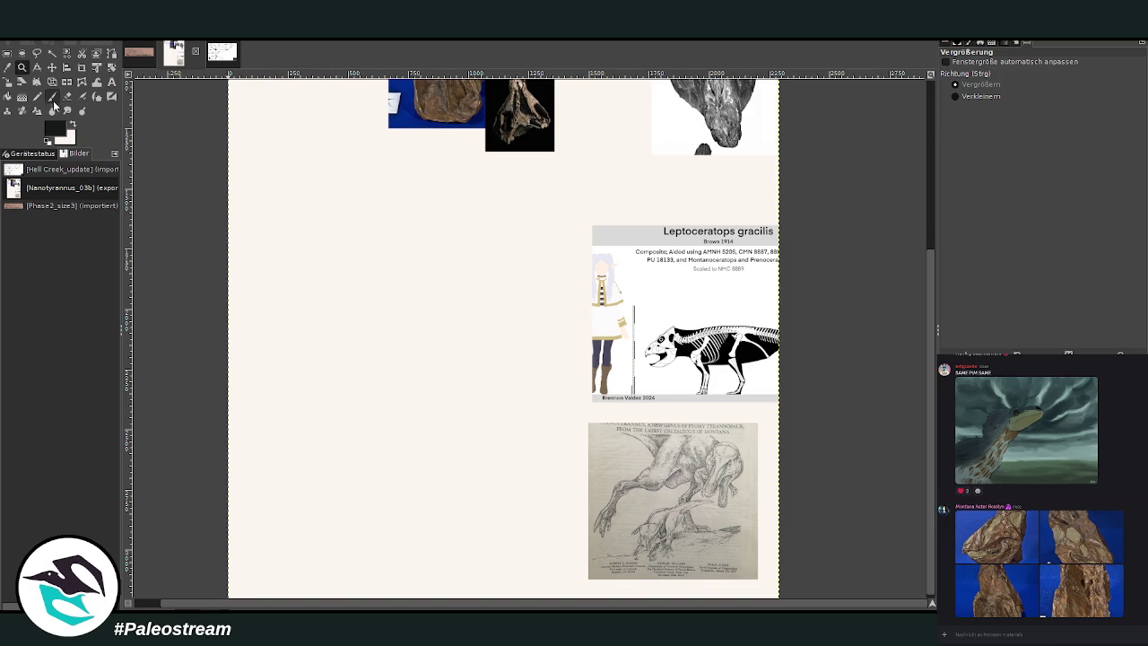
scroll(951, 108, down, 5)
click(1078, 81)
click(967, 128)
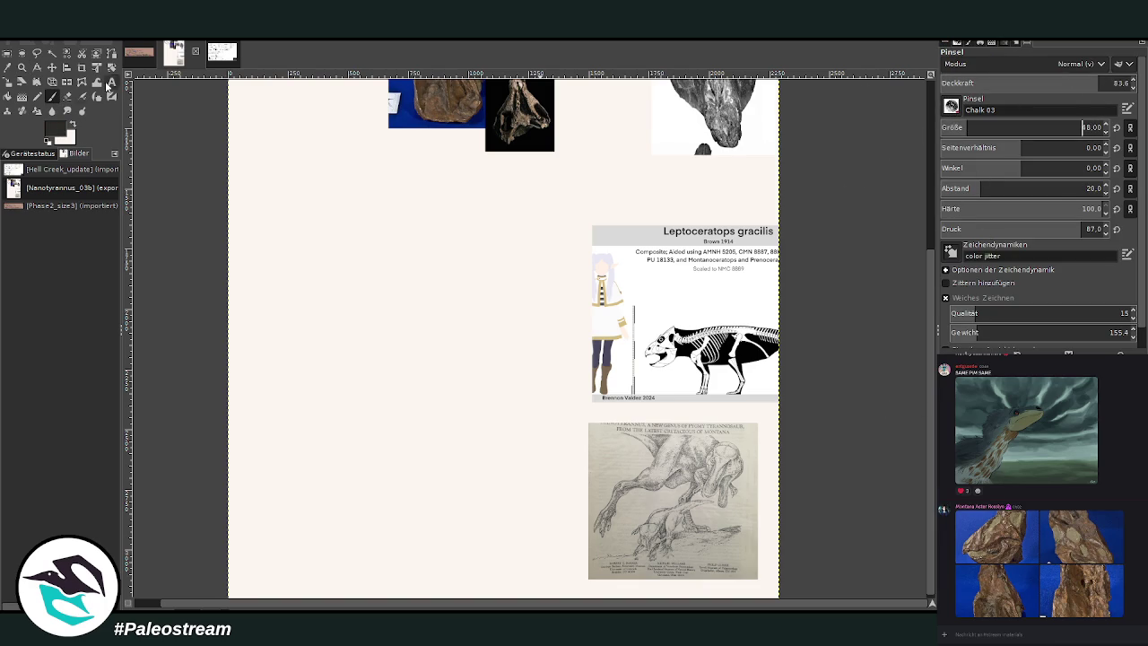
Rough out the dinosaur's body and legs with loose chalk strokes
mouse_move(403, 329)
mouse_down()
mouse_move(461, 264)
mouse_move(398, 269)
mouse_move(538, 226)
mouse_up()
mouse_move(519, 341)
mouse_down()
mouse_move(502, 316)
mouse_move(547, 328)
mouse_move(530, 286)
mouse_move(503, 325)
mouse_move(534, 329)
mouse_move(520, 314)
mouse_move(548, 338)
mouse_move(519, 354)
mouse_move(485, 360)
mouse_move(504, 323)
mouse_move(457, 350)
mouse_move(396, 323)
mouse_up()
drag(386, 262, 387, 328)
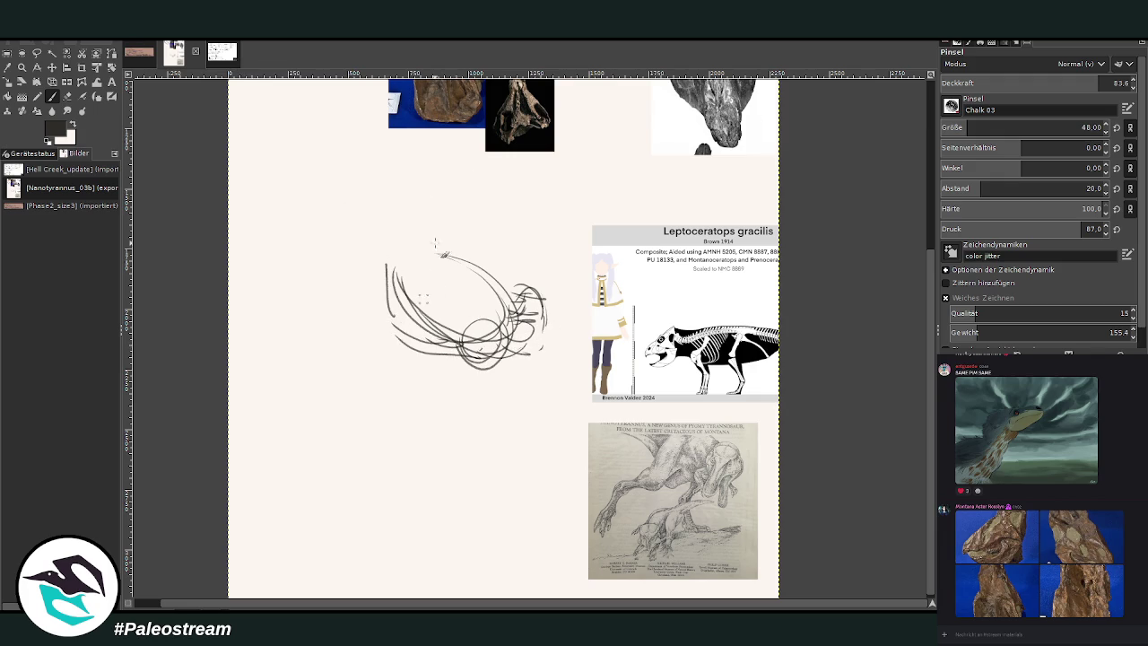
mouse_move(415, 276)
mouse_down()
mouse_move(396, 340)
mouse_move(413, 267)
mouse_move(391, 341)
mouse_move(333, 347)
mouse_move(307, 410)
mouse_up()
drag(397, 341, 404, 267)
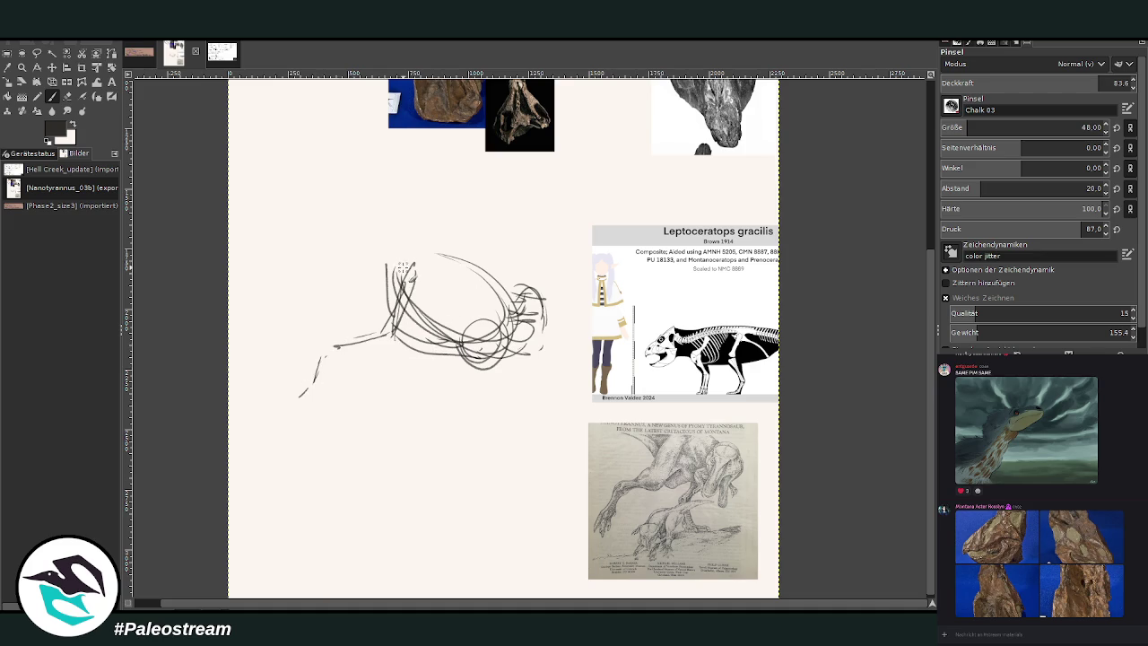
mouse_move(438, 356)
mouse_down()
mouse_move(411, 405)
mouse_move(413, 434)
mouse_move(444, 443)
mouse_move(430, 444)
mouse_up()
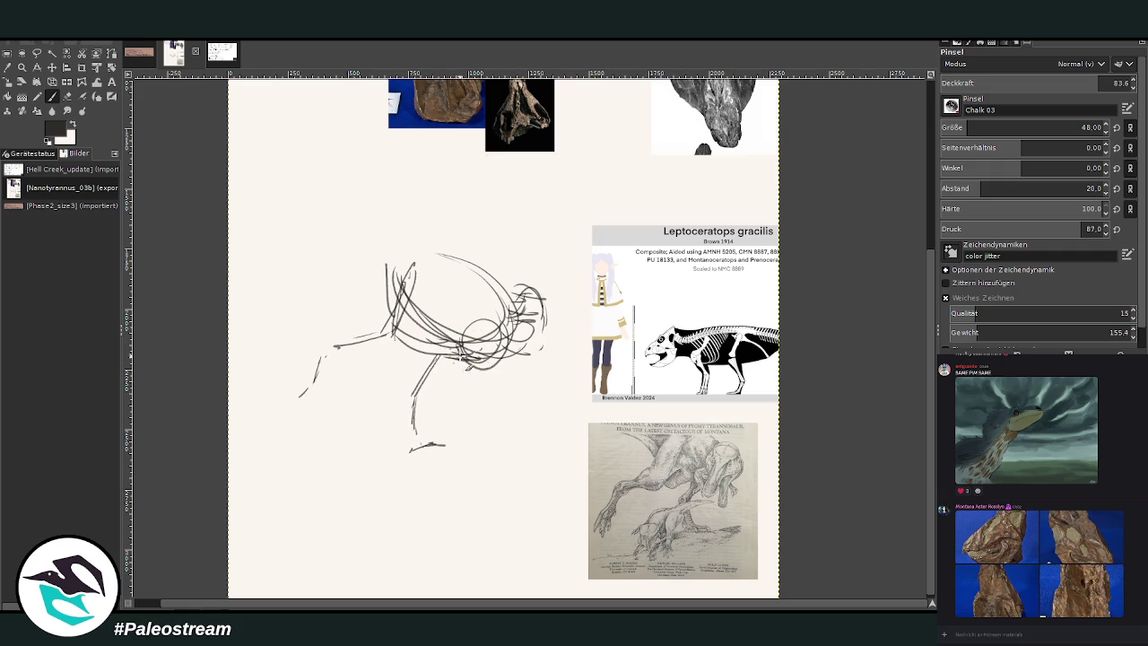
drag(453, 370, 456, 395)
drag(486, 357, 489, 400)
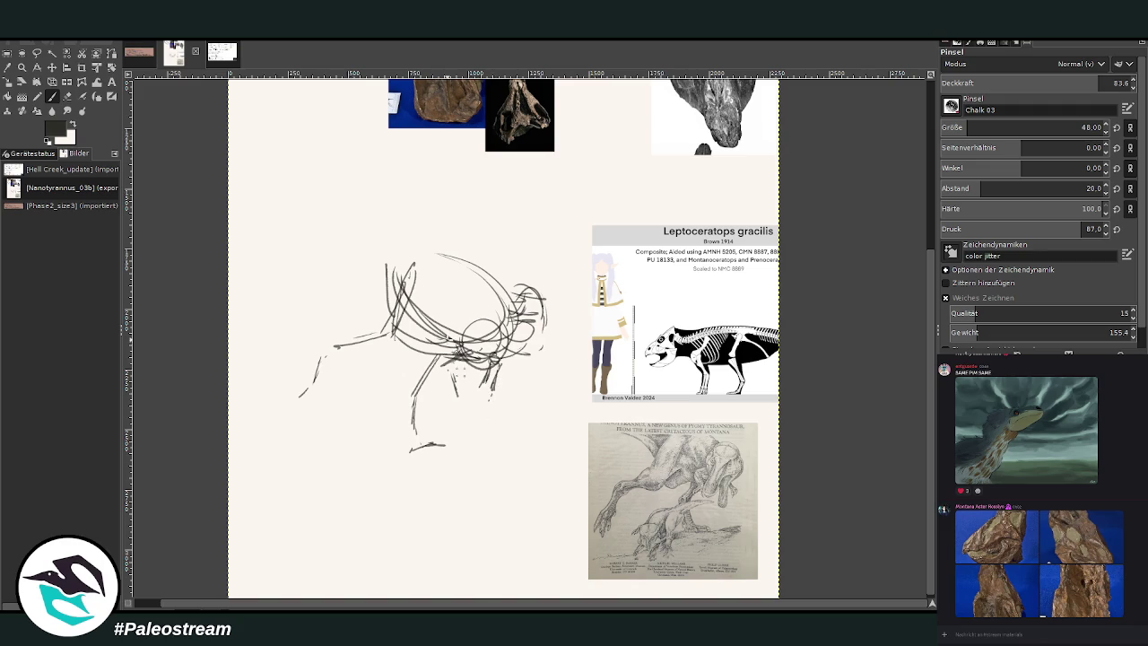
Erase stray strokes under the belly and sketch the head and neck
key(shift+e)
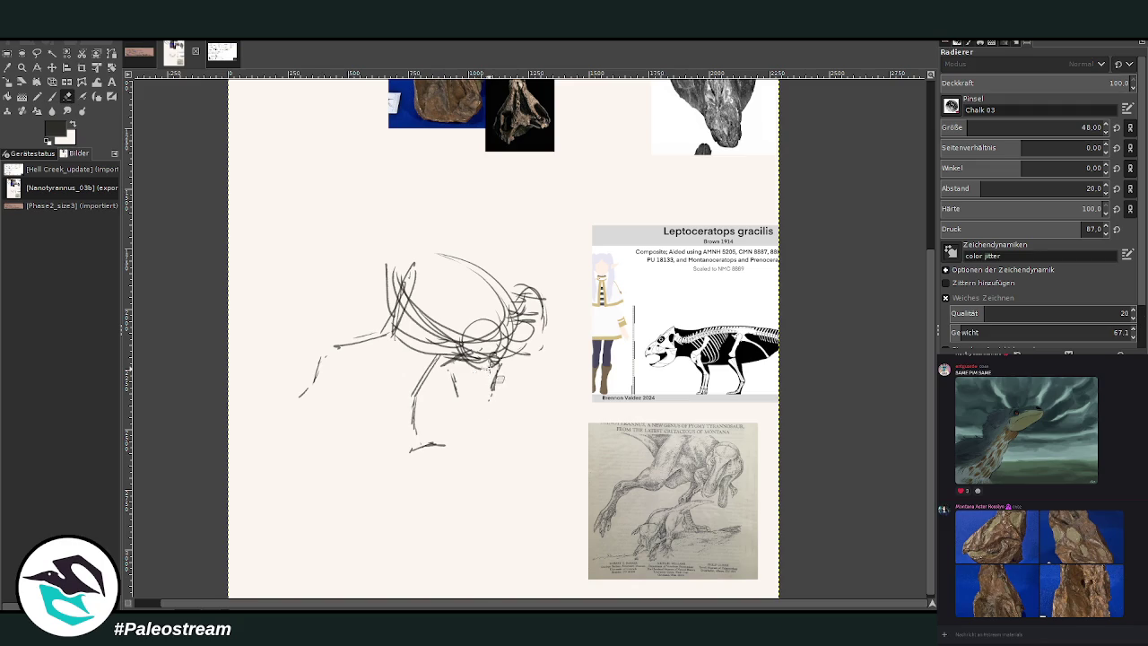
drag(484, 368, 466, 366)
key(p)
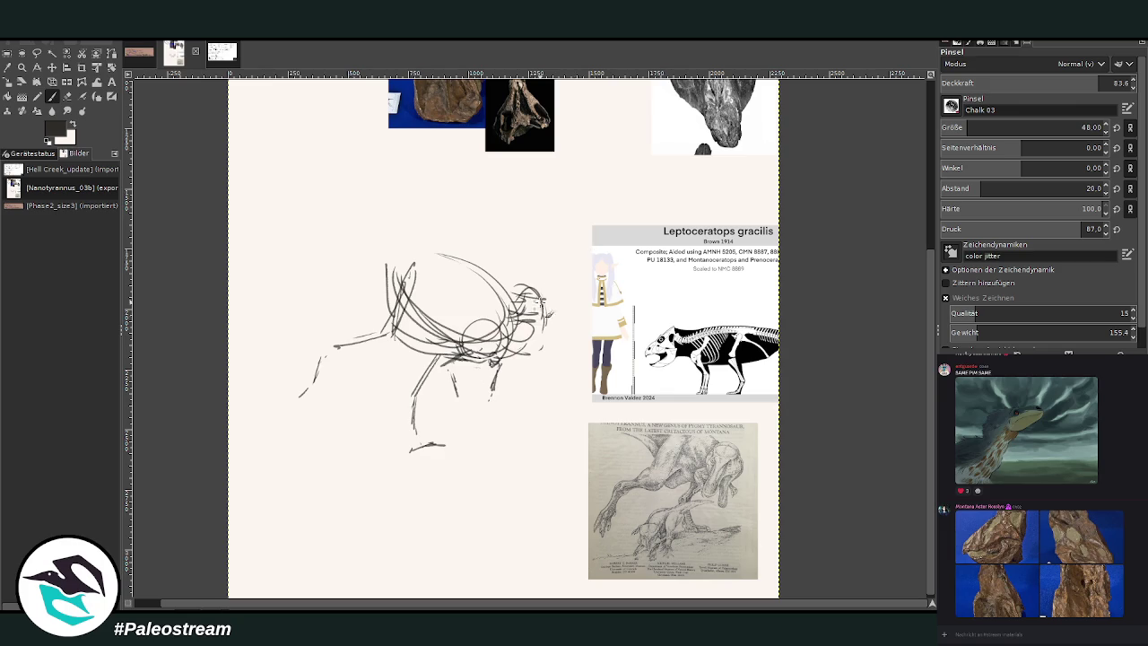
mouse_move(520, 319)
mouse_down()
mouse_move(522, 354)
mouse_move(542, 355)
mouse_move(542, 345)
mouse_up()
Move the T. rex skull photo below the small skull and shift the grey skull image down
scroll(817, 116, up, 4)
key(m)
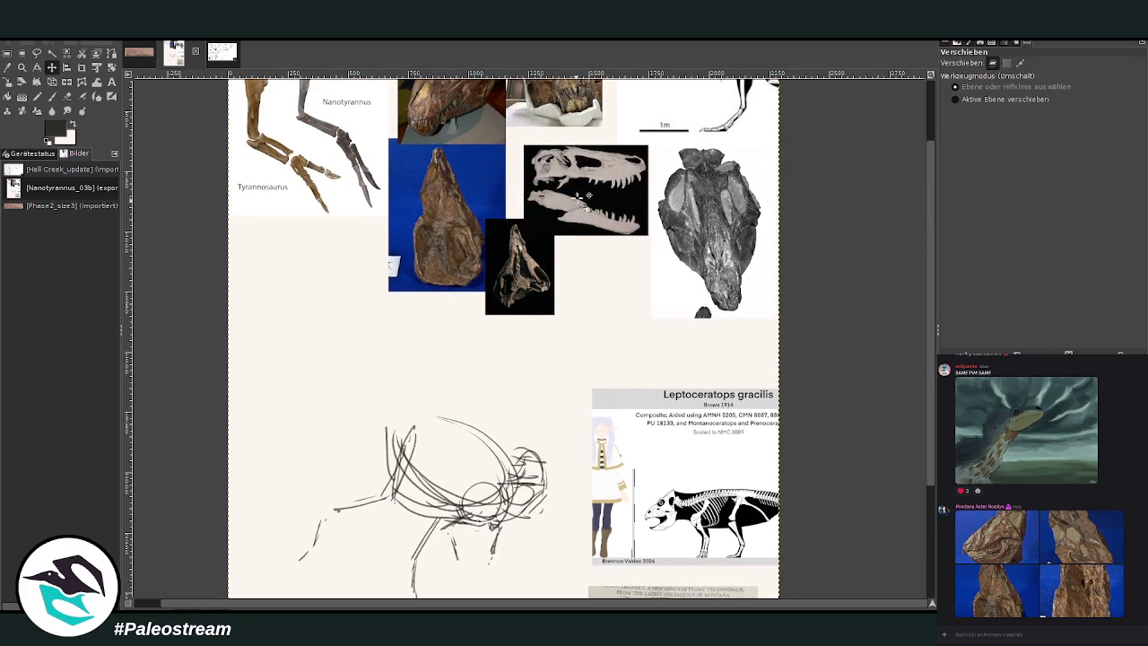
drag(583, 188, 547, 332)
drag(674, 292, 670, 432)
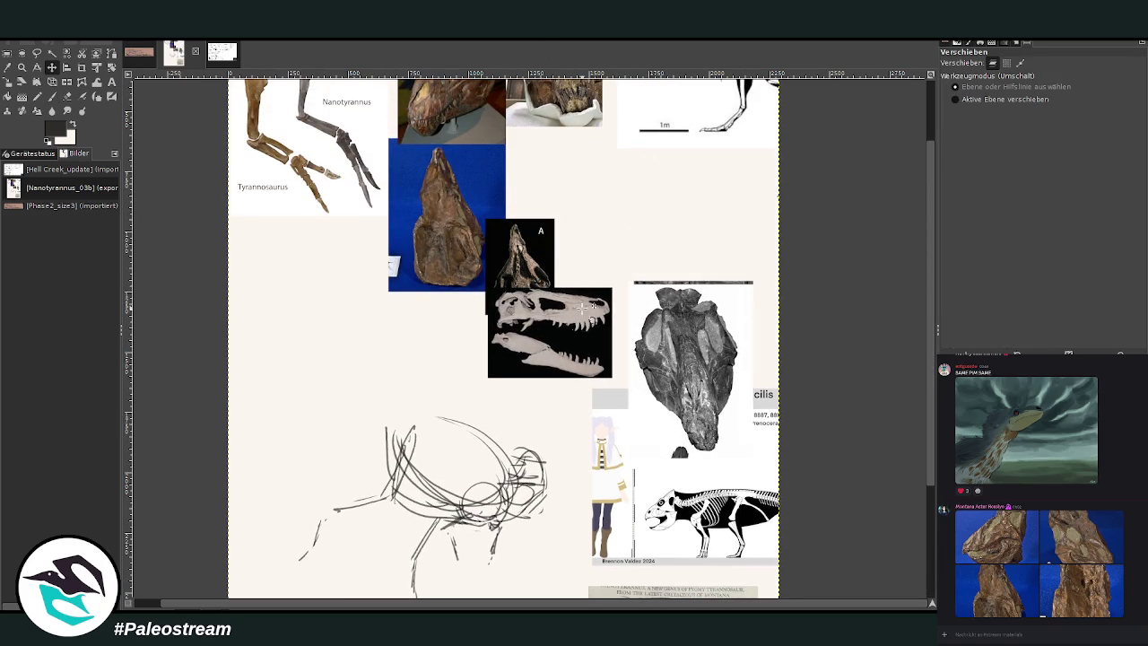
scroll(854, 489, down, 4)
key(p)
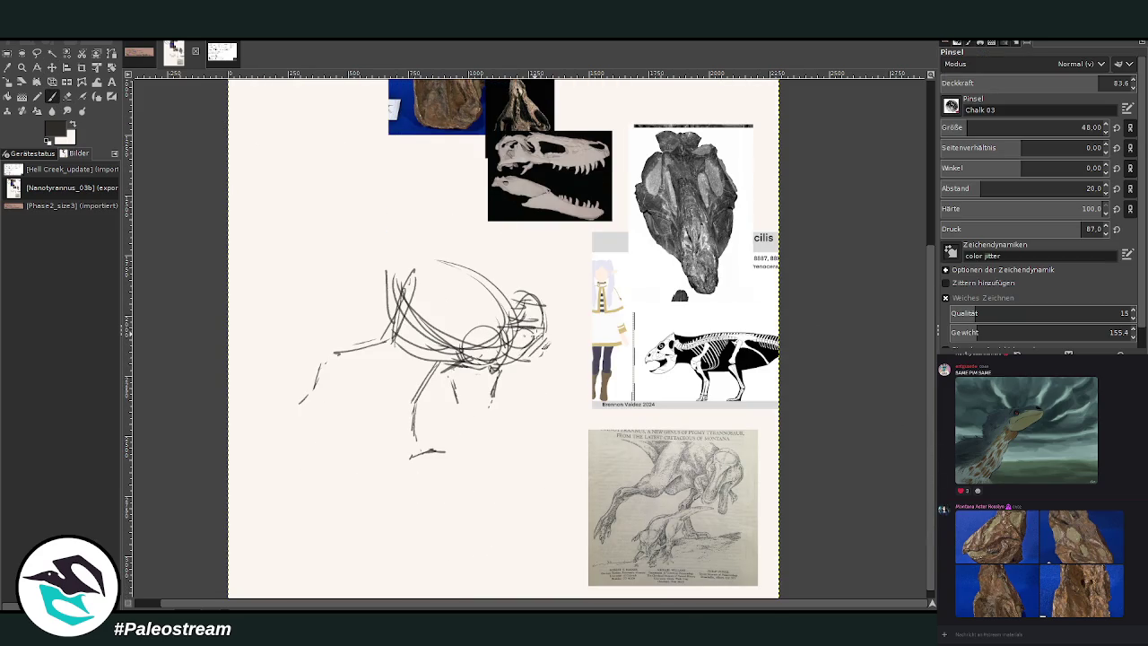
Darken the sketched dinosaur's head and jaw with extra chalk strokes
mouse_move(513, 312)
mouse_down()
mouse_move(542, 328)
mouse_move(550, 314)
mouse_move(515, 330)
mouse_move(530, 351)
mouse_move(504, 395)
mouse_up()
mouse_move(548, 362)
mouse_down()
mouse_move(528, 351)
mouse_move(562, 359)
mouse_up()
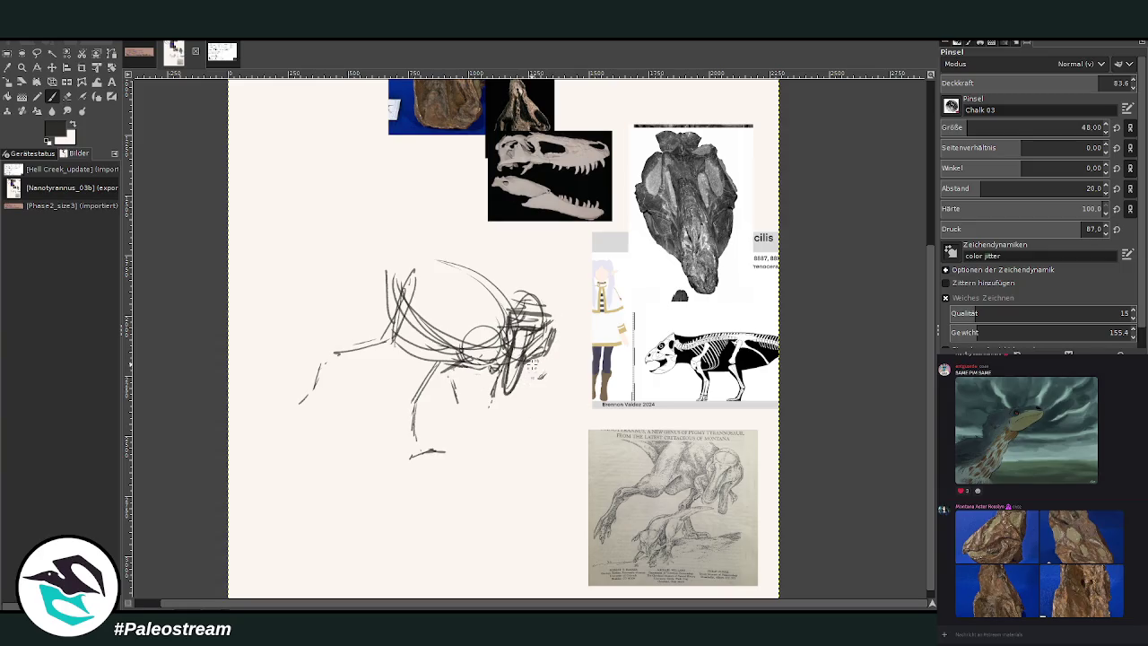
mouse_move(535, 375)
mouse_down()
mouse_move(519, 409)
mouse_move(526, 421)
mouse_move(515, 418)
mouse_move(538, 415)
mouse_up()
drag(547, 341, 542, 380)
drag(551, 327, 549, 359)
mouse_move(549, 311)
mouse_down()
mouse_move(551, 355)
mouse_move(516, 415)
mouse_move(533, 427)
mouse_up()
mouse_move(527, 381)
mouse_down()
mouse_move(529, 417)
mouse_move(529, 386)
mouse_move(508, 391)
mouse_move(504, 368)
mouse_up()
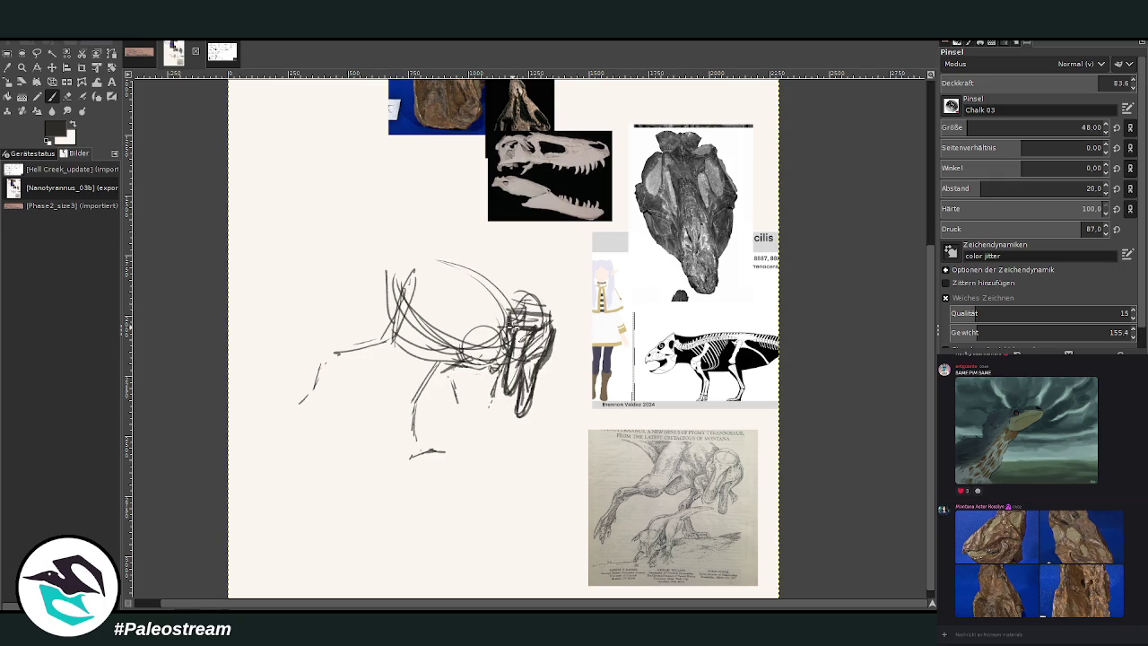
drag(549, 325, 556, 350)
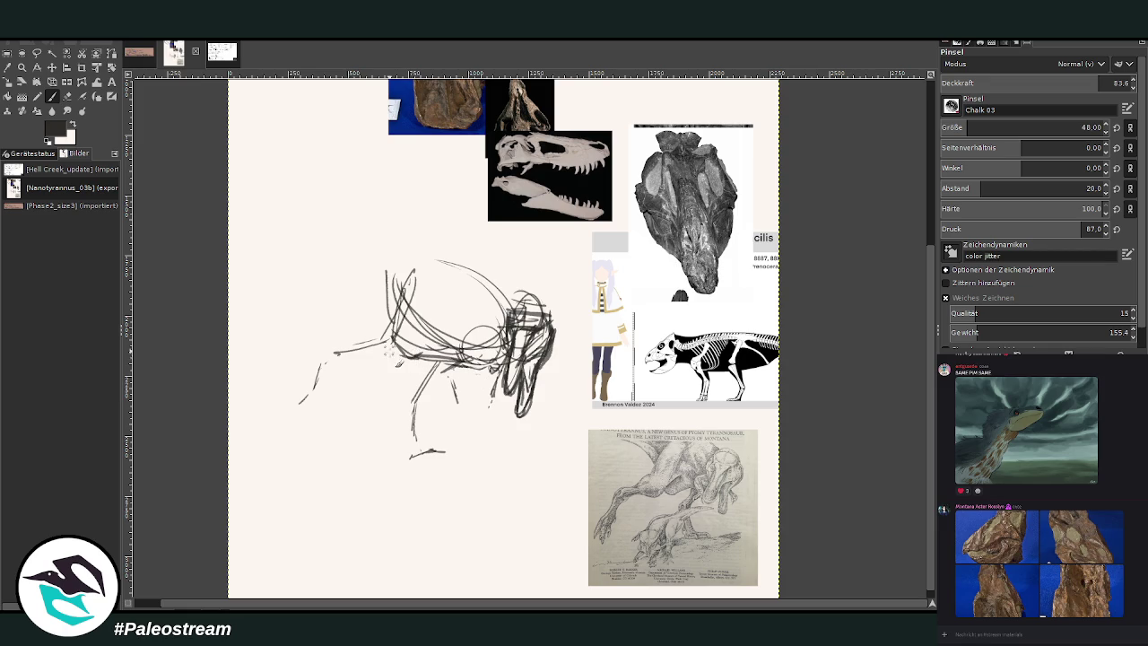
drag(390, 324, 382, 280)
Draw the back and neck line out to the left, redrawing the overlong stroke shorter
drag(507, 316, 489, 350)
mouse_move(494, 292)
mouse_down()
mouse_move(376, 253)
mouse_move(261, 251)
mouse_up()
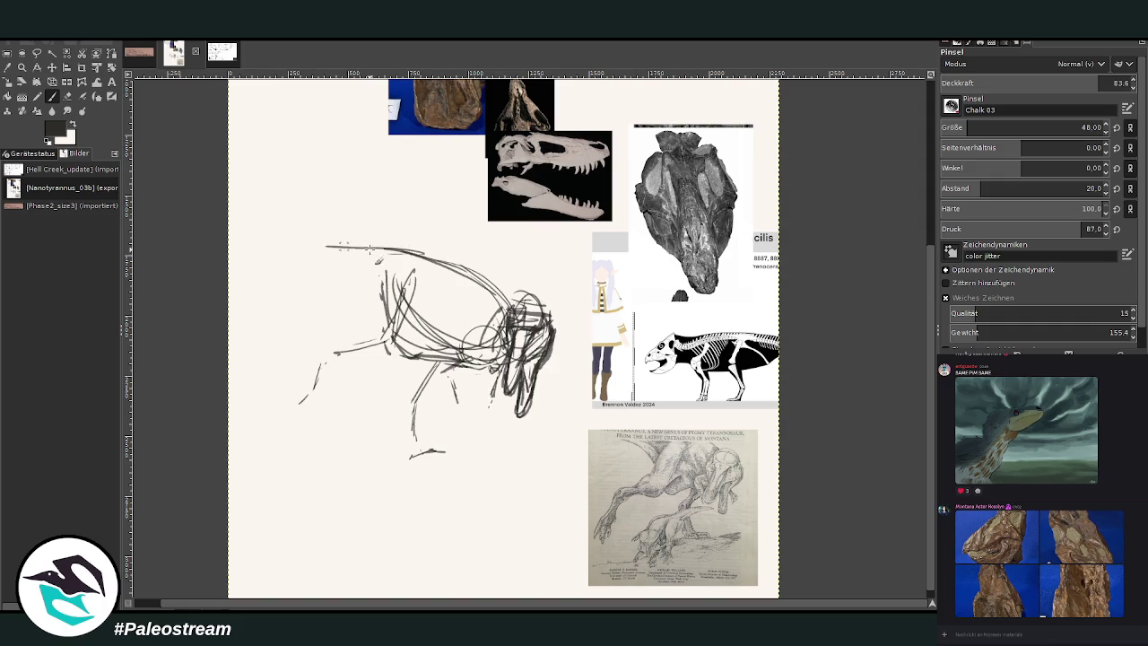
drag(387, 251, 237, 244)
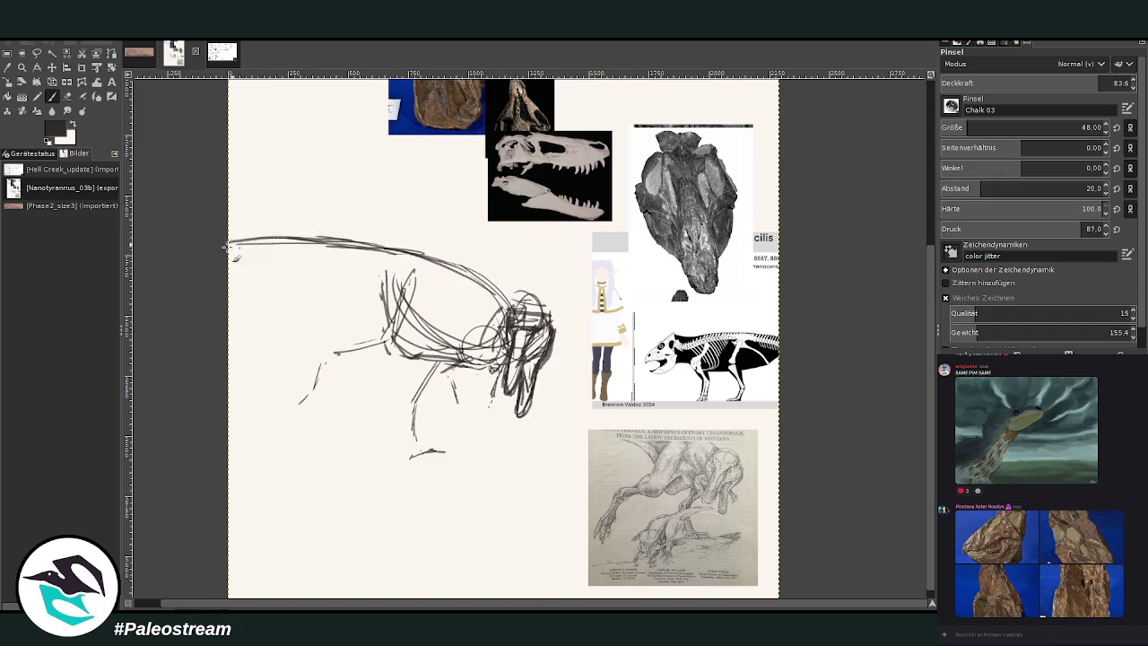
key(ctrl+z)
key(ctrl+z)
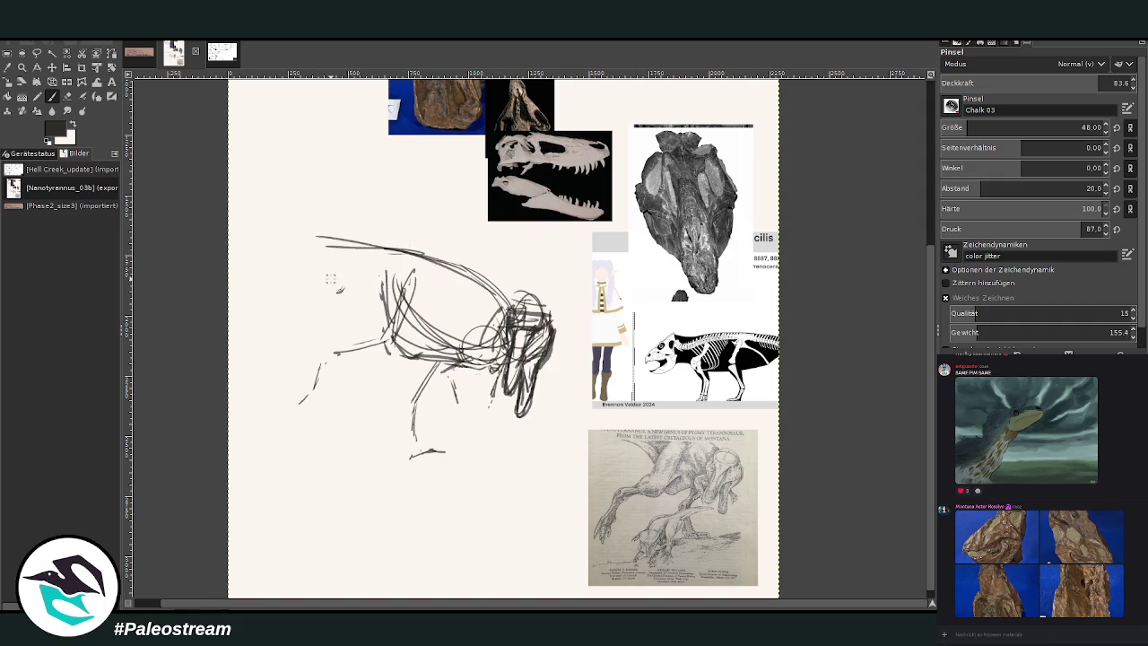
drag(427, 253, 267, 237)
drag(253, 248, 372, 286)
drag(296, 257, 385, 315)
drag(323, 262, 375, 300)
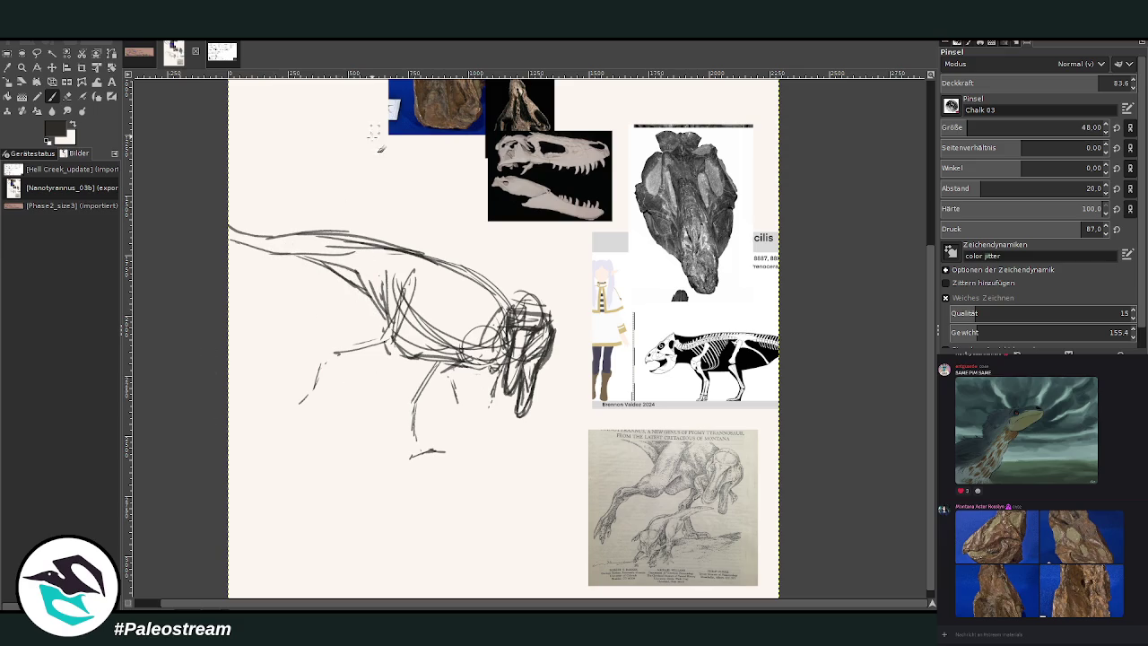
Move the theropod skeleton chart down beside the sketch and resume painting
scroll(853, 179, up, 3)
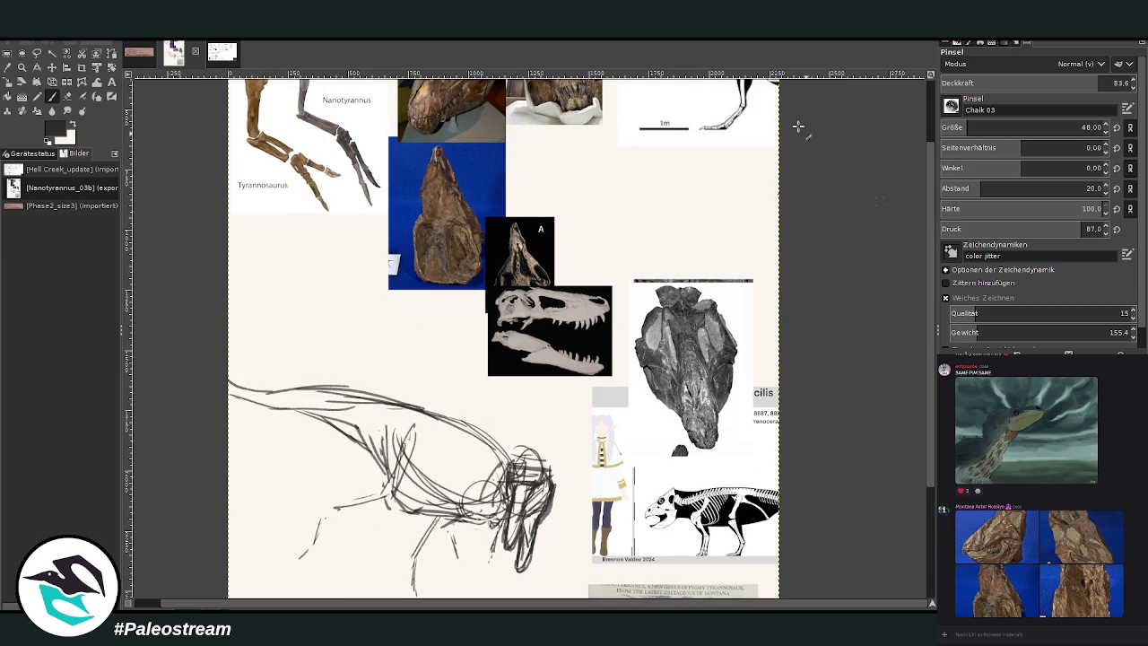
key(m)
drag(680, 147, 641, 488)
scroll(924, 381, down, 3)
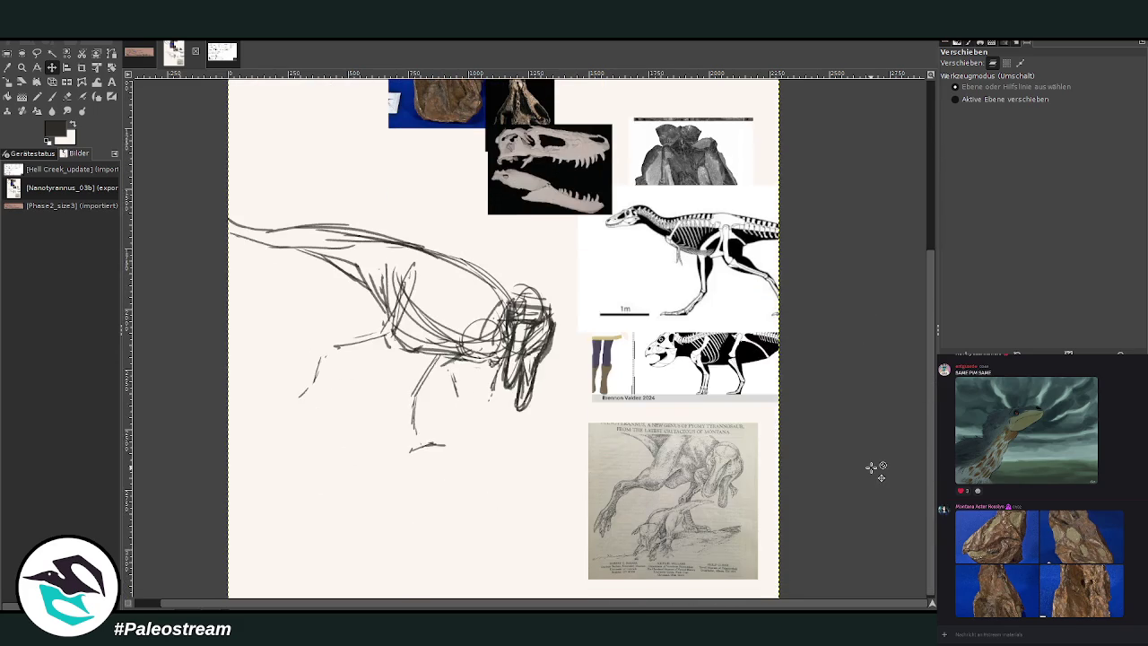
key(p)
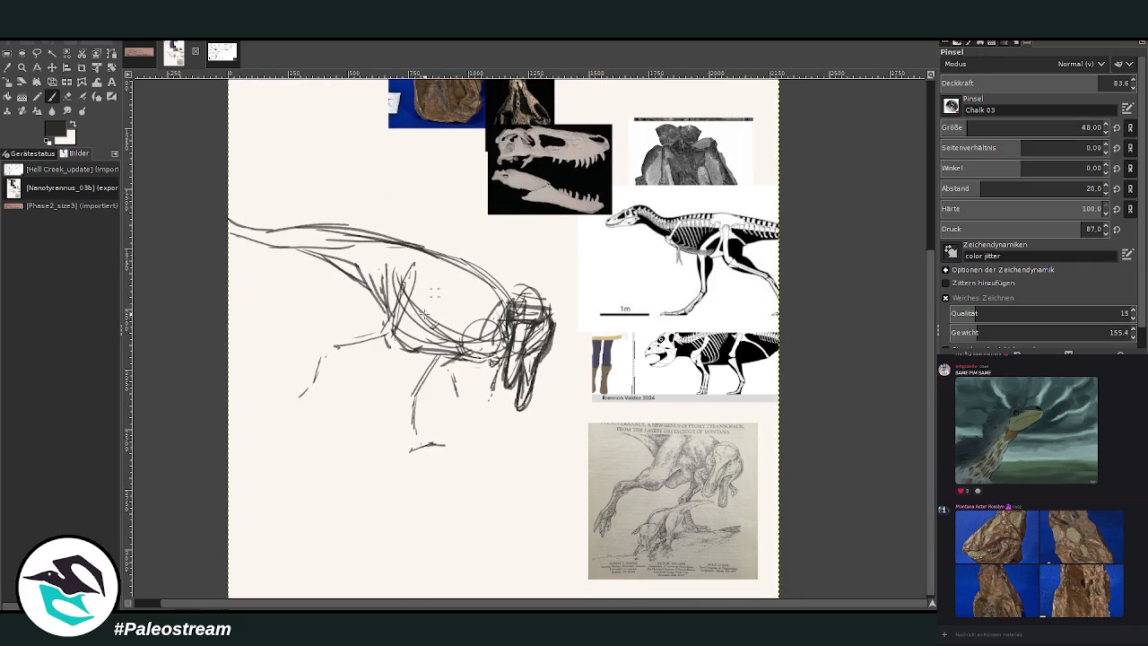
Sketch the tyrannosaur's neck, shoulder, lower forearm with hand, and lower leg with foot
mouse_move(405, 280)
mouse_down()
mouse_move(379, 348)
mouse_move(373, 332)
mouse_up()
drag(391, 251, 377, 340)
mouse_move(429, 267)
mouse_down()
mouse_move(386, 253)
mouse_move(385, 348)
mouse_move(356, 323)
mouse_move(332, 349)
mouse_move(339, 362)
mouse_move(310, 353)
mouse_move(316, 377)
mouse_move(292, 402)
mouse_up()
drag(320, 362, 299, 402)
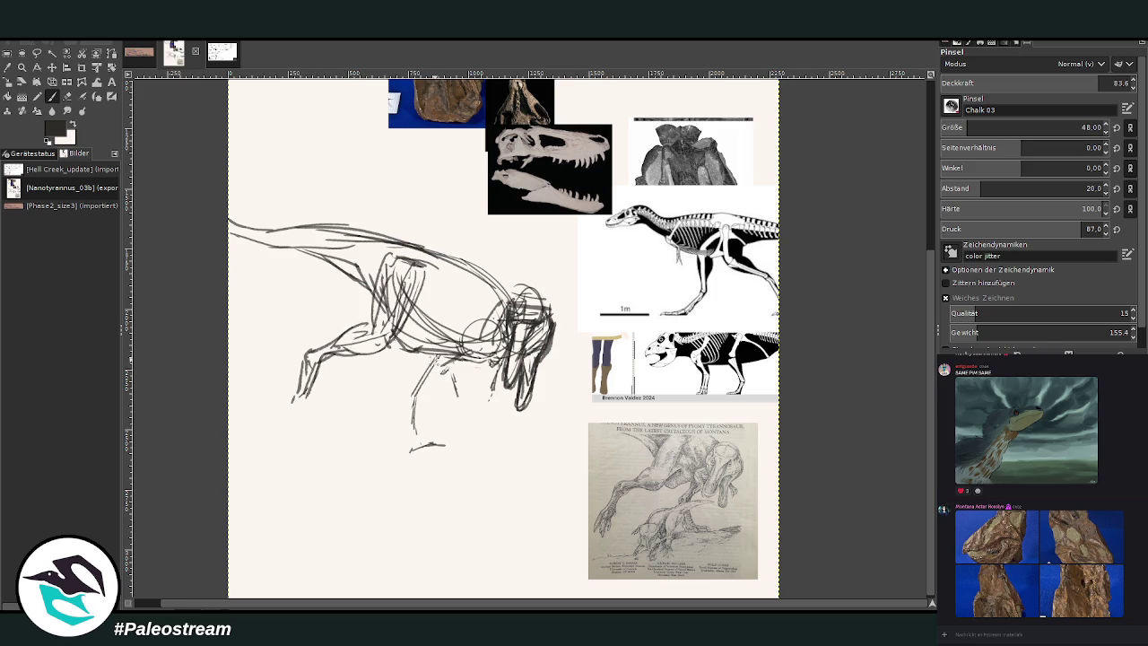
mouse_move(438, 367)
mouse_down()
mouse_move(422, 422)
mouse_move(408, 425)
mouse_move(472, 461)
mouse_move(454, 474)
mouse_move(470, 465)
mouse_up()
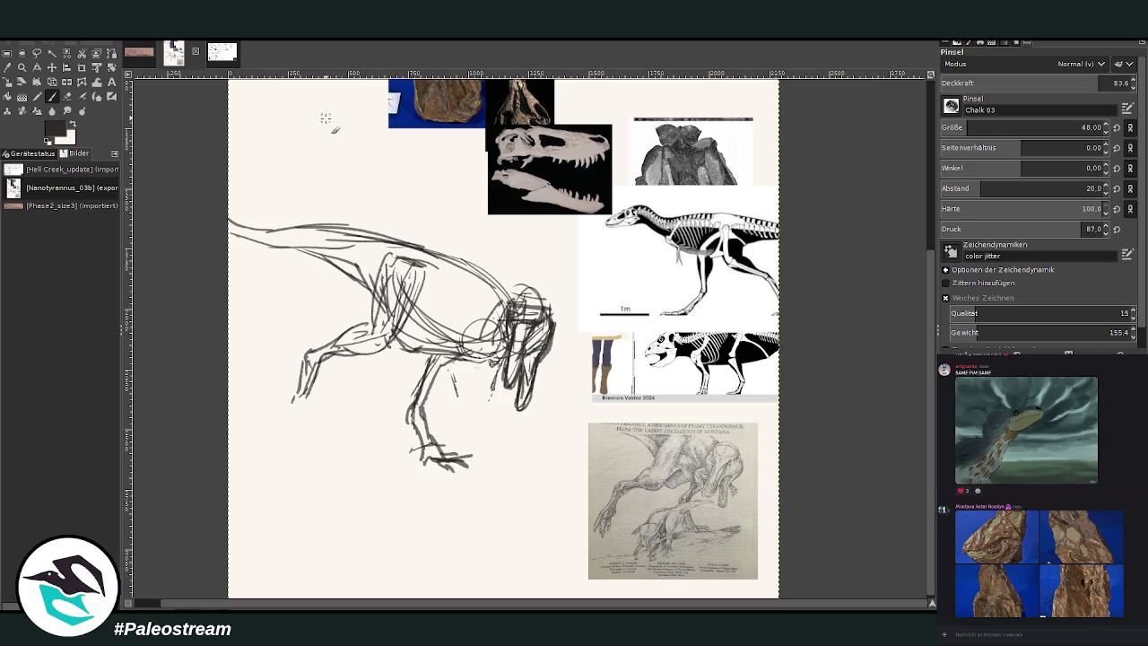
Build up the near leg and thigh, then add chalk strokes through the torso and hip
click(67, 96)
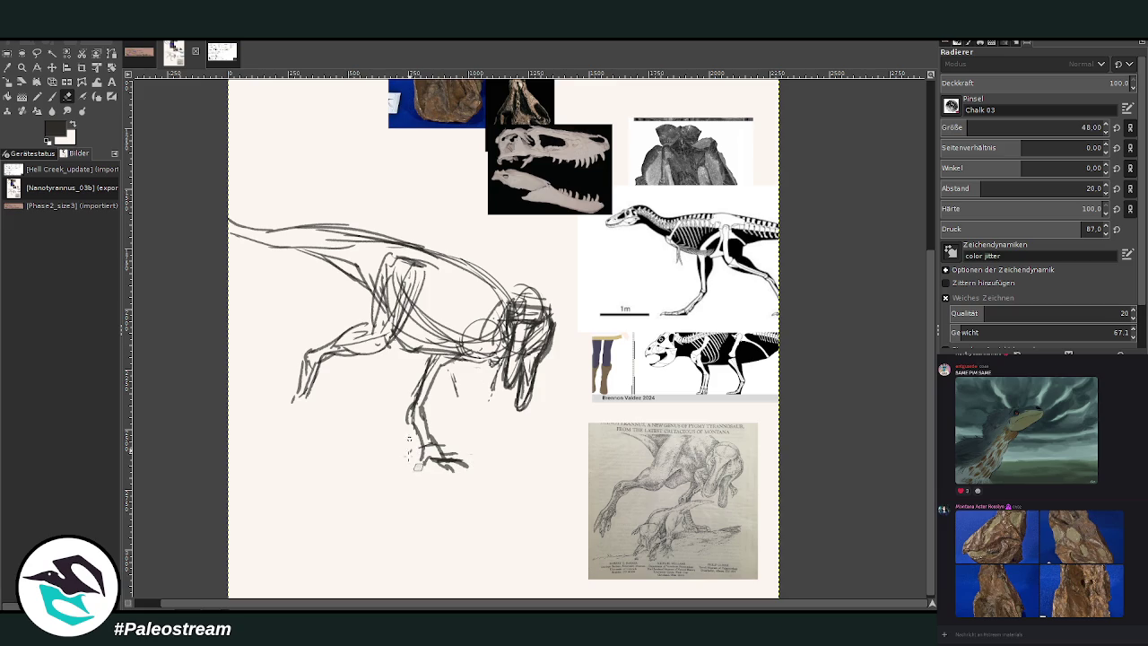
click(52, 96)
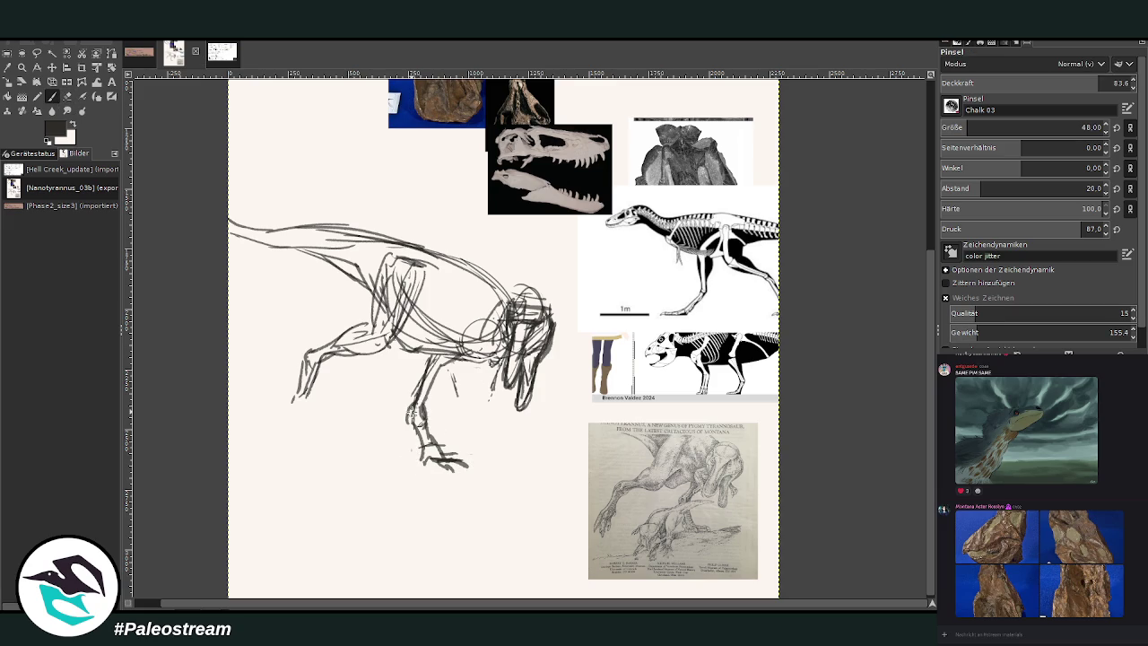
drag(451, 387, 424, 422)
drag(453, 368, 459, 403)
drag(427, 351, 423, 411)
drag(459, 359, 427, 402)
mouse_move(359, 323)
mouse_down()
mouse_move(384, 361)
mouse_move(368, 332)
mouse_move(395, 255)
mouse_move(444, 338)
mouse_move(469, 346)
mouse_up()
drag(416, 274, 462, 334)
drag(451, 280, 468, 334)
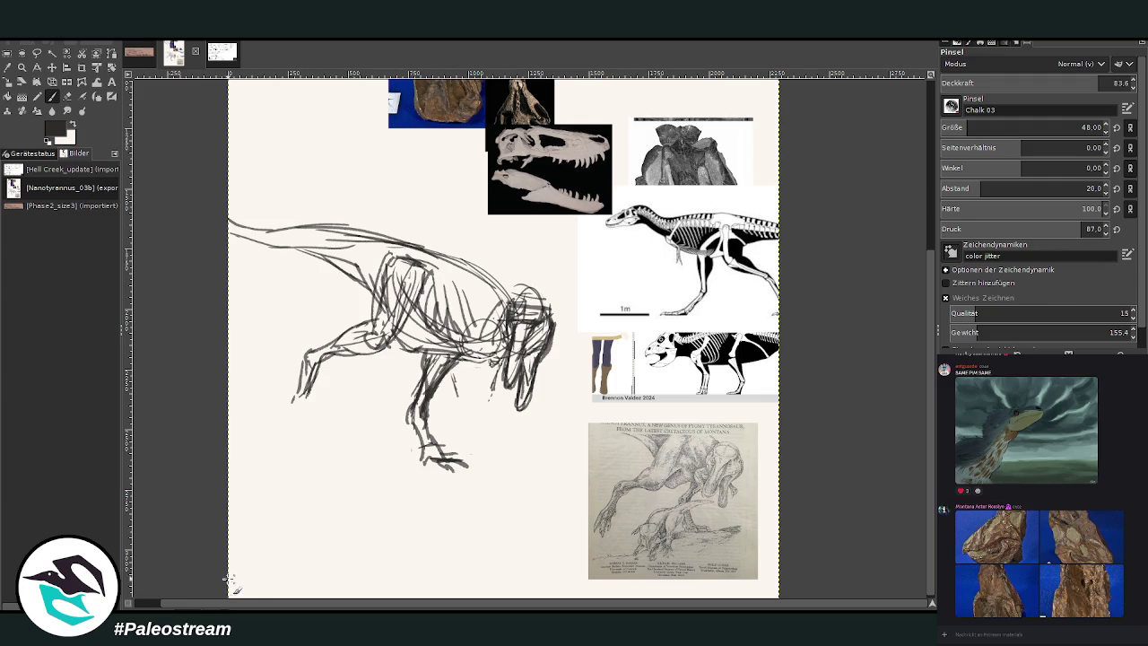
Zoom in on the sketch and references, then sketch chest and foreleg lines
key(z)
drag(330, 217, 764, 601)
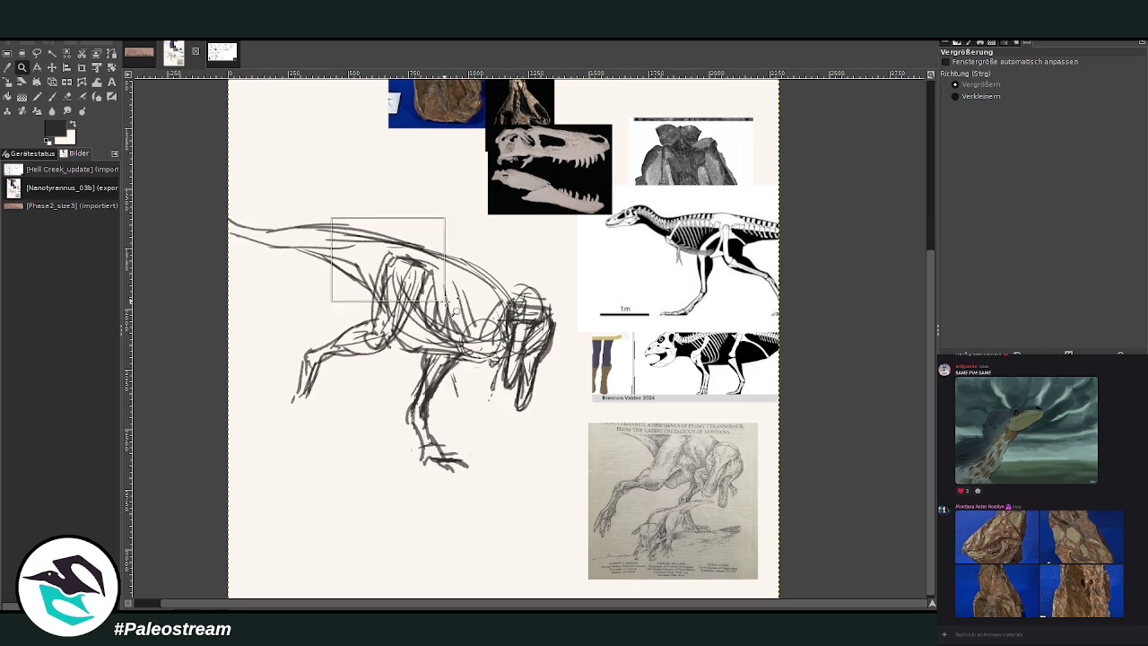
key(p)
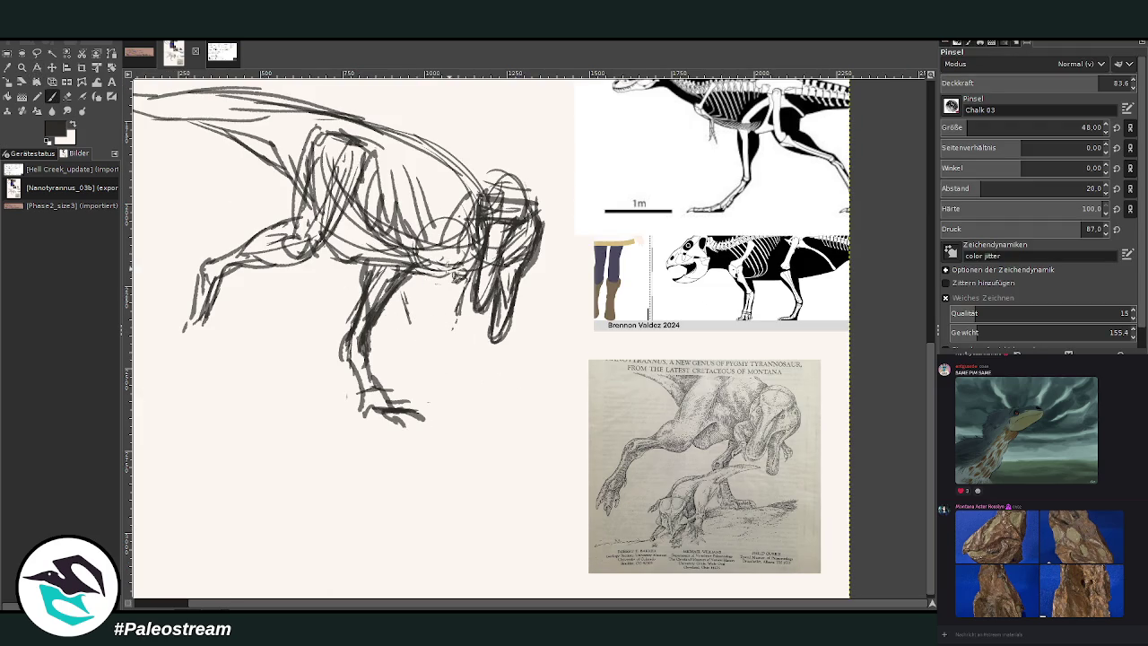
drag(929, 416, 933, 285)
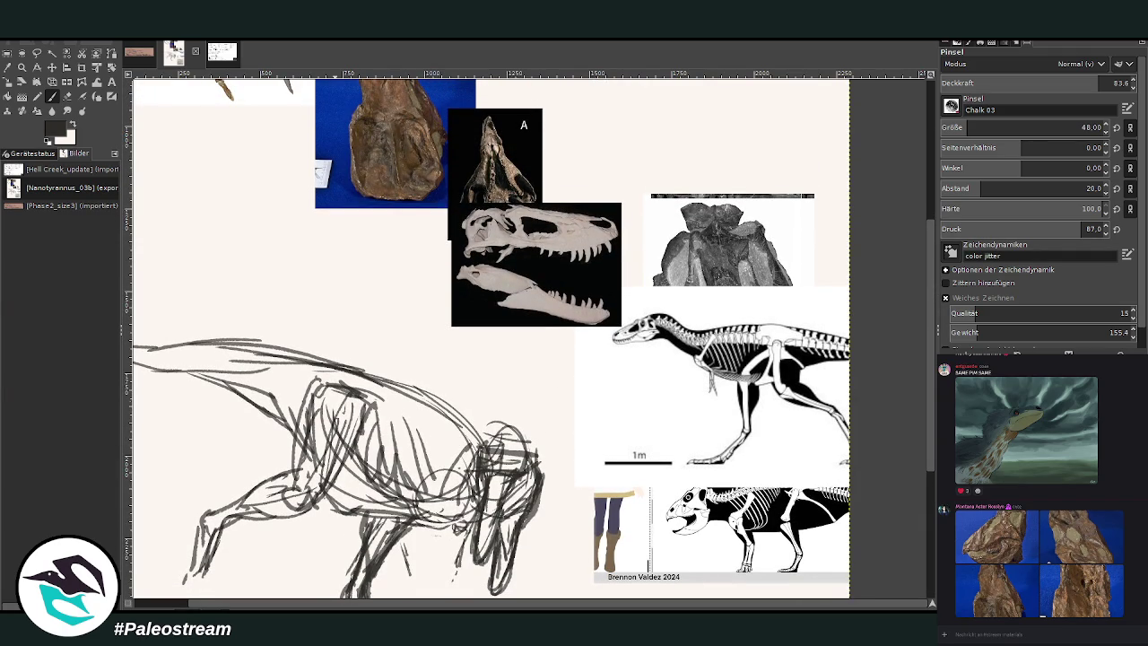
mouse_move(418, 521)
mouse_down()
mouse_move(434, 499)
mouse_move(443, 526)
mouse_move(386, 524)
mouse_up()
Add leg strokes, a line down the front of the head, the jaw line and belly line
scroll(928, 418, down, 1)
scroll(927, 414, down, 5)
drag(395, 366, 416, 403)
drag(403, 400, 412, 414)
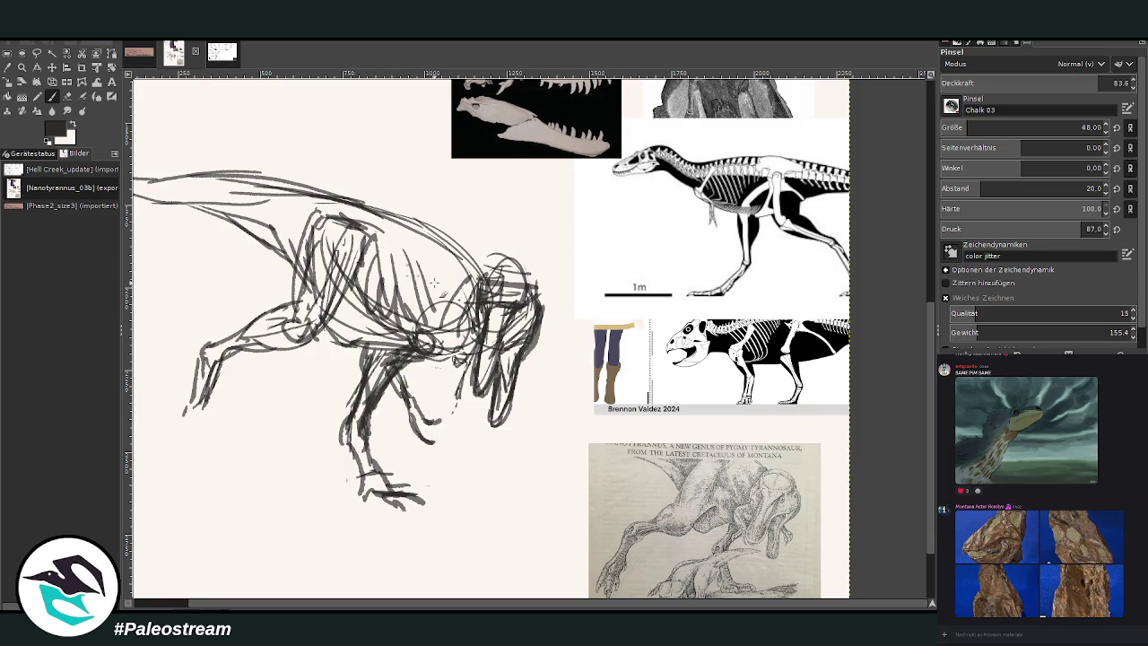
drag(457, 363, 465, 454)
mouse_move(463, 400)
mouse_down()
mouse_move(456, 361)
mouse_move(401, 377)
mouse_move(405, 391)
mouse_up()
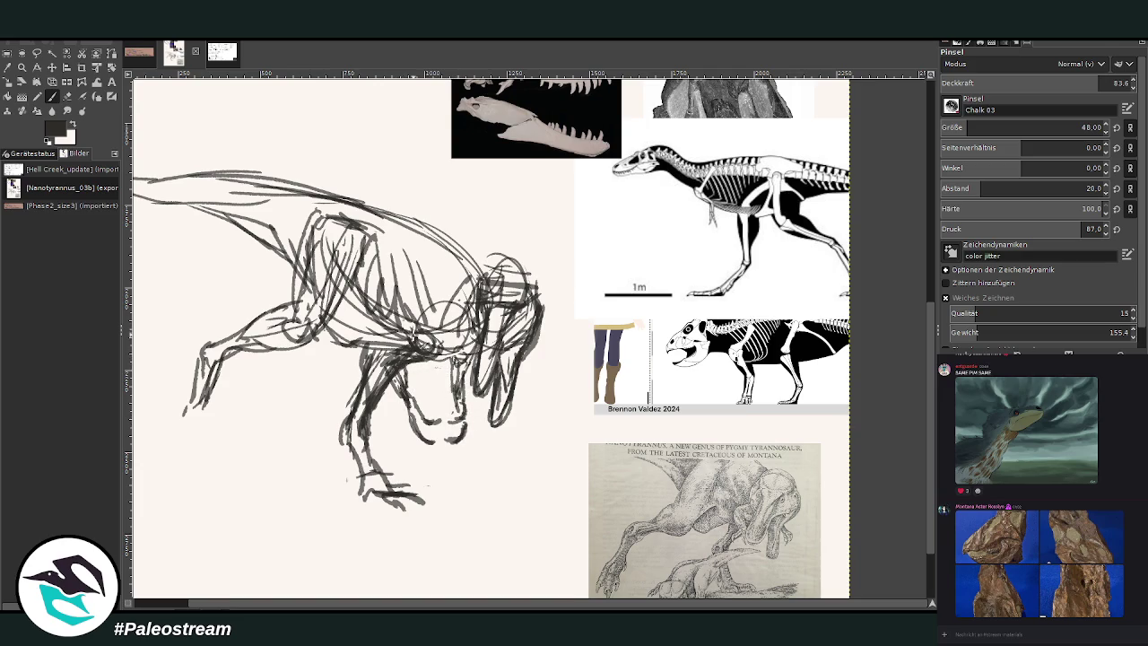
drag(349, 356, 281, 367)
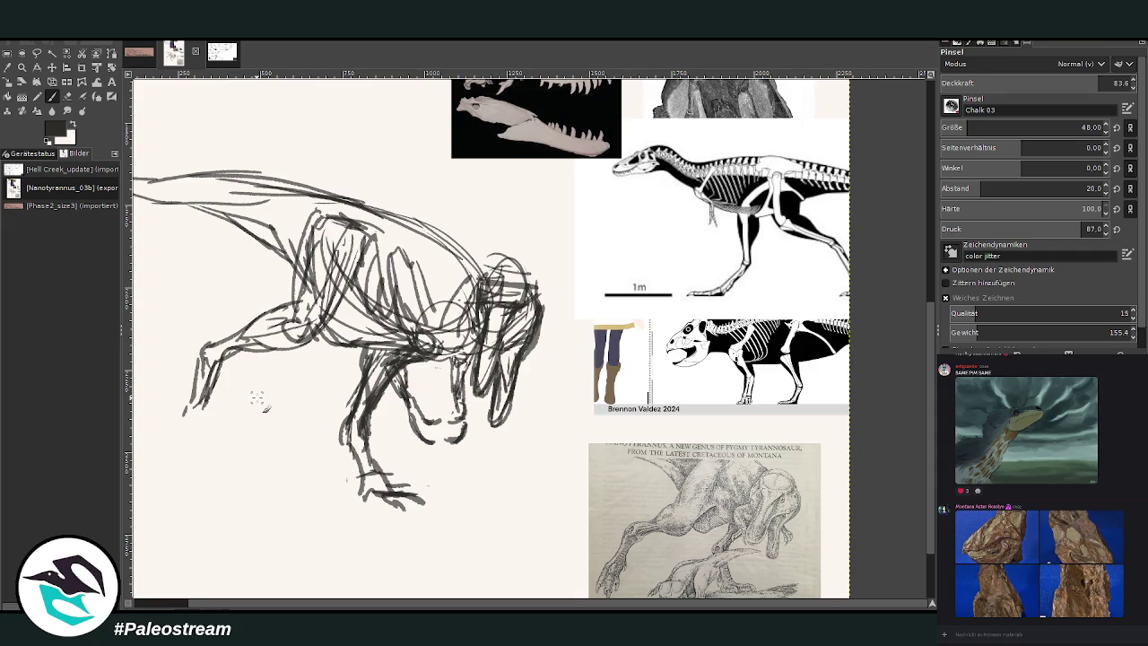
Erase the stray chalk strokes below the jaw
scroll(933, 377, down, 5)
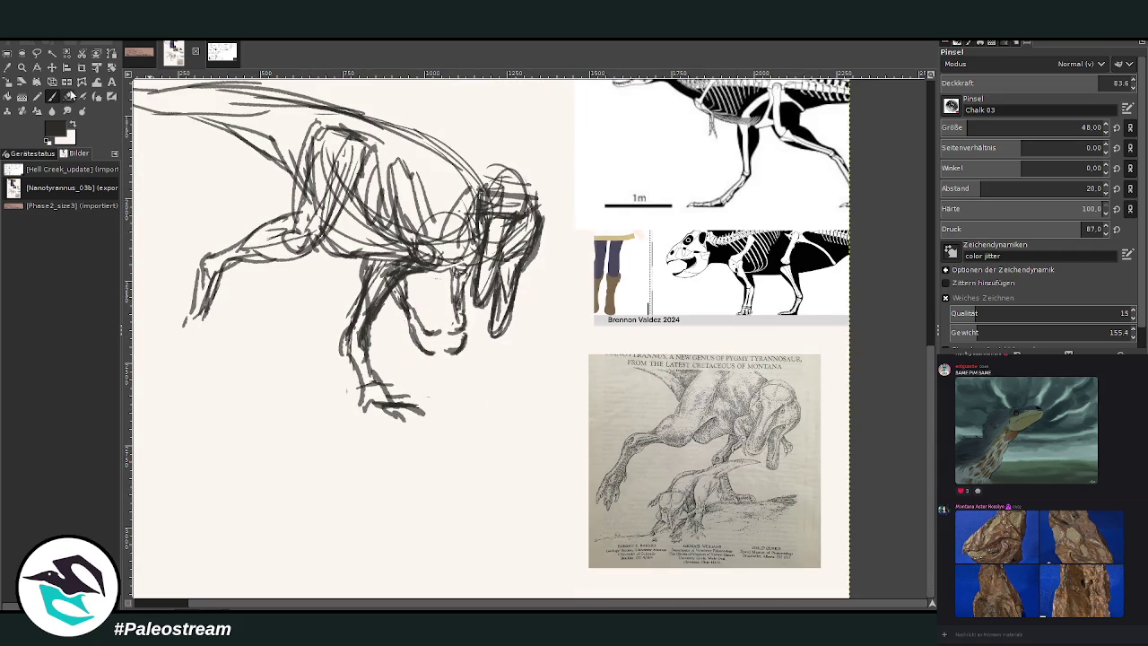
key(shift+e)
mouse_move(435, 318)
mouse_down()
mouse_move(419, 352)
mouse_move(398, 278)
mouse_up()
mouse_move(443, 356)
mouse_down()
mouse_move(455, 291)
mouse_move(463, 345)
mouse_move(430, 339)
mouse_up()
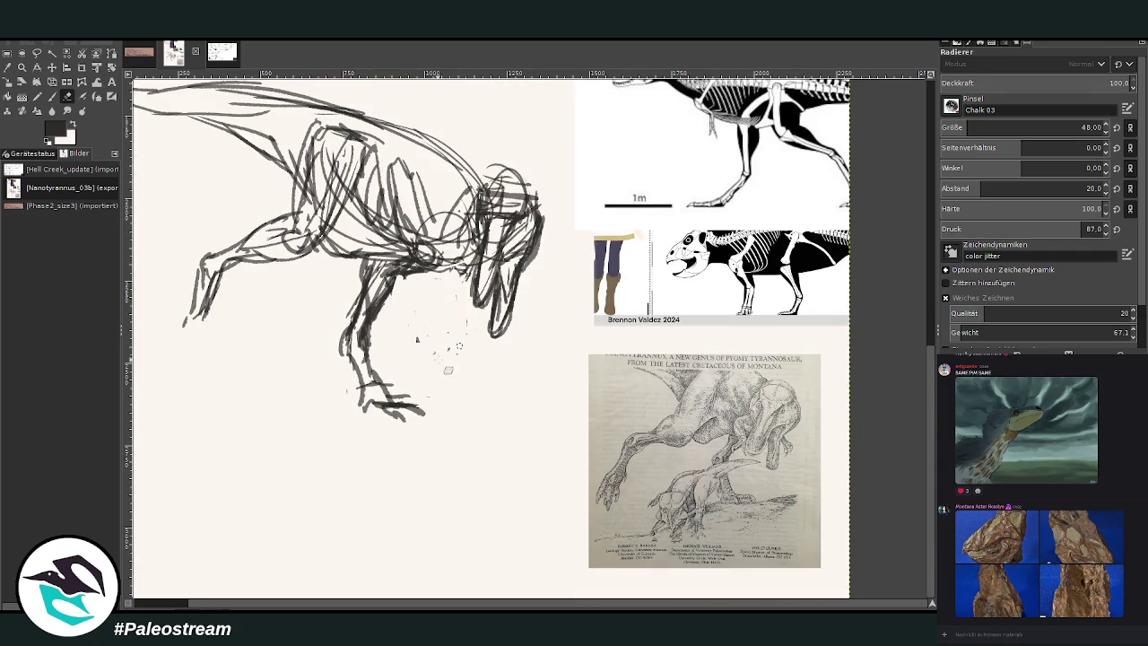
Darken the upper arm and chest and extend the forearm outward to the right
key(p)
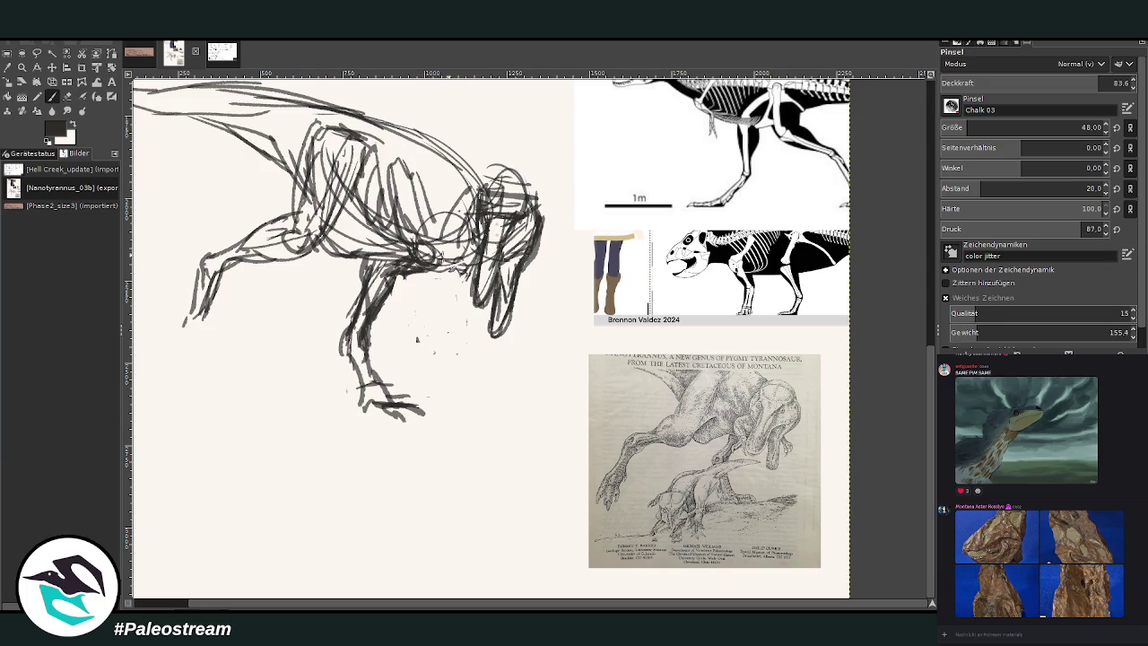
mouse_move(401, 267)
mouse_down()
mouse_move(387, 262)
mouse_move(413, 262)
mouse_move(364, 265)
mouse_move(352, 283)
mouse_up()
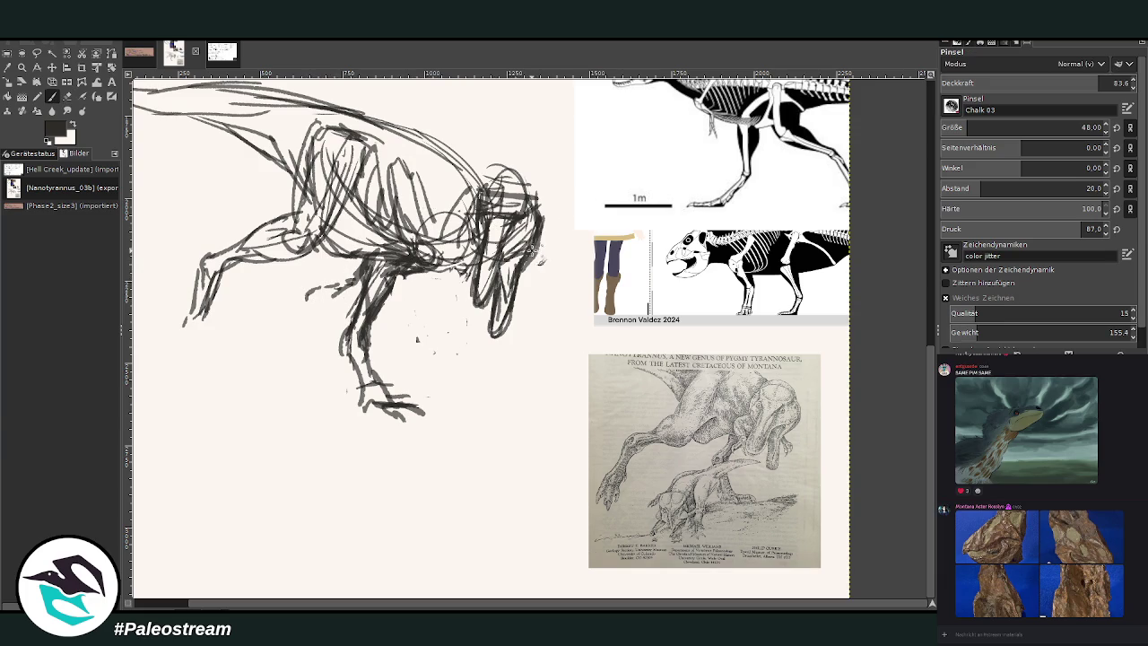
drag(540, 255, 596, 270)
Shift the scale-skeleton reference right and add claws to the outstretched hand
key(m)
drag(535, 90, 602, 90)
click(51, 96)
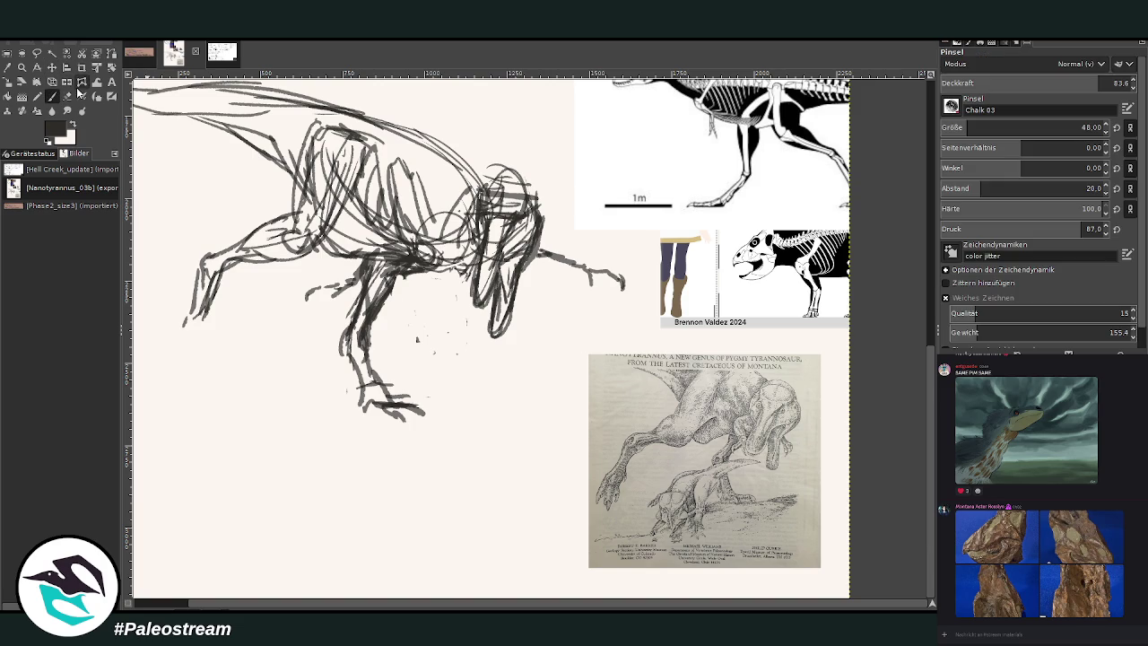
drag(619, 273, 625, 291)
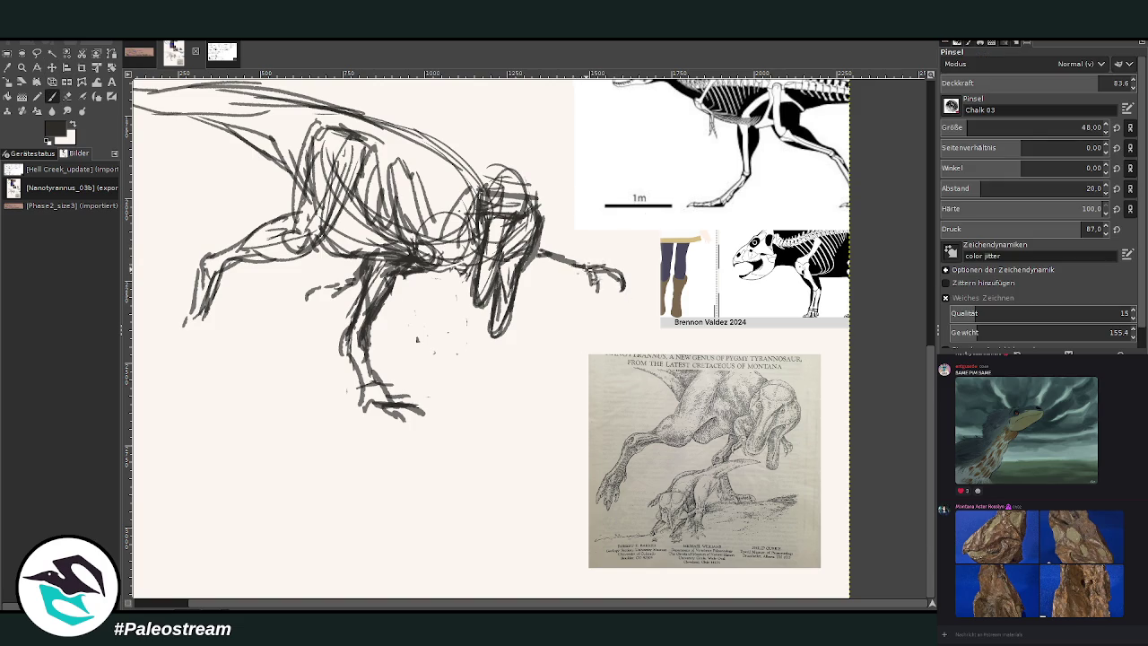
drag(537, 255, 547, 242)
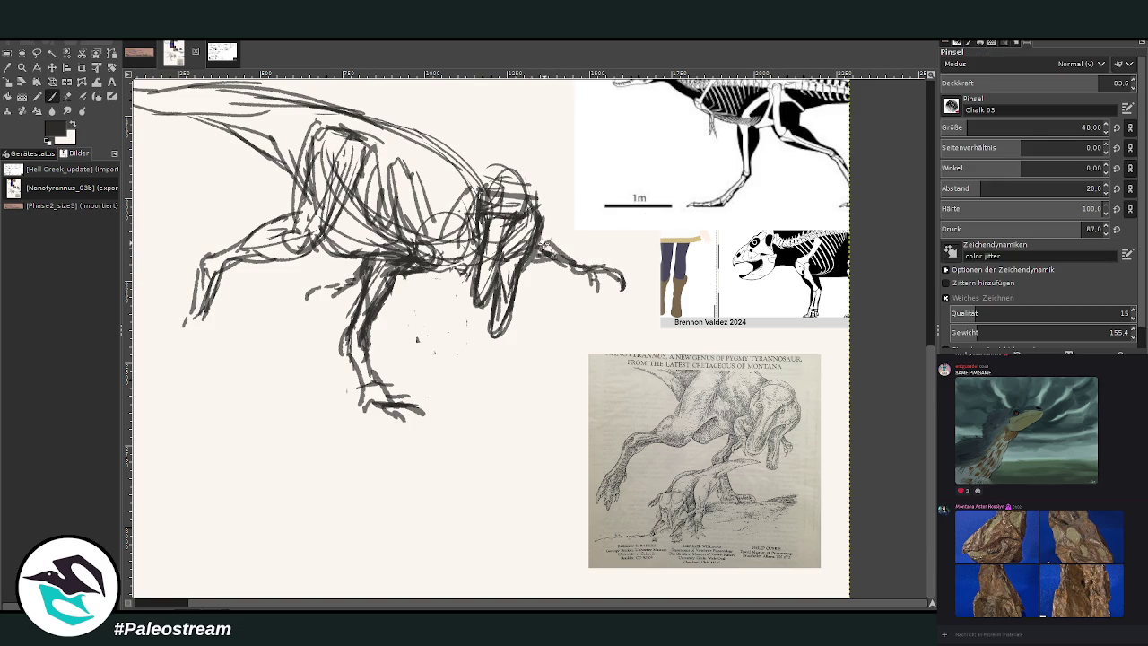
Shade across the chest and paint strokes over the chest and upper leg
mouse_move(412, 244)
mouse_down()
mouse_move(405, 251)
mouse_move(431, 279)
mouse_move(370, 316)
mouse_move(423, 250)
mouse_move(349, 250)
mouse_up()
key(shift+e)
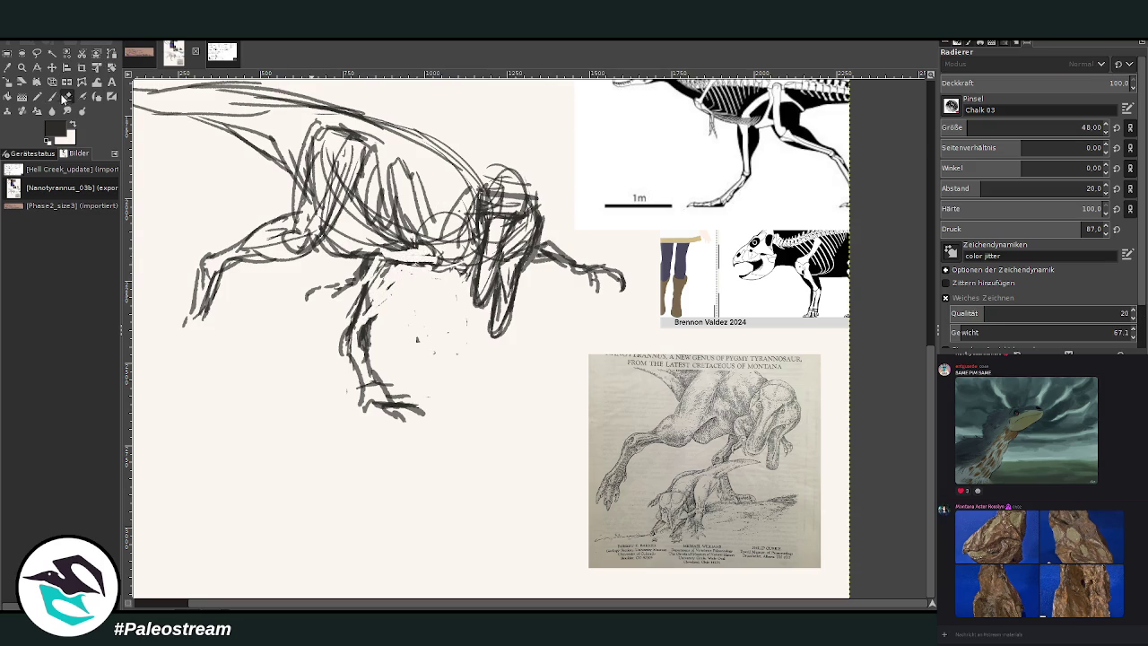
click(51, 96)
mouse_move(459, 278)
mouse_down()
mouse_move(386, 245)
mouse_move(363, 269)
mouse_move(375, 278)
mouse_move(350, 295)
mouse_move(308, 292)
mouse_up()
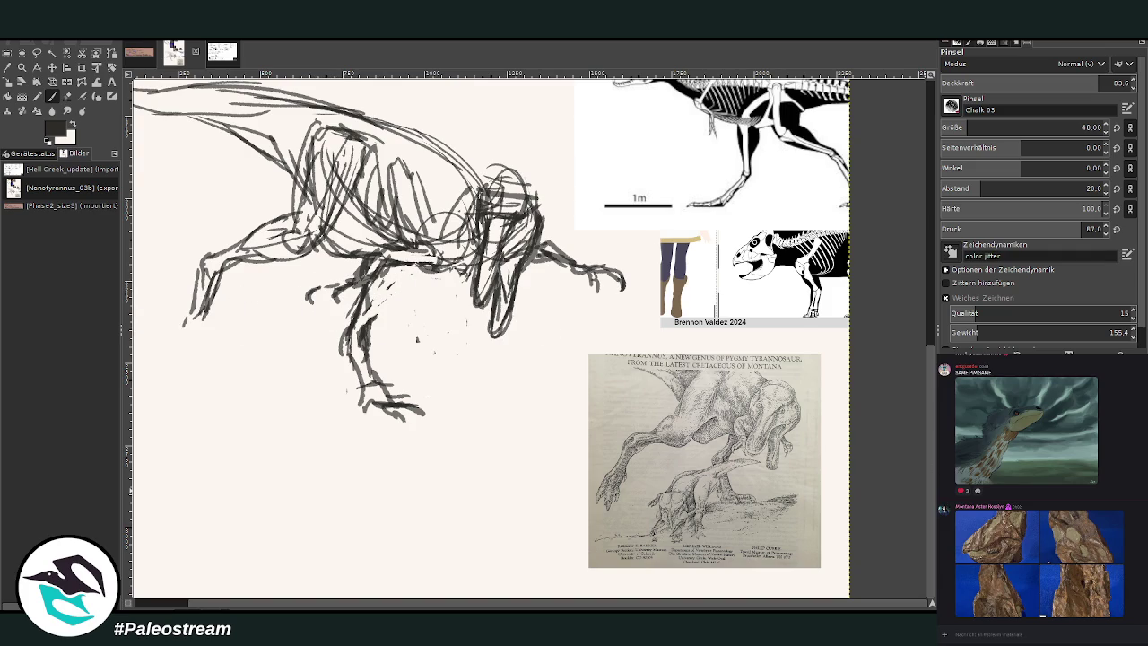
scroll(924, 455, up, 3)
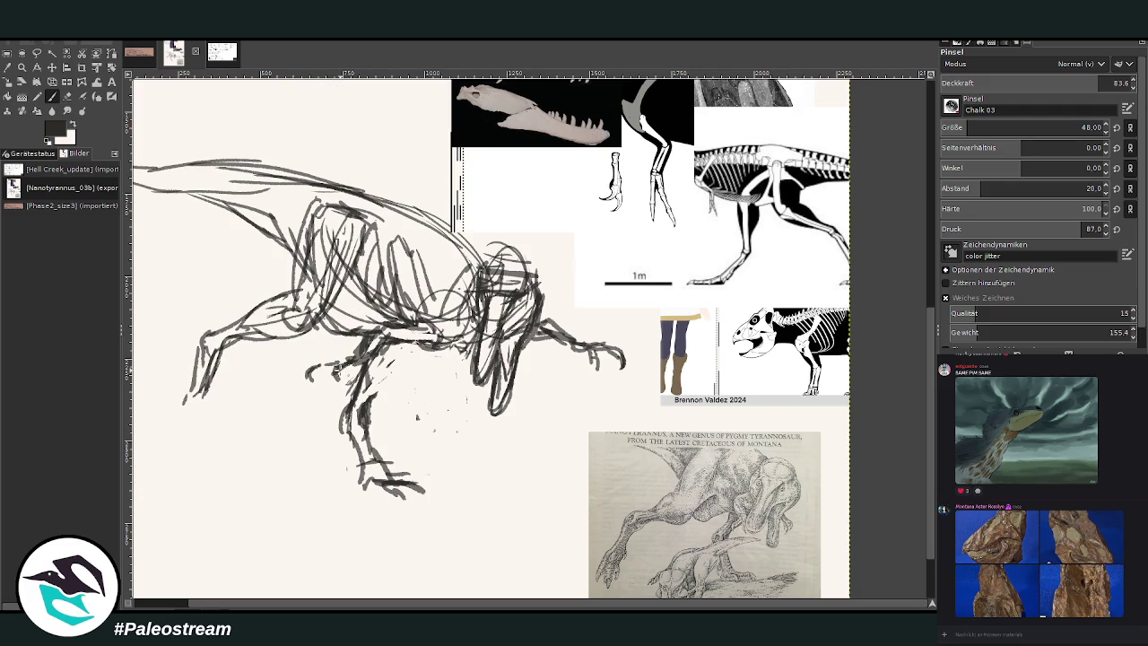
Add marks on the near arm and chest and strengthen the arm, chest and upper-leg lines
mouse_move(308, 371)
mouse_down()
mouse_move(321, 397)
mouse_move(377, 373)
mouse_move(393, 325)
mouse_move(387, 332)
mouse_up()
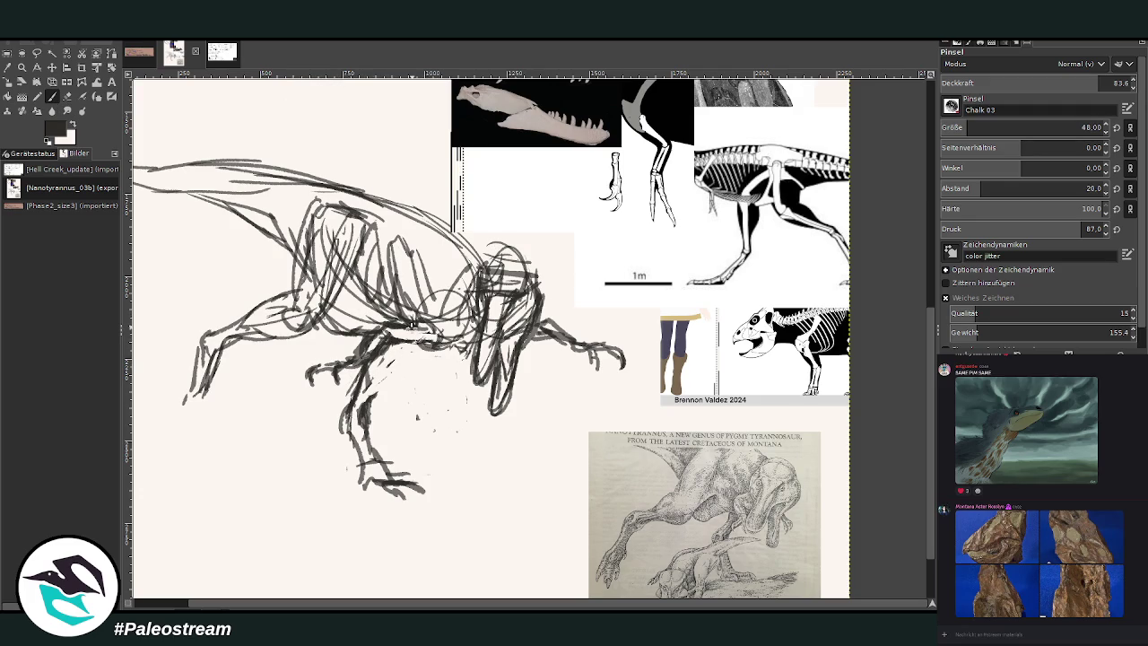
mouse_move(362, 361)
mouse_down()
mouse_move(382, 332)
mouse_move(391, 377)
mouse_move(363, 418)
mouse_up()
drag(402, 365, 361, 418)
mouse_move(422, 359)
mouse_down()
mouse_move(411, 346)
mouse_move(466, 364)
mouse_move(479, 339)
mouse_move(425, 301)
mouse_move(432, 248)
mouse_move(489, 244)
mouse_move(513, 271)
mouse_move(531, 271)
mouse_move(520, 247)
mouse_move(533, 273)
mouse_up()
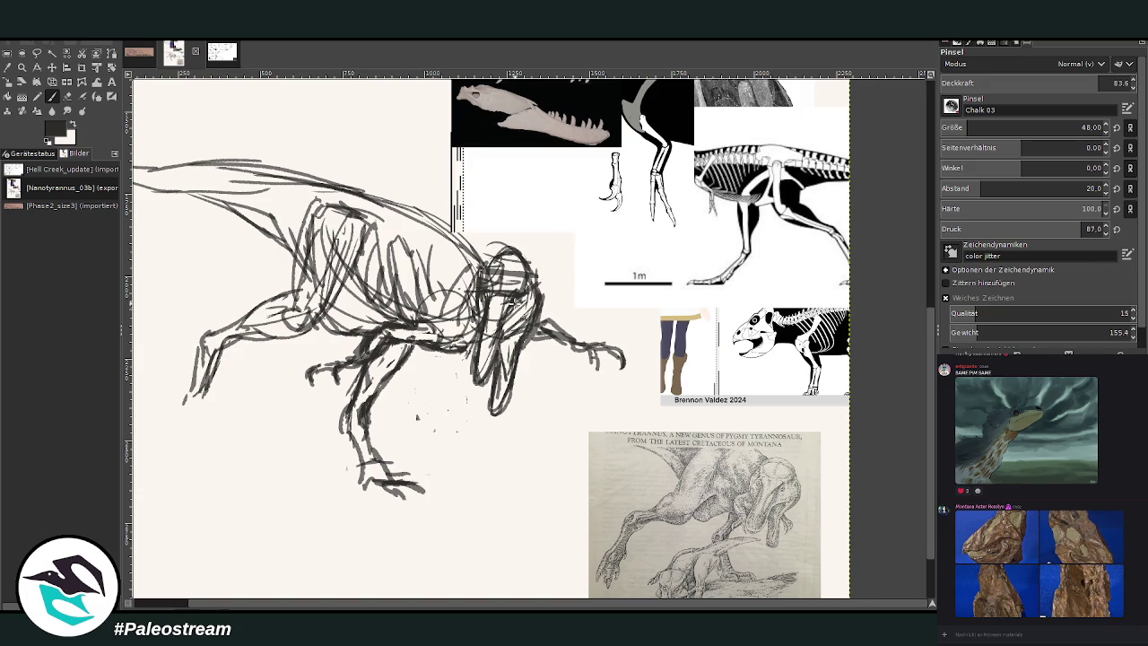
Draw the lower jaw and throat, erase part of it, and redraw it darker
mouse_move(512, 329)
mouse_down()
mouse_move(492, 391)
mouse_move(480, 294)
mouse_move(484, 331)
mouse_up()
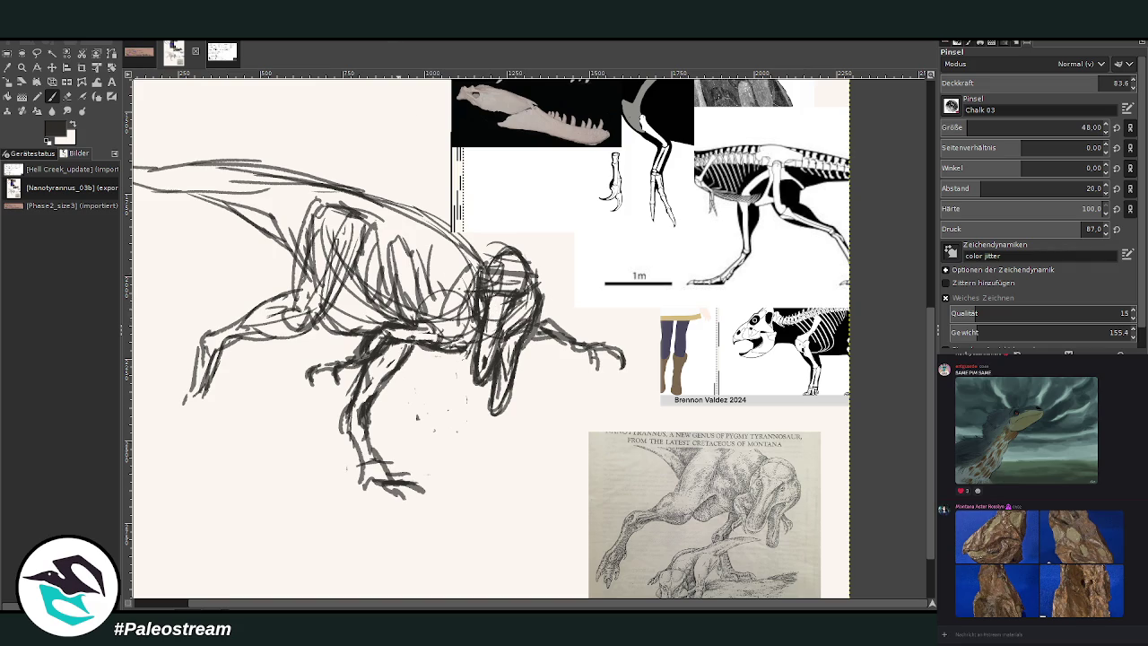
click(67, 97)
mouse_move(503, 328)
mouse_down()
mouse_move(496, 291)
mouse_move(517, 292)
mouse_move(507, 271)
mouse_move(522, 266)
mouse_move(536, 310)
mouse_move(527, 318)
mouse_move(545, 335)
mouse_move(538, 350)
mouse_up()
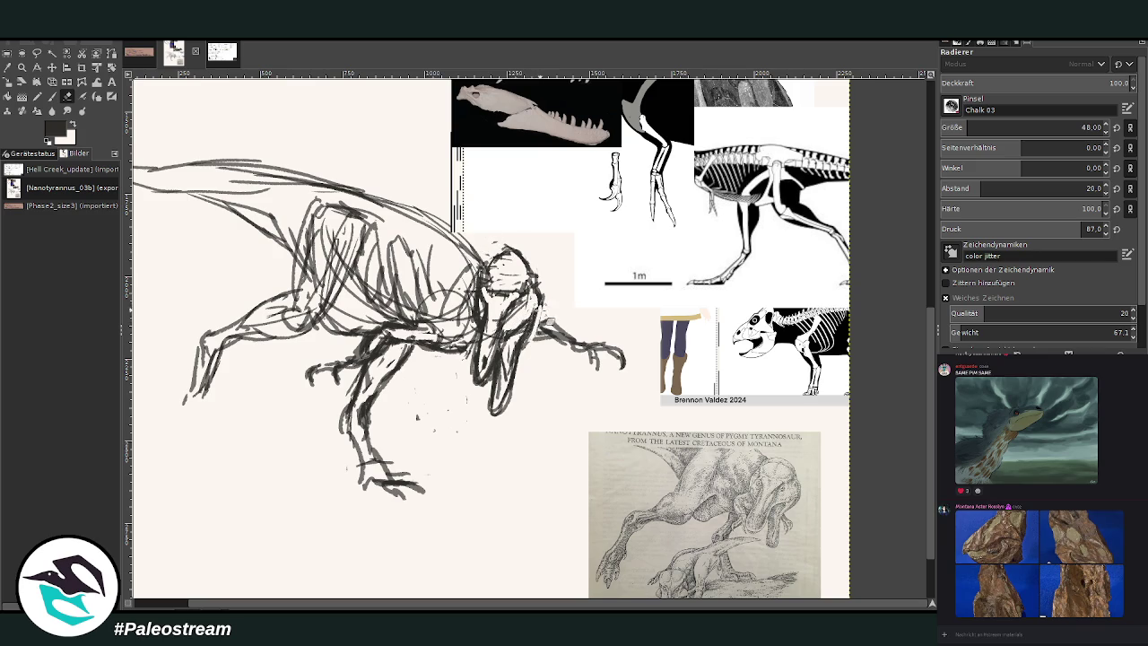
click(52, 96)
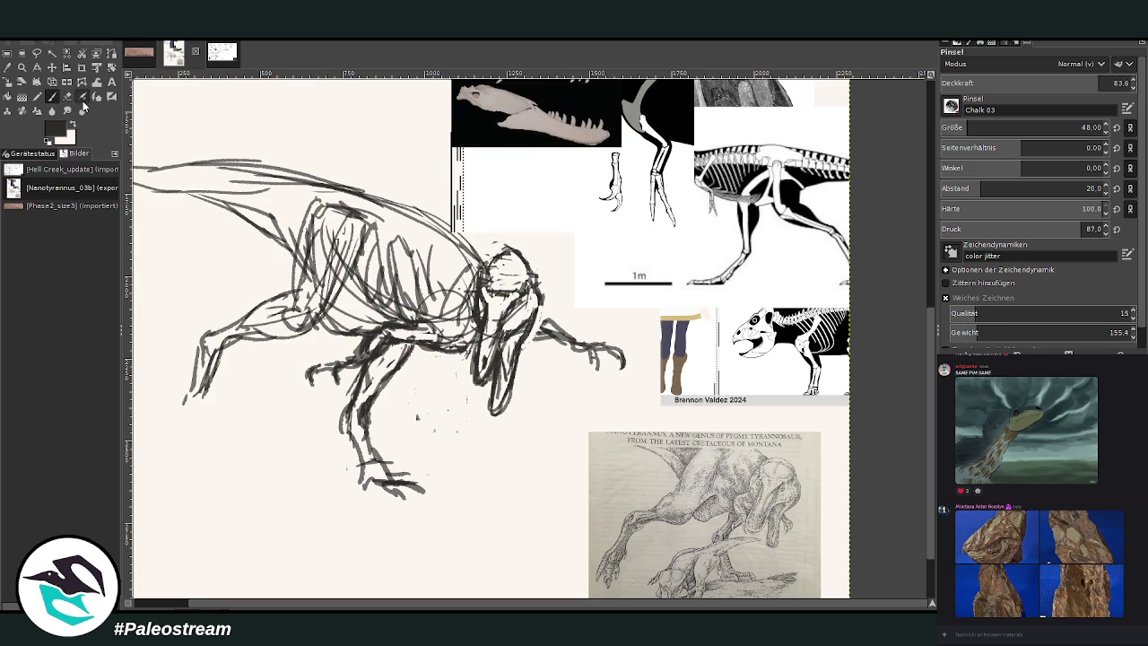
drag(543, 309, 520, 359)
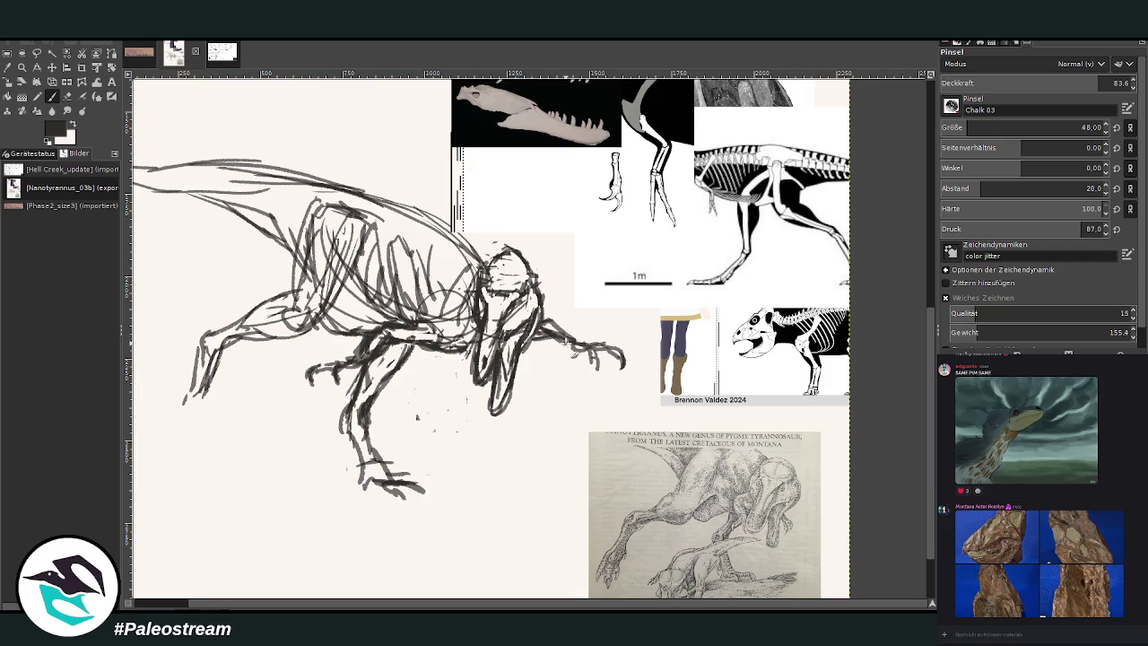
Darken the forelimb, chest and thigh, sketch the clawed front foot, and trim its strokes
drag(414, 292, 459, 348)
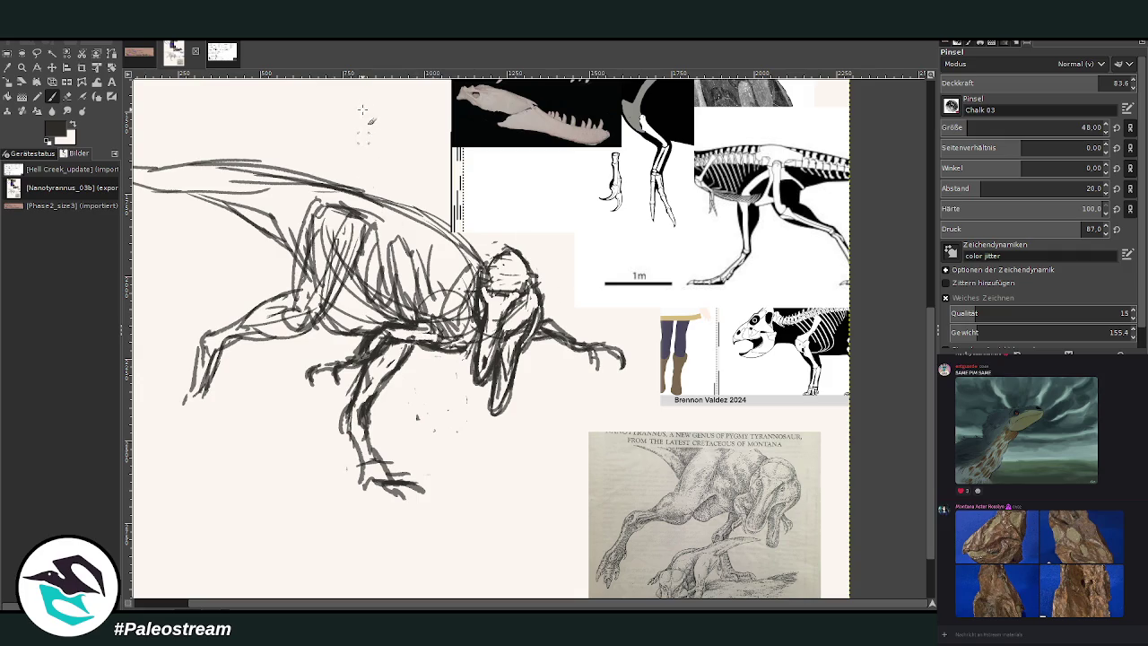
mouse_move(305, 331)
mouse_down()
mouse_move(294, 224)
mouse_move(278, 296)
mouse_move(296, 215)
mouse_move(289, 274)
mouse_up()
mouse_move(259, 230)
mouse_down()
mouse_move(285, 266)
mouse_move(260, 231)
mouse_move(179, 184)
mouse_up()
drag(212, 368, 218, 403)
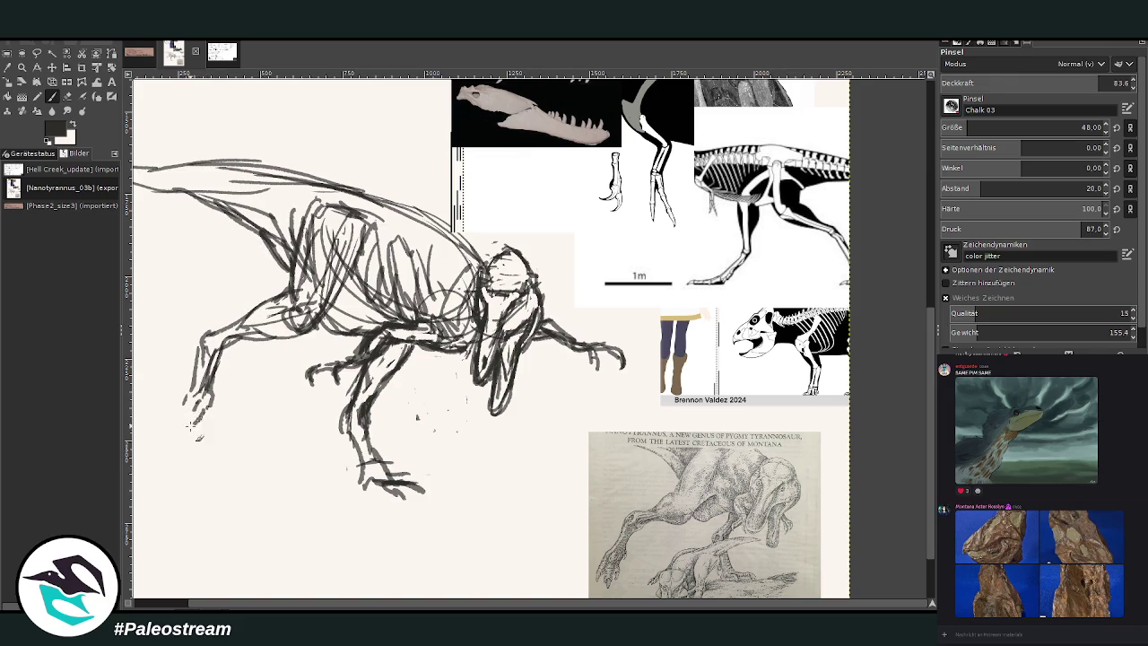
mouse_move(190, 447)
mouse_down()
mouse_move(190, 408)
mouse_move(176, 427)
mouse_move(175, 438)
mouse_move(204, 431)
mouse_move(196, 418)
mouse_move(219, 391)
mouse_move(179, 408)
mouse_move(204, 382)
mouse_move(216, 400)
mouse_up()
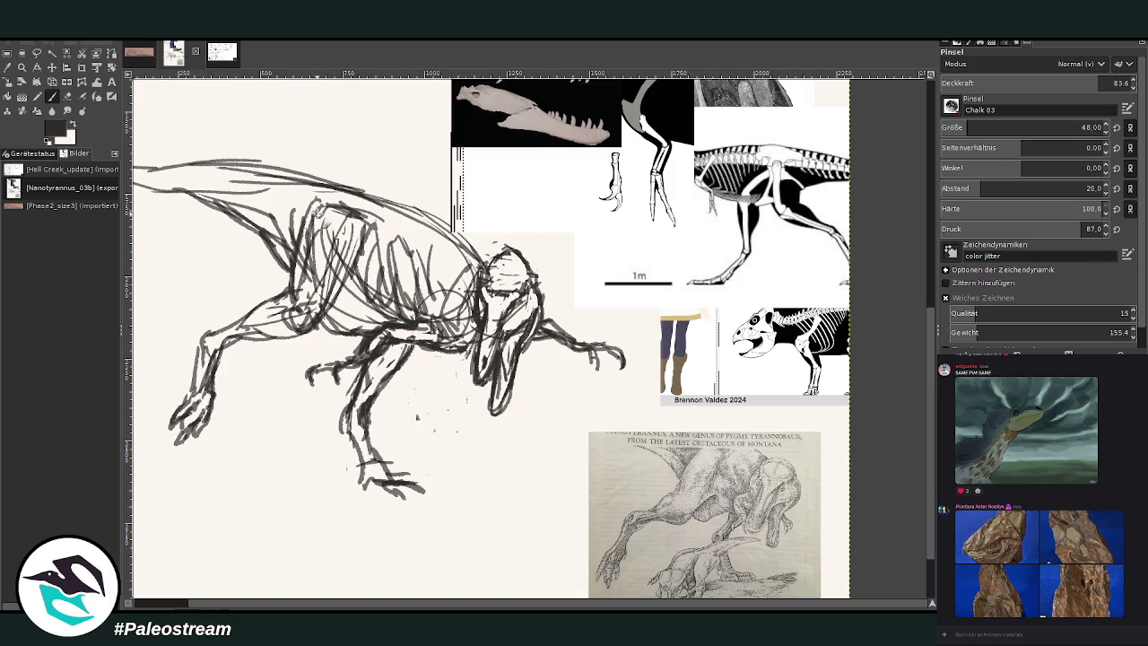
click(68, 96)
mouse_move(204, 437)
mouse_down()
mouse_move(184, 411)
mouse_move(178, 423)
mouse_move(210, 403)
mouse_move(177, 420)
mouse_up()
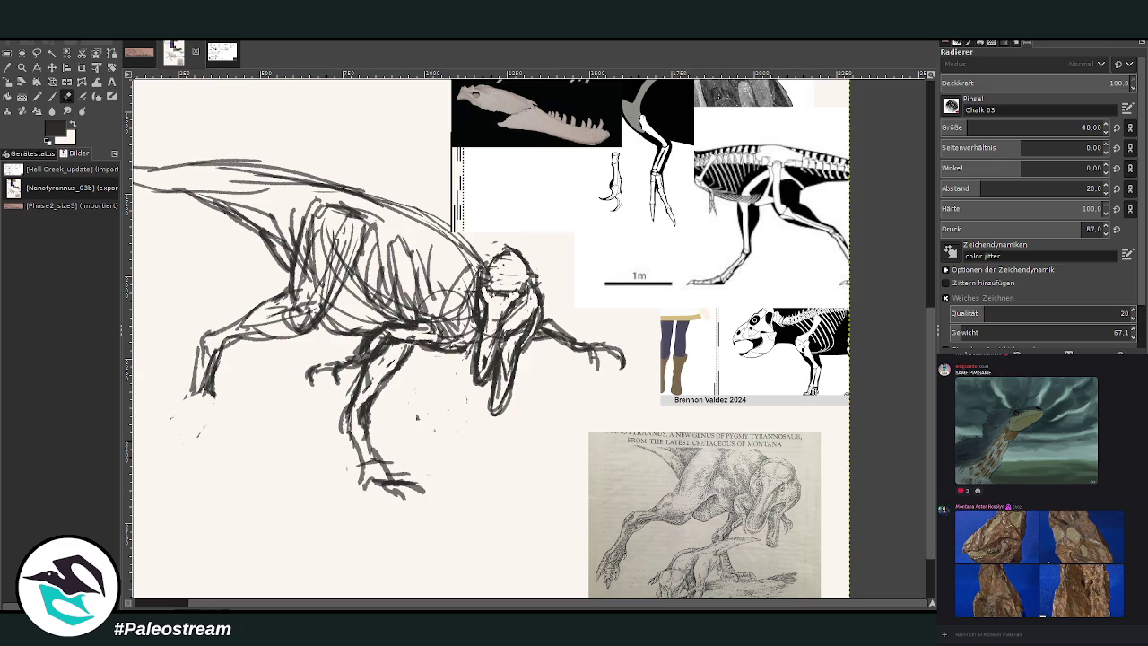
click(36, 54)
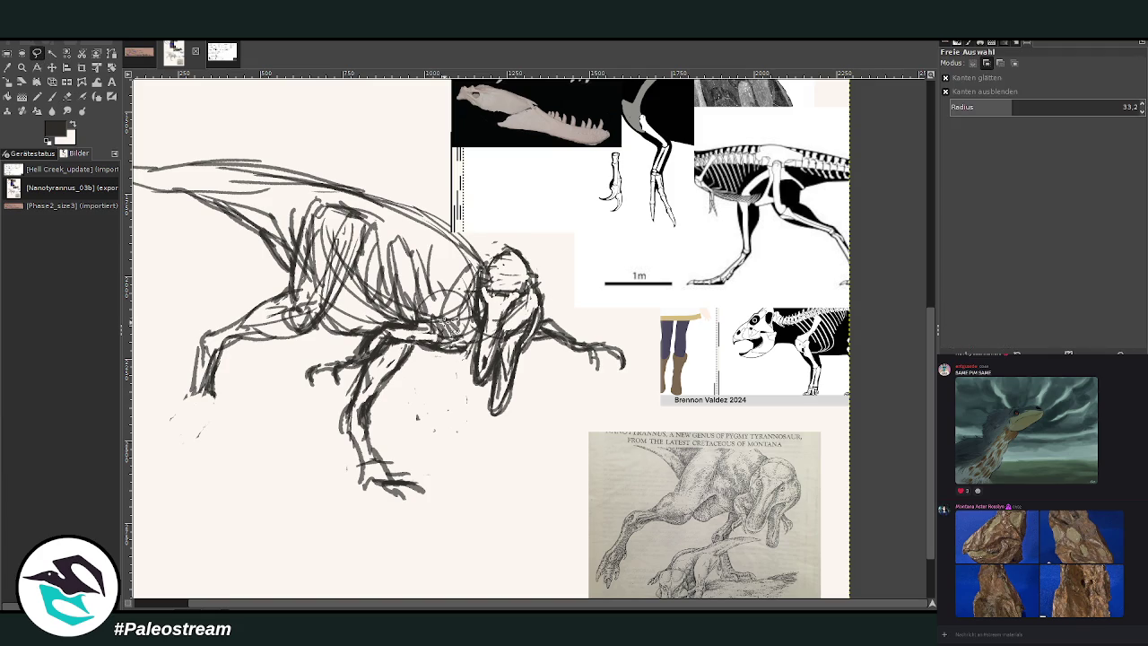
Lasso the tyrannosaur's head and forelimbs, scale them down, and nudge them up and left
mouse_move(403, 351)
mouse_down()
mouse_move(360, 331)
mouse_move(438, 310)
mouse_move(455, 270)
mouse_move(572, 257)
mouse_move(592, 399)
mouse_move(453, 386)
mouse_move(449, 375)
mouse_up()
key(Return)
click(8, 82)
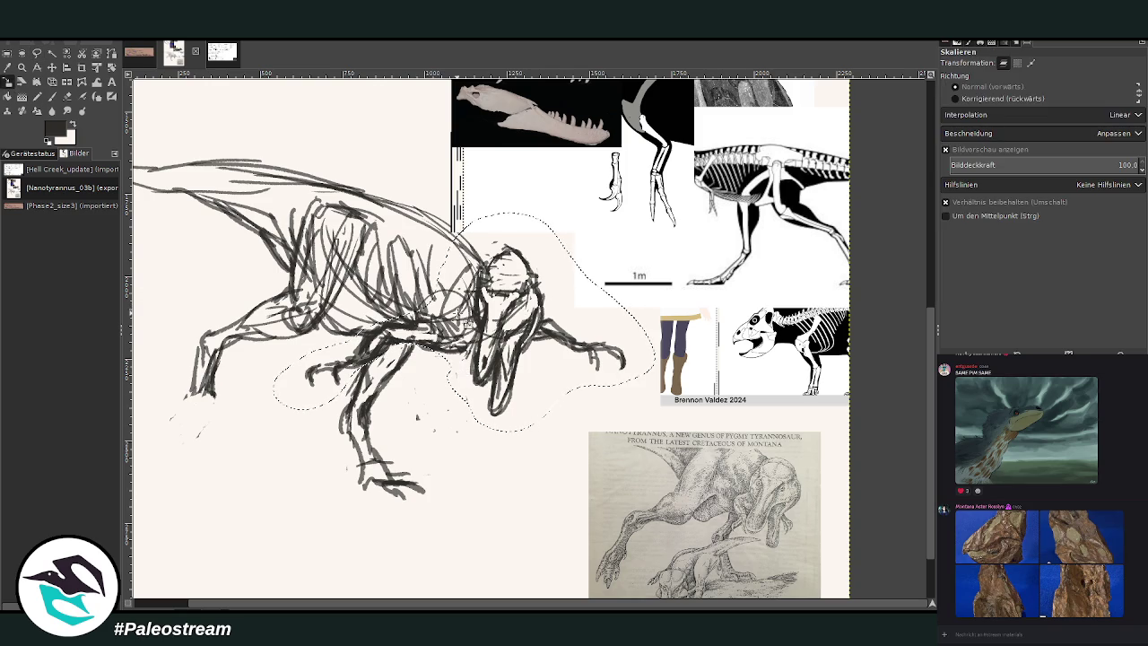
click(465, 321)
drag(465, 321, 433, 312)
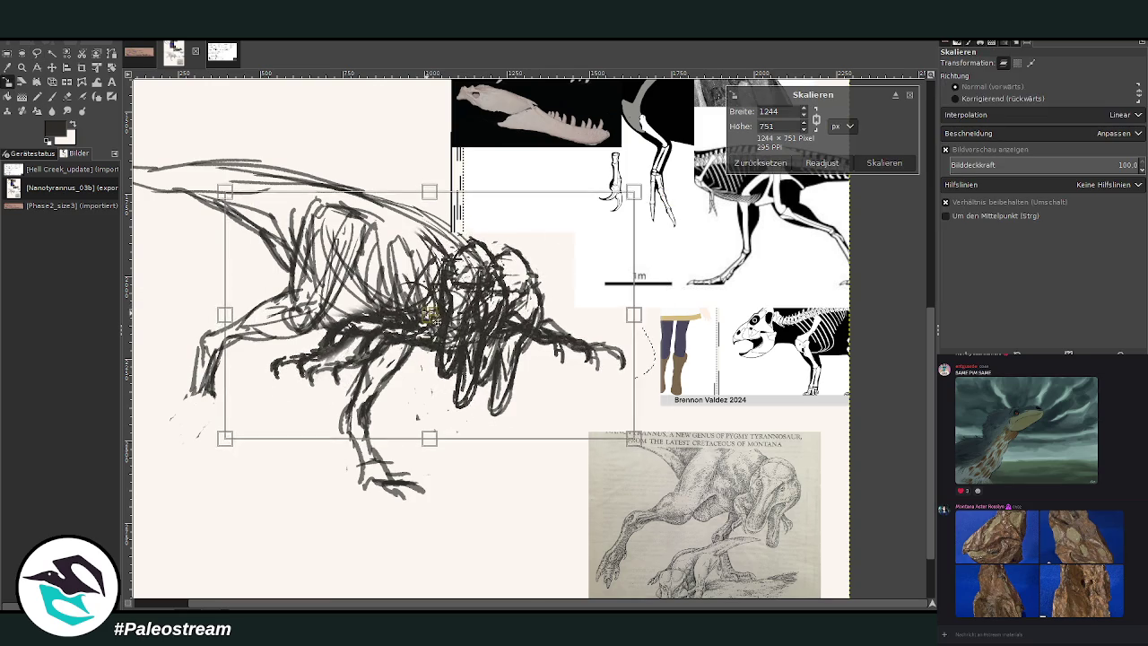
key(Return)
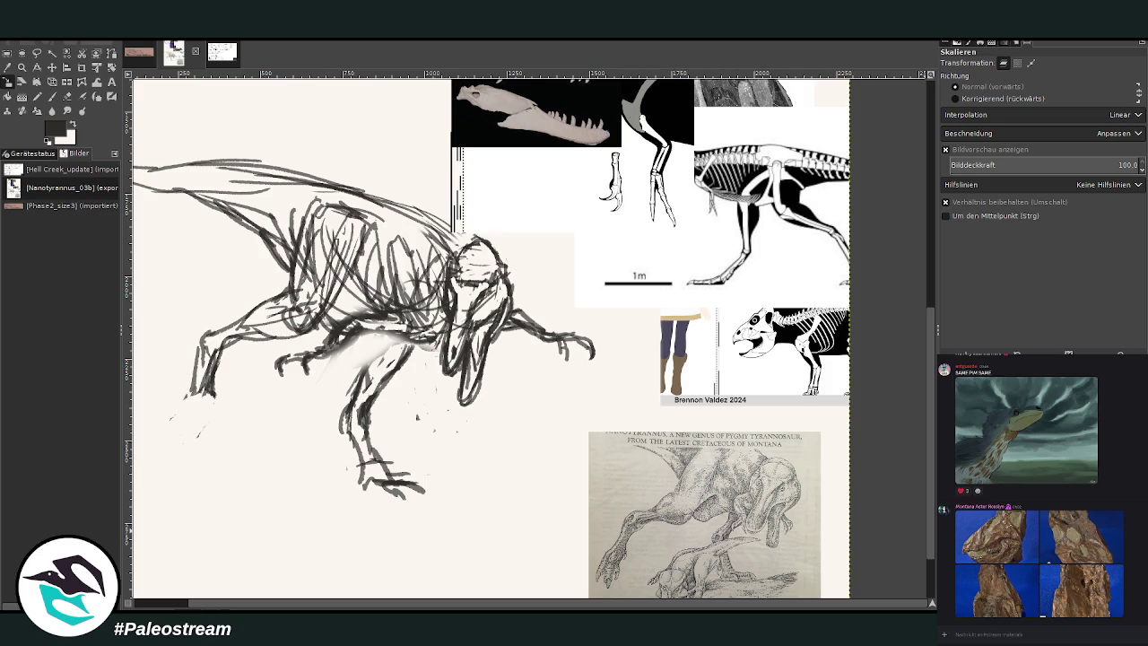
Darken the back line from the neck and the belly and thigh strokes
click(52, 96)
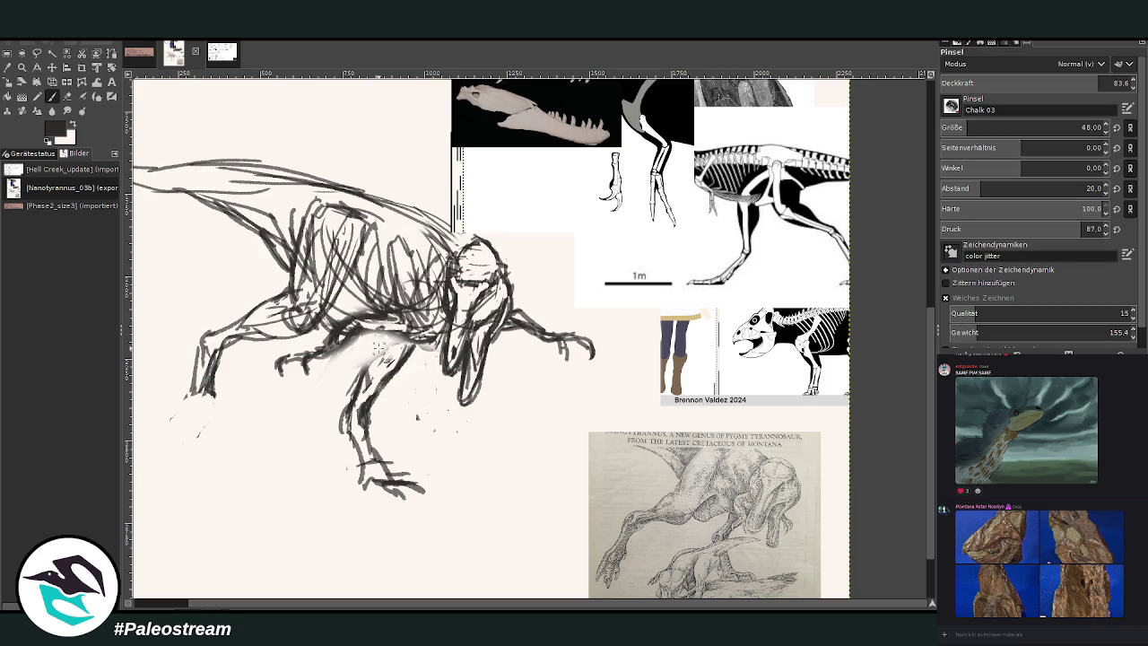
mouse_move(383, 330)
mouse_down()
mouse_move(359, 395)
mouse_move(372, 332)
mouse_move(356, 395)
mouse_up()
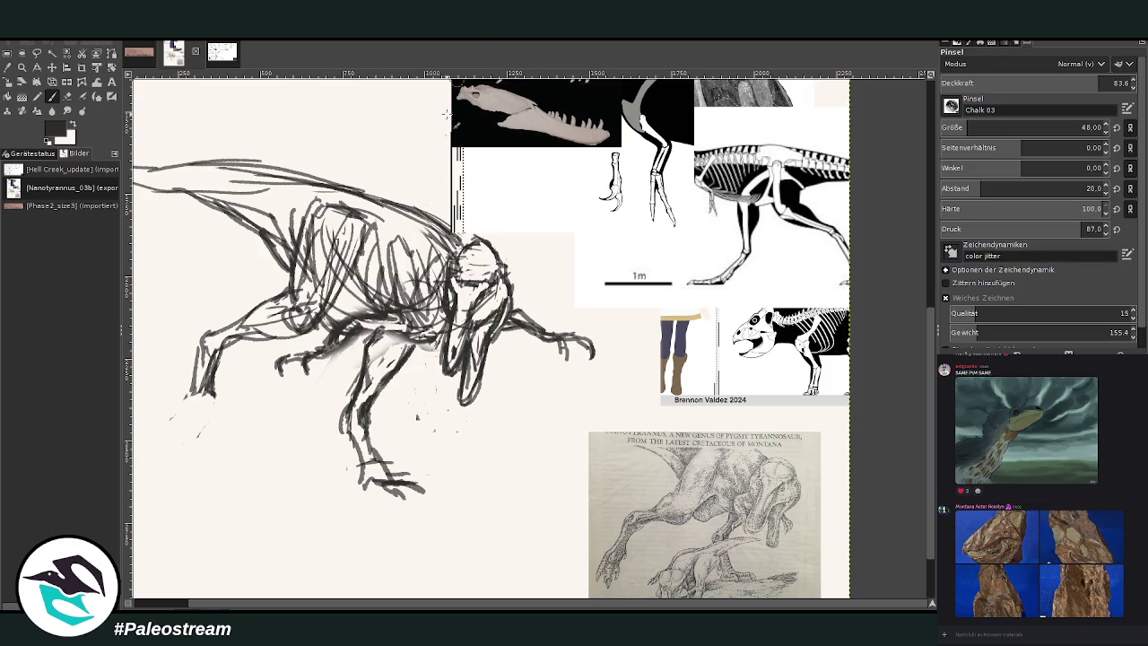
mouse_move(448, 232)
mouse_down()
mouse_move(351, 188)
mouse_move(269, 176)
mouse_up()
drag(357, 330, 436, 355)
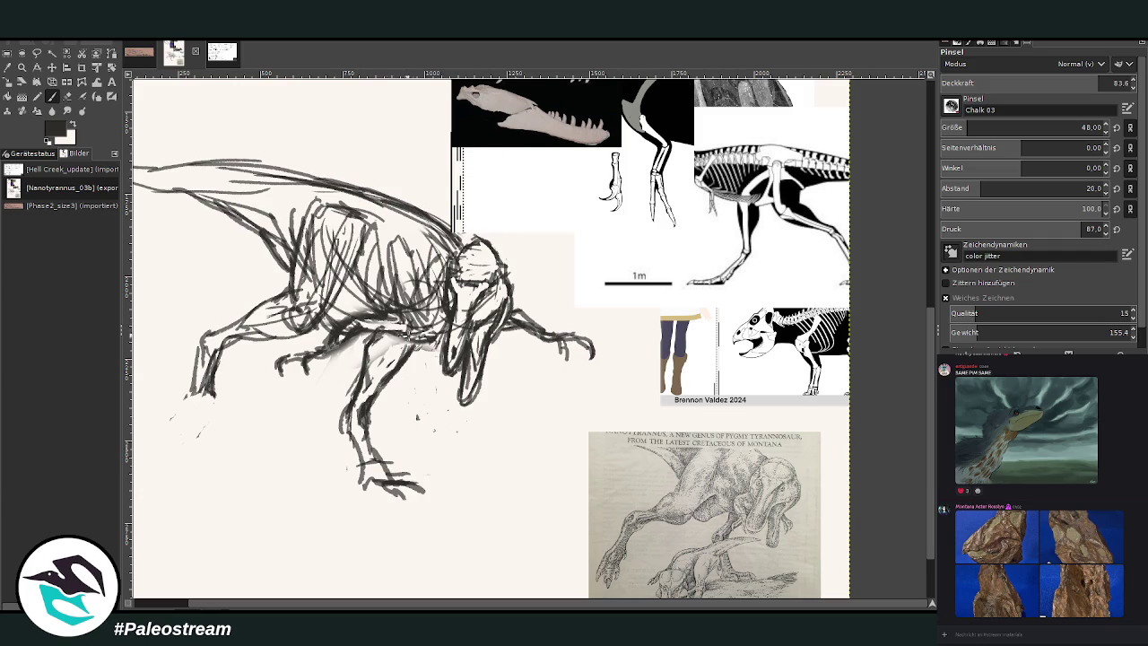
drag(394, 316, 413, 253)
drag(368, 314, 305, 360)
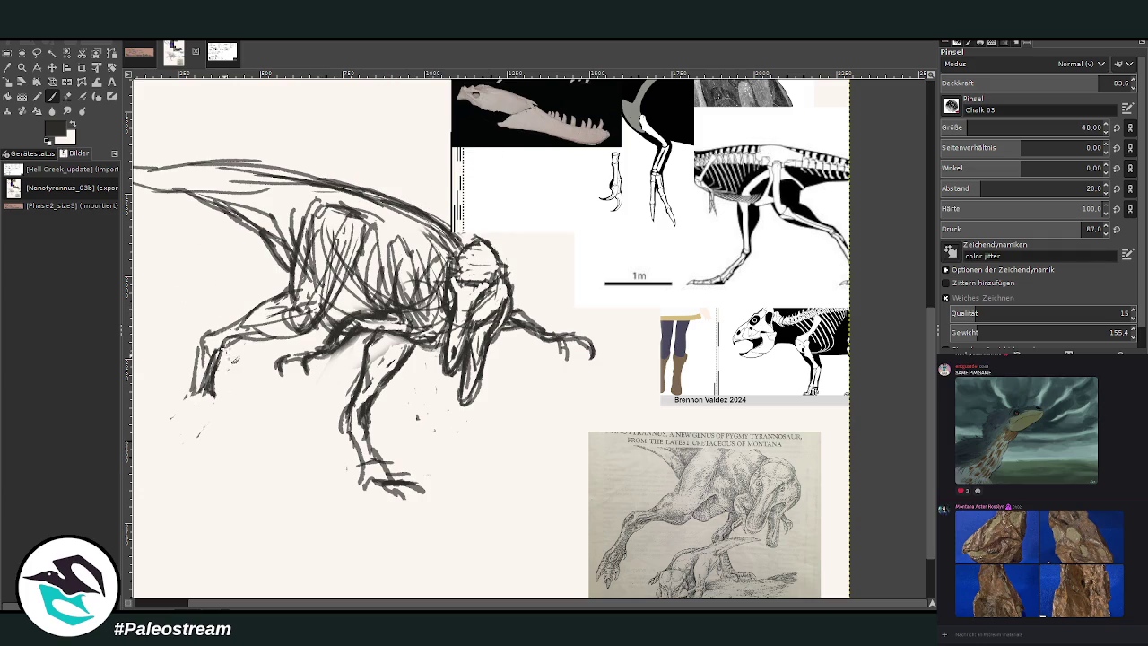
Strengthen the left leg and draw toes and claws on its foot
mouse_move(215, 363)
mouse_down()
mouse_move(205, 402)
mouse_move(180, 404)
mouse_move(209, 426)
mouse_move(179, 448)
mouse_up()
mouse_move(185, 409)
mouse_down()
mouse_move(173, 440)
mouse_move(163, 430)
mouse_move(201, 437)
mouse_up()
click(66, 96)
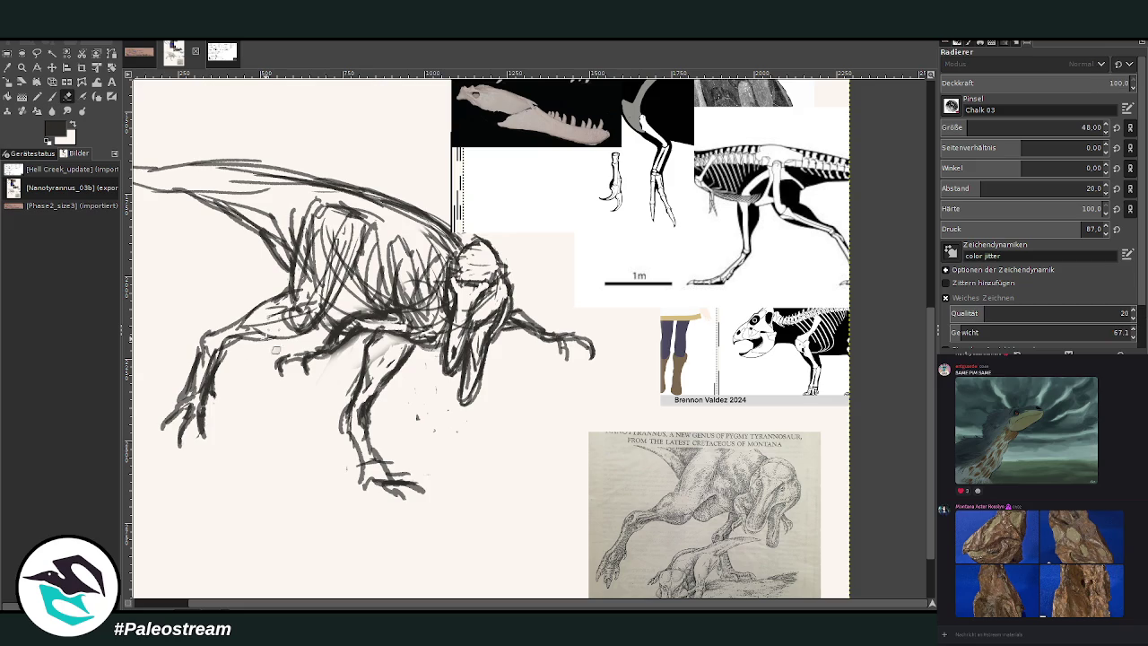
click(52, 96)
Sketch the upper front limb, shoulder and torso, and extend dark back lines toward the tail
mouse_move(205, 363)
mouse_down()
mouse_move(216, 332)
mouse_move(265, 348)
mouse_move(309, 314)
mouse_move(261, 317)
mouse_move(258, 334)
mouse_move(291, 259)
mouse_up()
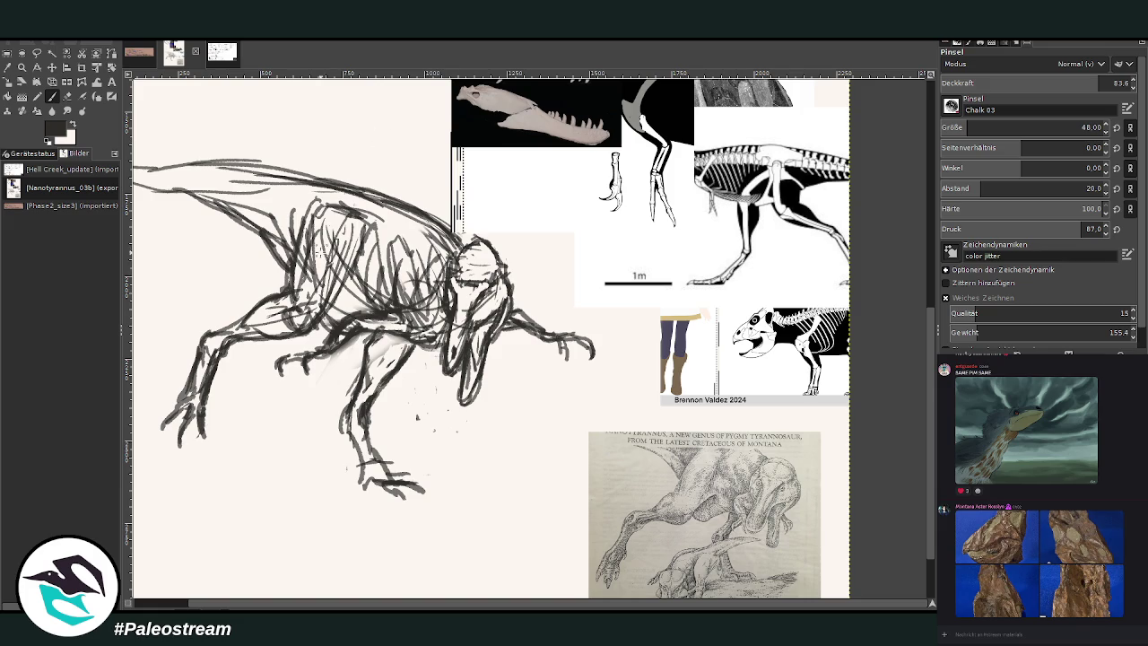
drag(287, 305, 289, 236)
mouse_move(285, 298)
mouse_down()
mouse_move(259, 334)
mouse_move(341, 301)
mouse_move(368, 226)
mouse_up()
drag(364, 310, 370, 226)
drag(463, 244, 273, 170)
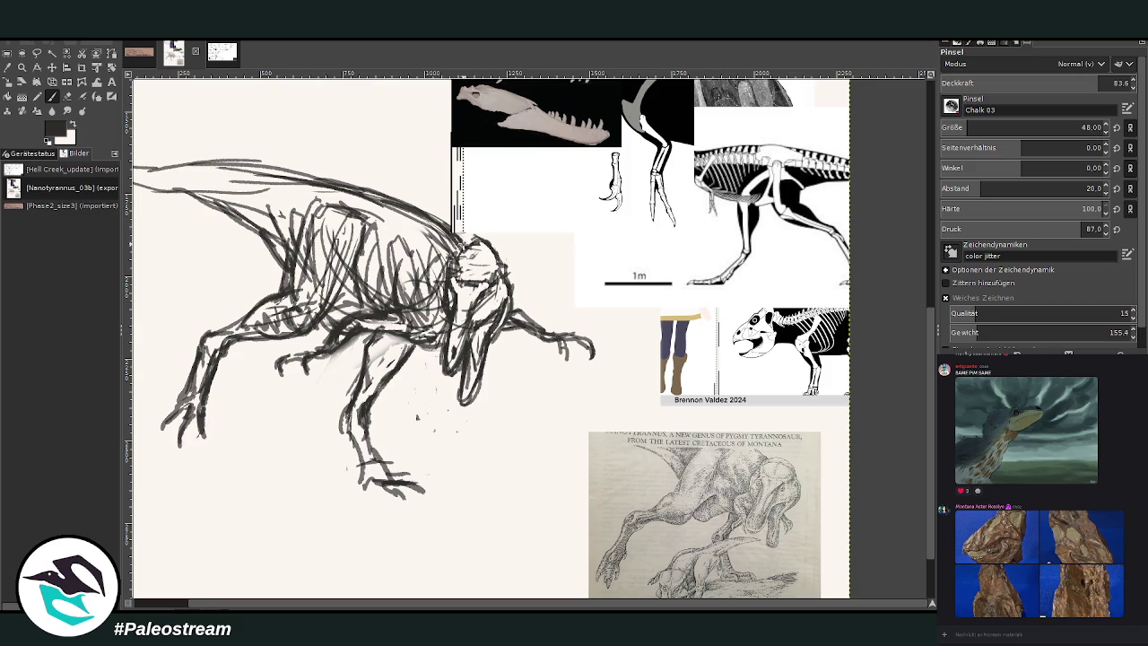
drag(347, 186, 126, 170)
mouse_move(211, 201)
mouse_down()
mouse_move(130, 187)
mouse_move(253, 219)
mouse_up()
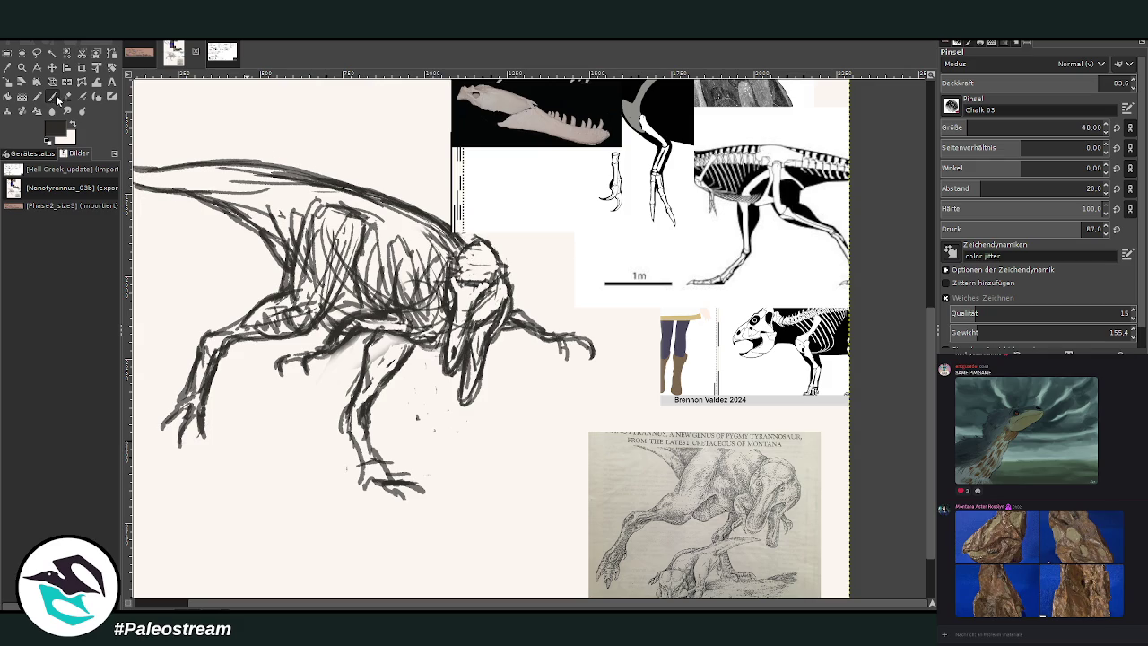
Set the Warp brush size to 491.47, then redraw the jaw and snout
click(97, 96)
drag(1011, 84, 1037, 83)
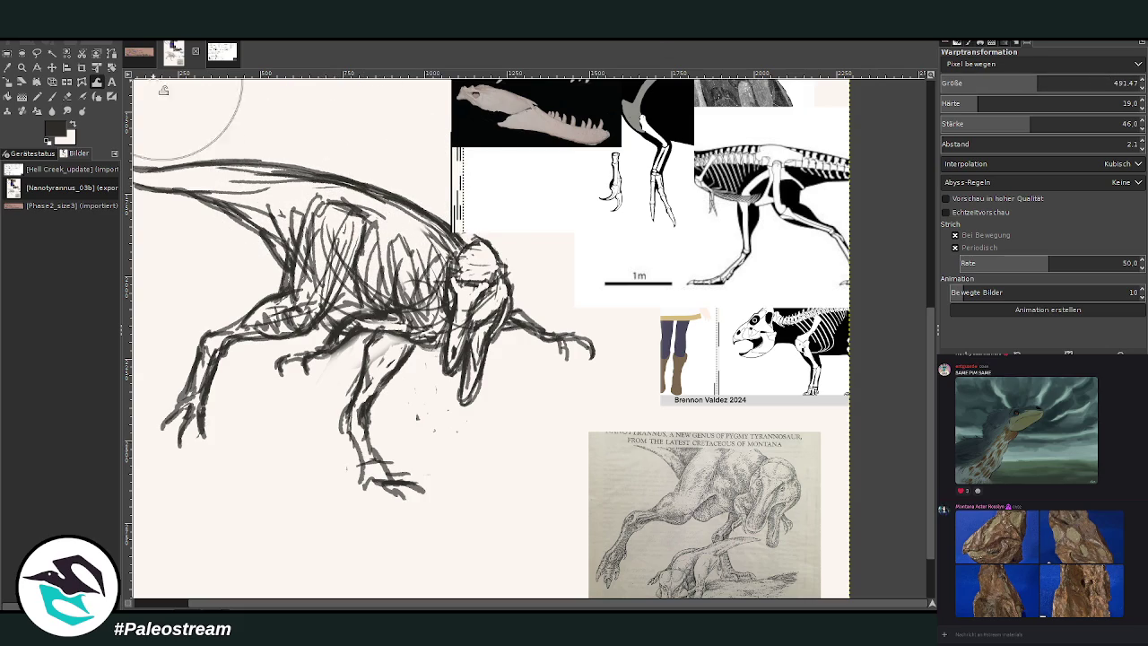
click(51, 96)
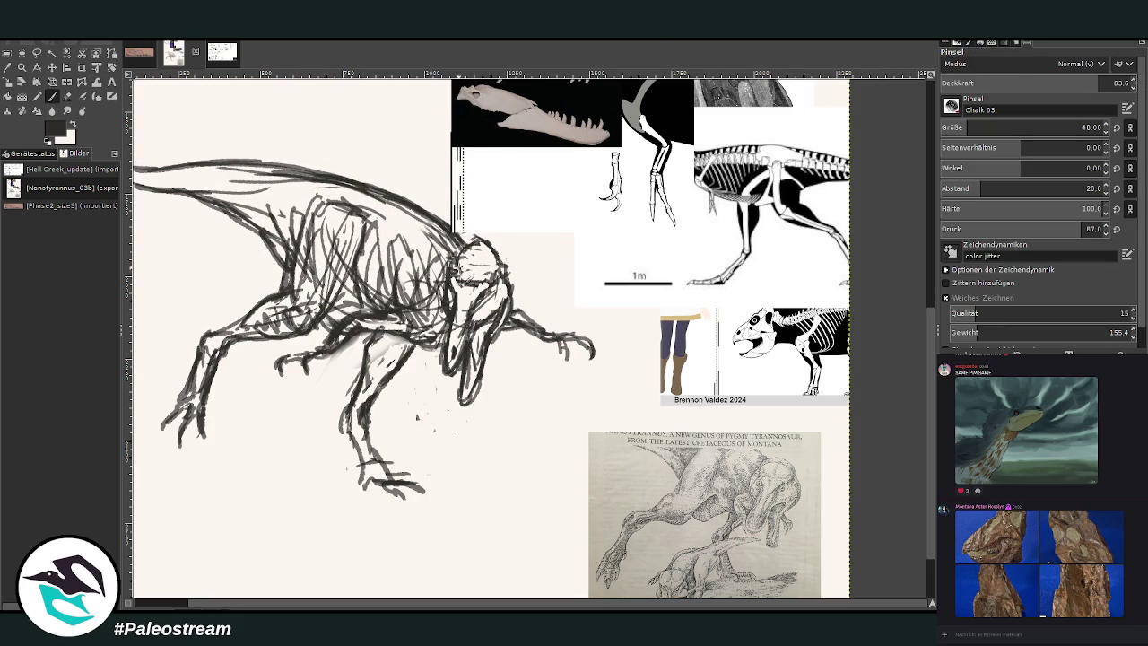
mouse_move(482, 345)
mouse_down()
mouse_move(464, 387)
mouse_move(481, 377)
mouse_up()
mouse_move(495, 319)
mouse_down()
mouse_move(380, 363)
mouse_move(388, 380)
mouse_up()
Erase stray specks below the jaw and add toes and claws to the lower and front feet
key(shift+e)
mouse_move(417, 418)
mouse_down()
mouse_move(432, 444)
mouse_move(447, 423)
mouse_up()
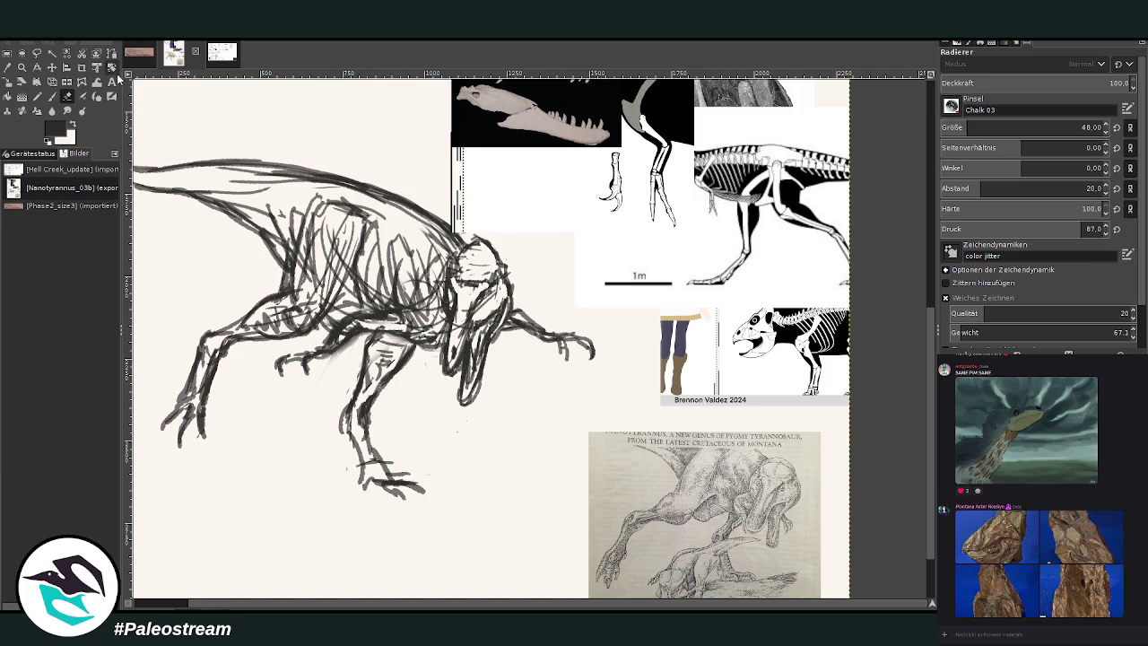
click(52, 96)
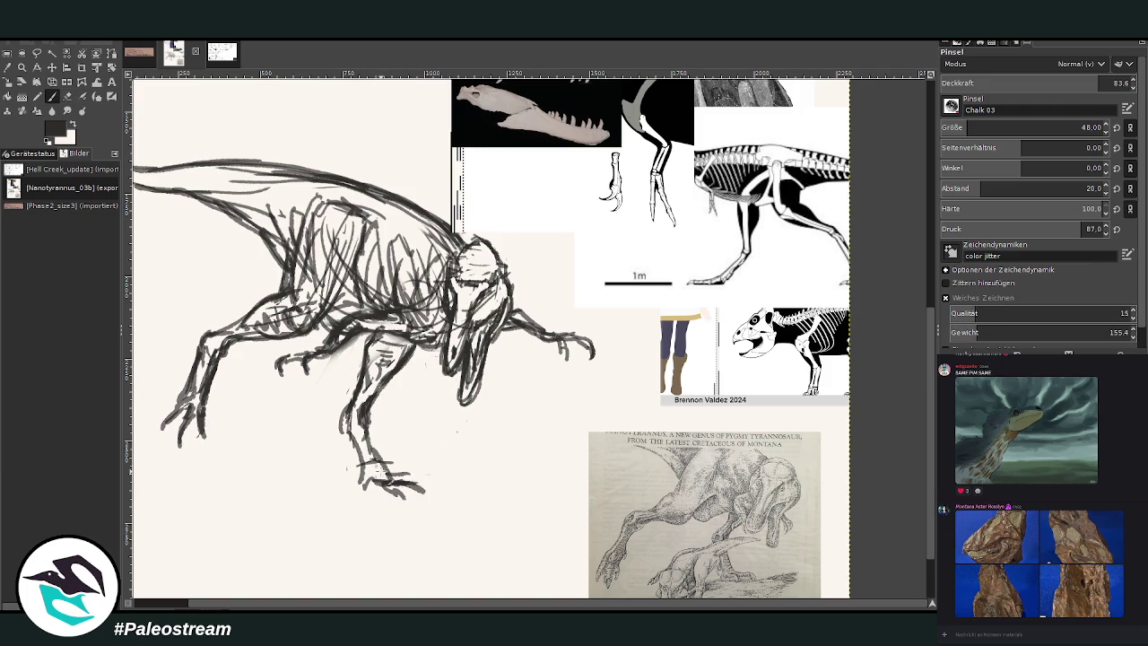
drag(375, 477, 435, 495)
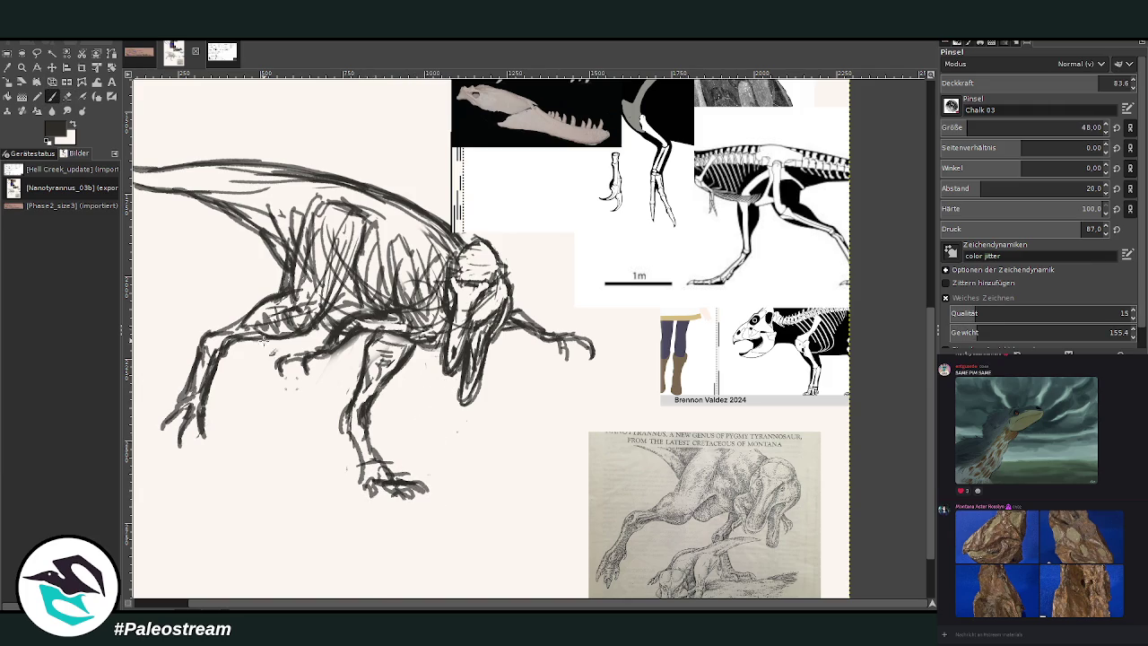
mouse_move(183, 429)
mouse_down()
mouse_move(178, 453)
mouse_move(205, 439)
mouse_move(158, 432)
mouse_up()
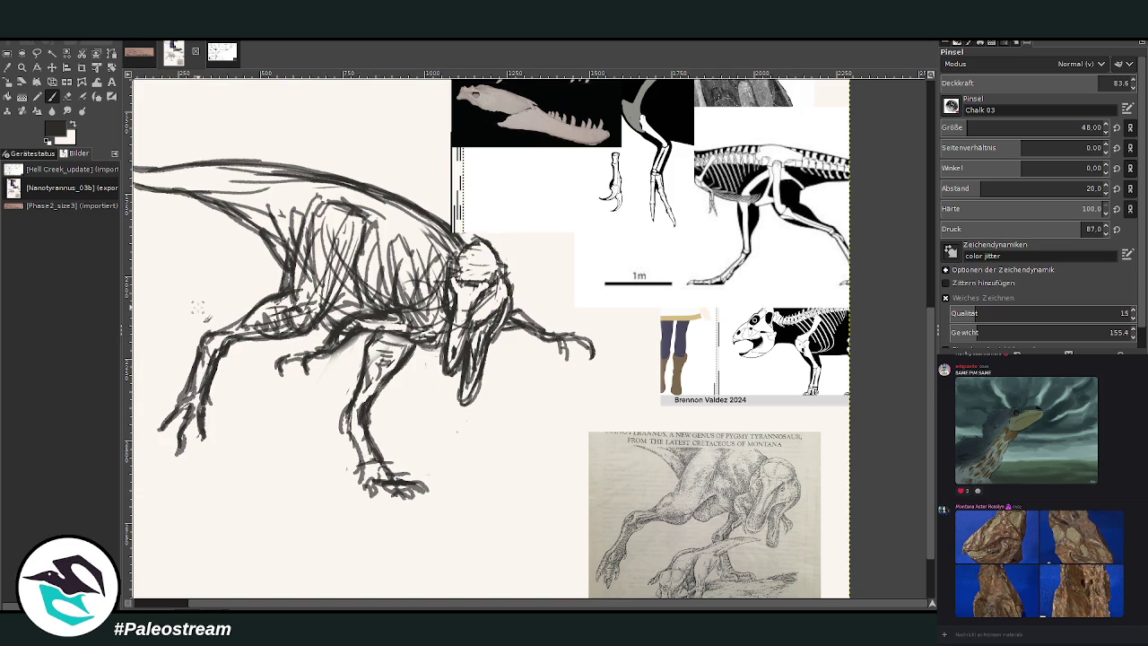
Rotate the sketch about 5.8° forward, then zoom back in on the tyrannosaur drawing
scroll(198, 307, down, 1)
scroll(198, 308, down, 1)
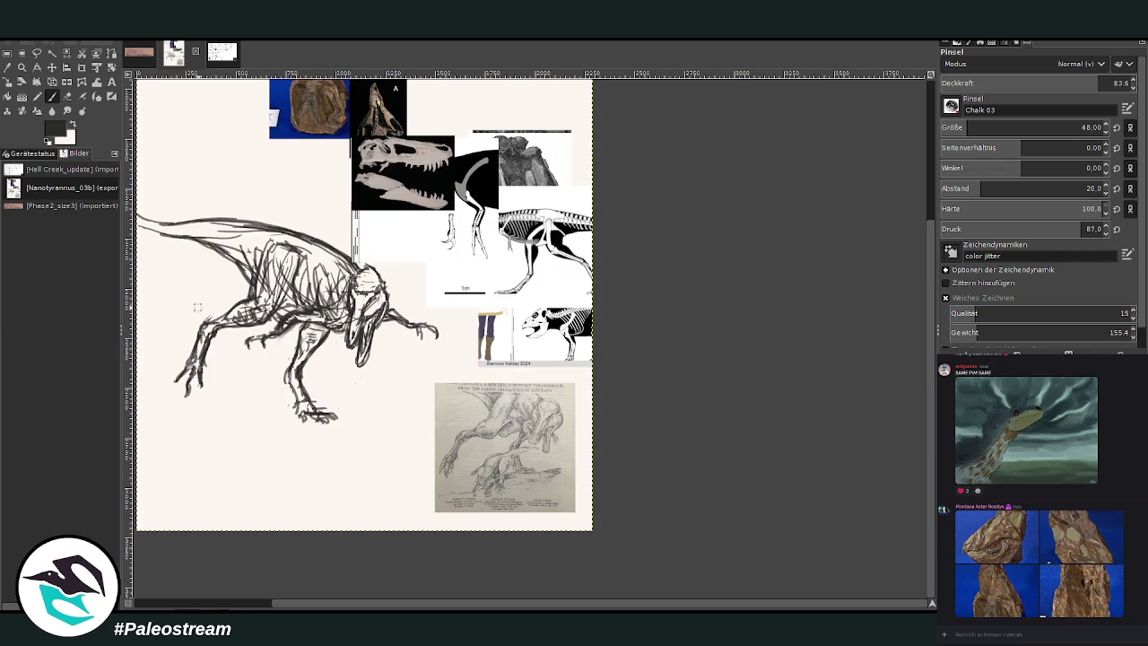
key(shift+r)
mouse_move(197, 210)
mouse_down()
mouse_move(218, 206)
mouse_move(222, 183)
mouse_up()
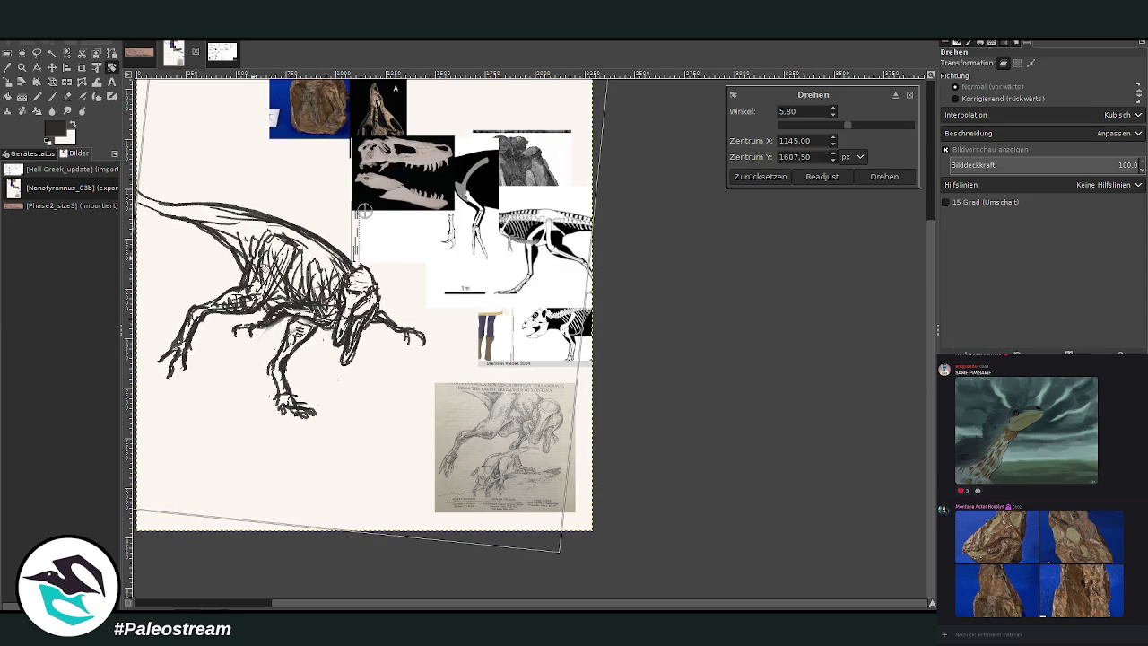
key(Return)
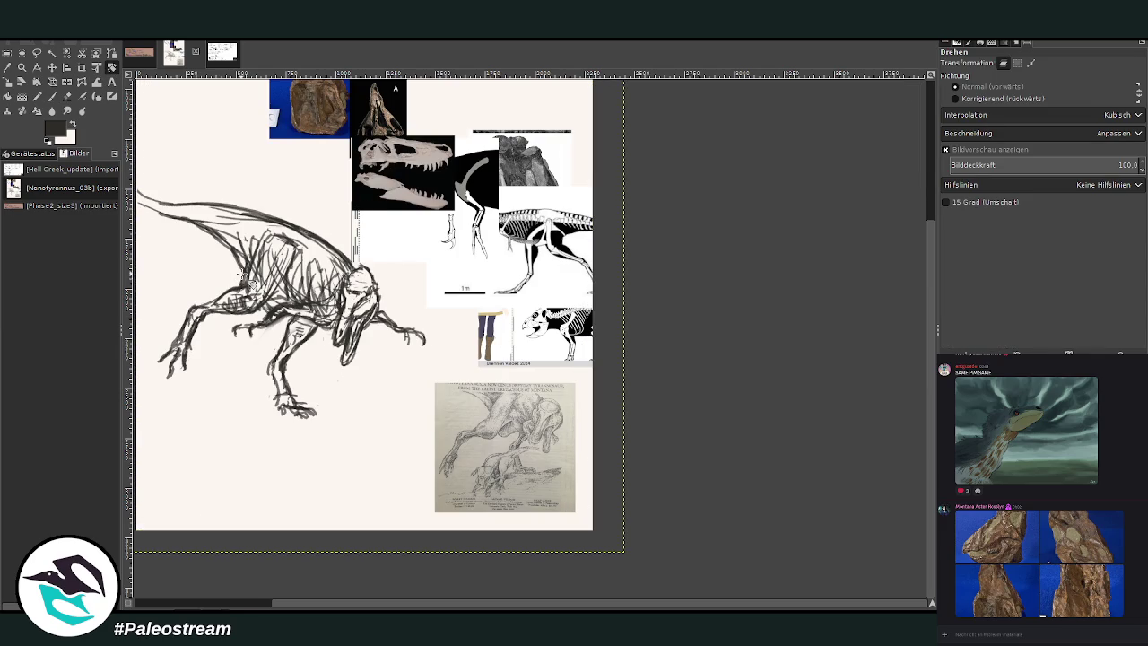
click(21, 67)
drag(185, 188, 519, 539)
key(p)
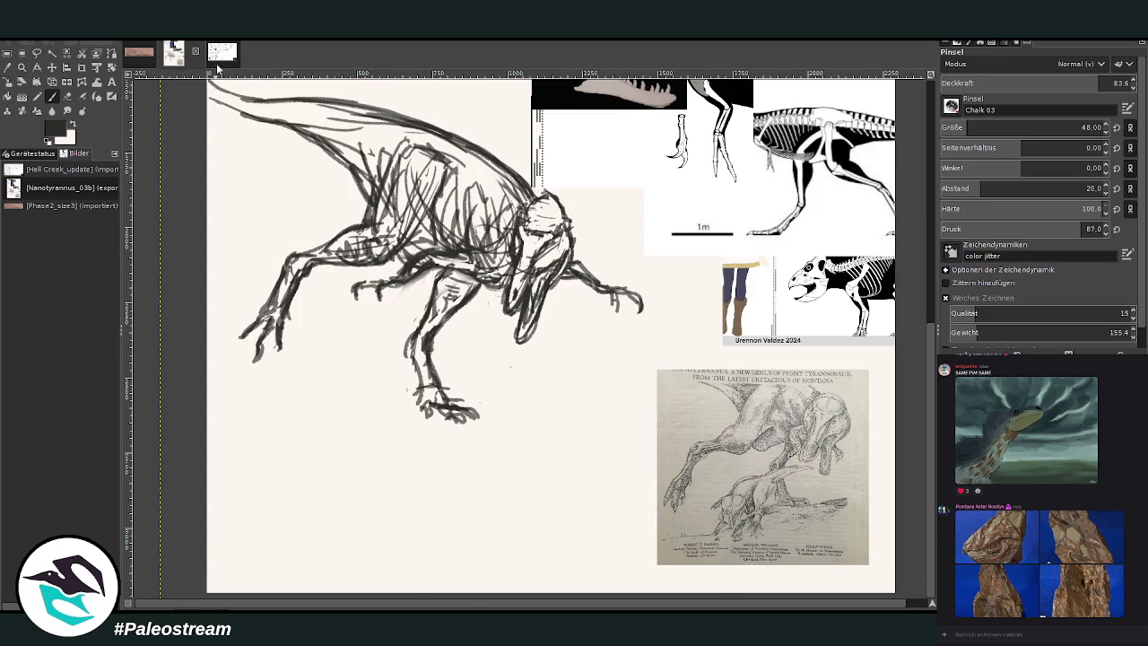
Check the other open images, then add thin strokes across the near leg in the collage
click(222, 54)
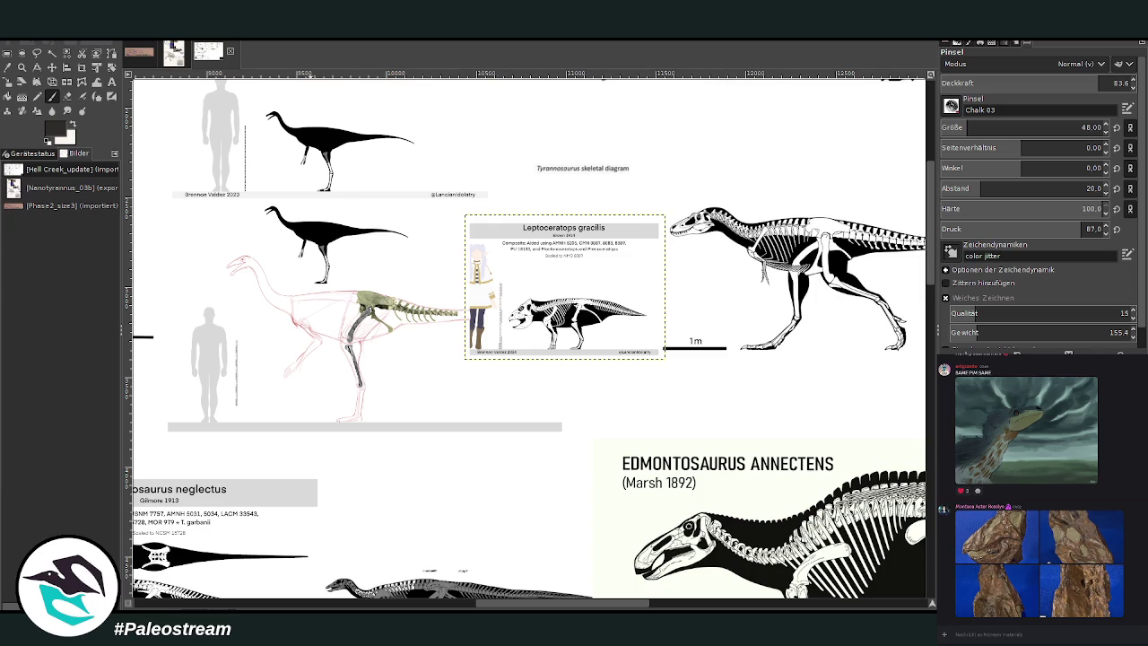
click(175, 56)
click(137, 54)
click(179, 56)
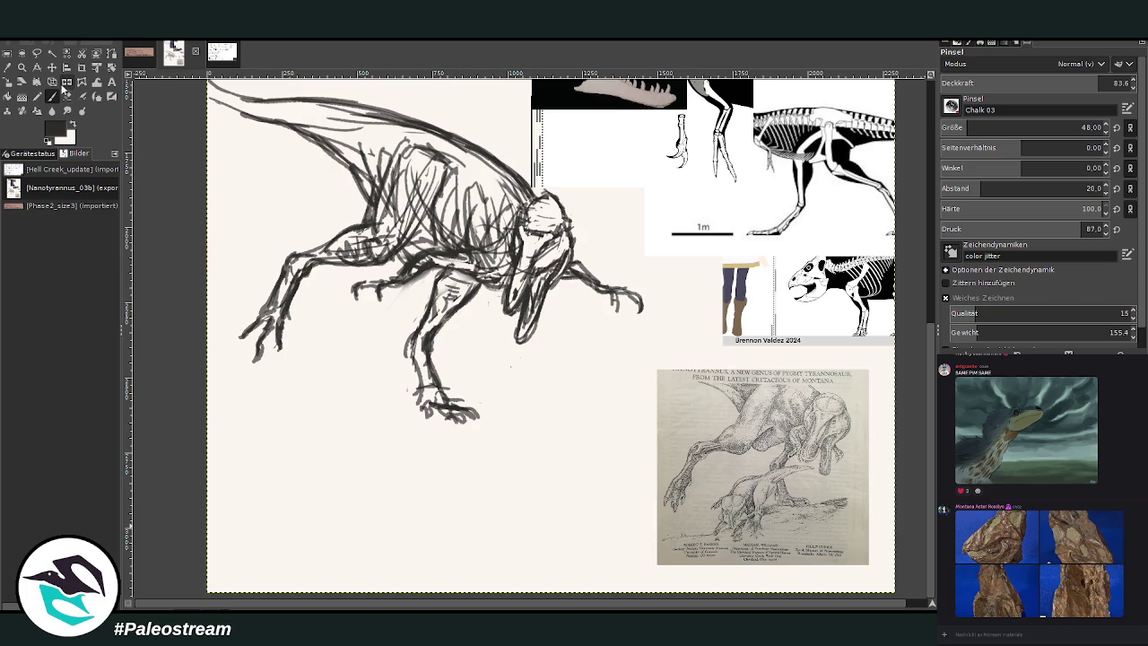
drag(433, 357, 466, 346)
mouse_move(400, 366)
mouse_down()
mouse_move(468, 347)
mouse_move(424, 386)
mouse_move(481, 346)
mouse_move(461, 350)
mouse_up()
Reposition the skeleton reference and Leptoceratops chart, scaling the chart down to 872×630 px lower right
key(m)
mouse_move(884, 232)
mouse_down()
mouse_move(794, 285)
mouse_move(793, 301)
mouse_up()
mouse_move(737, 486)
mouse_down()
mouse_move(755, 216)
mouse_move(704, 513)
mouse_up()
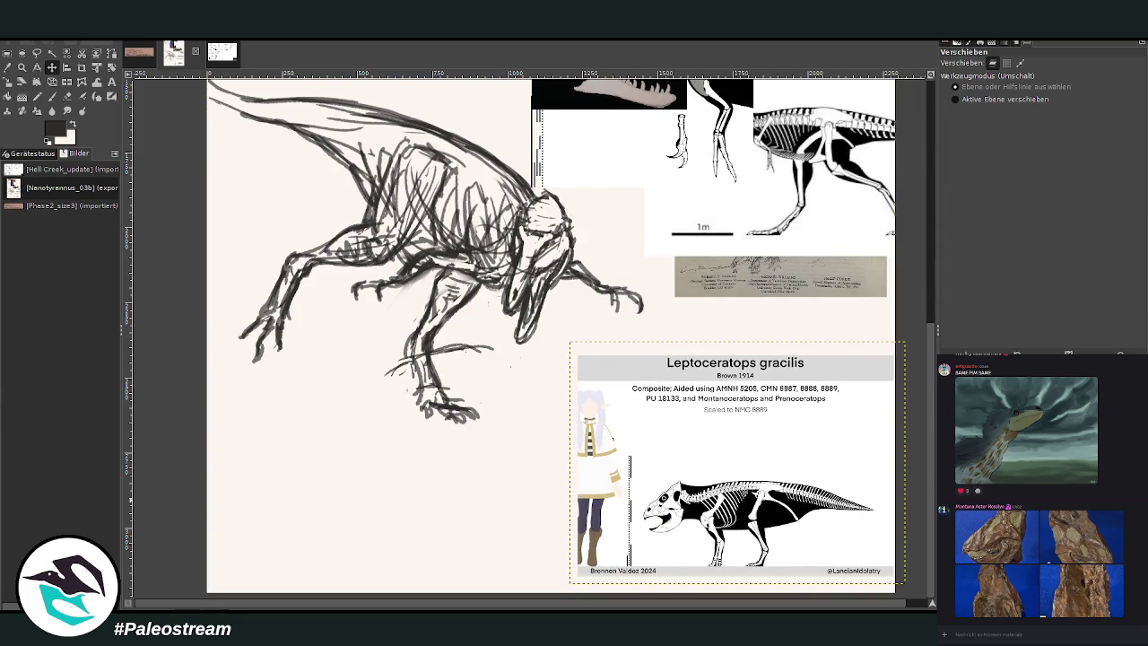
click(21, 82)
click(675, 484)
drag(902, 581, 839, 537)
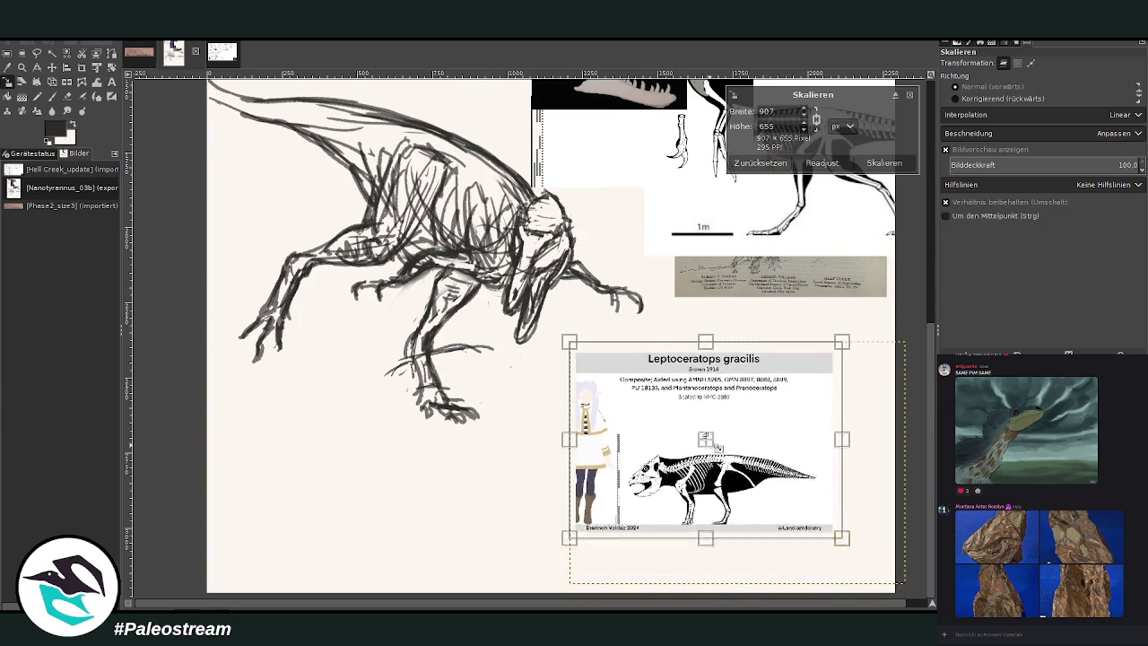
click(886, 163)
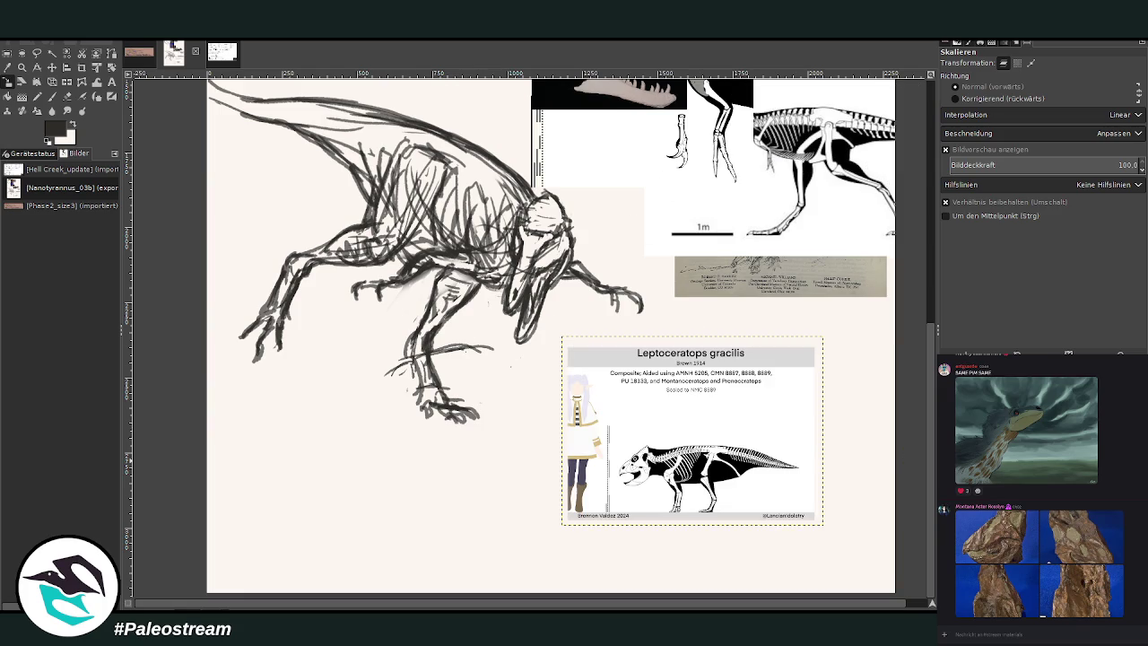
click(52, 99)
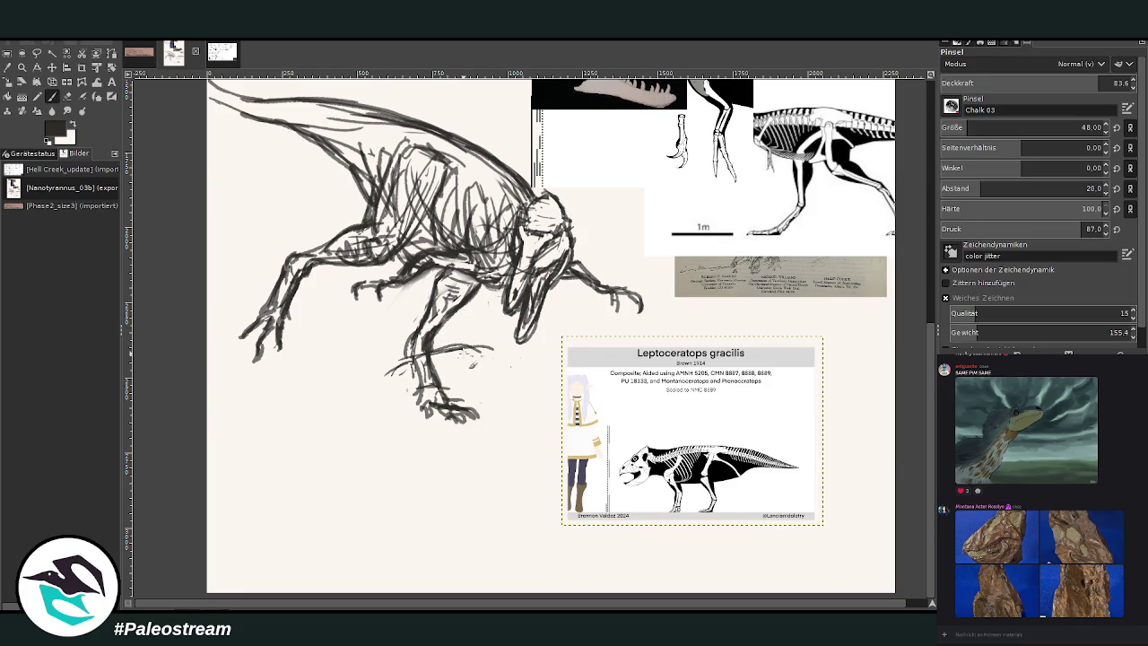
Activate the sketch layer, sketch the lower leg and foot, and rough in the small dinosaur's body
key(Page_Up)
key(ctrl+z)
key(ctrl+y)
mouse_move(420, 354)
mouse_down()
mouse_move(519, 355)
mouse_move(418, 400)
mouse_move(400, 359)
mouse_move(373, 377)
mouse_move(395, 418)
mouse_move(393, 360)
mouse_move(363, 396)
mouse_up()
mouse_move(395, 434)
mouse_down()
mouse_move(429, 382)
mouse_move(370, 384)
mouse_move(394, 426)
mouse_move(431, 436)
mouse_move(420, 447)
mouse_move(359, 447)
mouse_move(346, 462)
mouse_up()
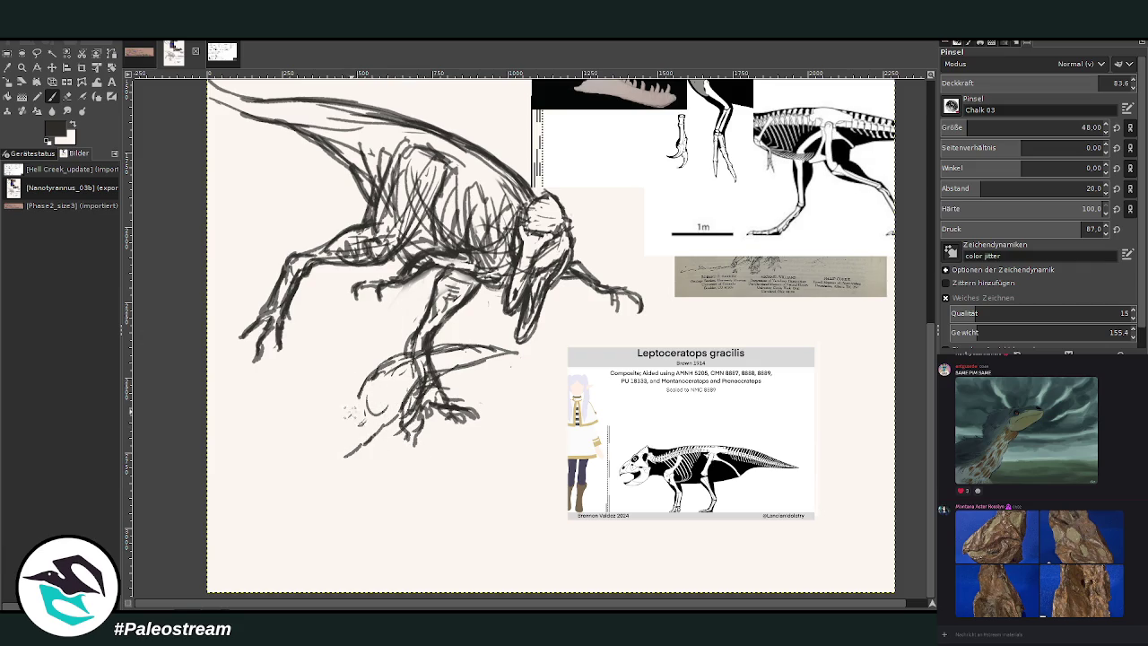
drag(355, 411, 323, 433)
drag(377, 395, 354, 386)
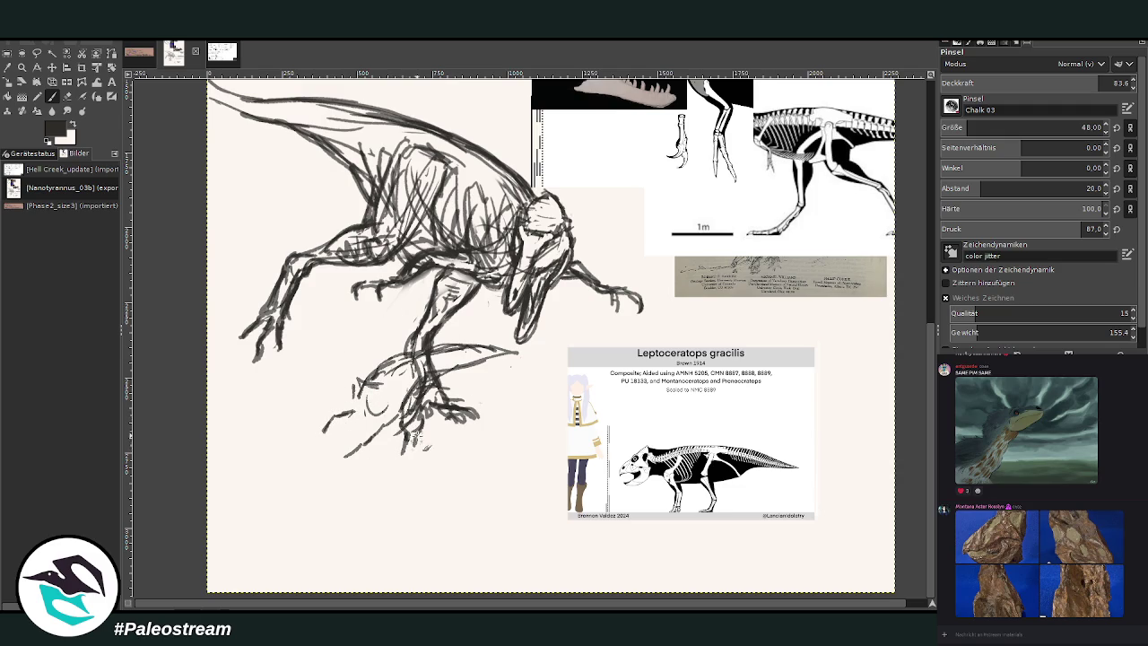
Add toe strokes and darken the small dinosaur's head and eye area
mouse_move(414, 432)
mouse_down()
mouse_move(410, 468)
mouse_move(403, 453)
mouse_move(427, 473)
mouse_up()
mouse_move(350, 437)
mouse_down()
mouse_move(373, 449)
mouse_move(344, 460)
mouse_move(365, 462)
mouse_move(352, 456)
mouse_move(346, 482)
mouse_move(338, 474)
mouse_move(354, 454)
mouse_up()
mouse_move(330, 414)
mouse_down()
mouse_move(321, 438)
mouse_move(305, 441)
mouse_up()
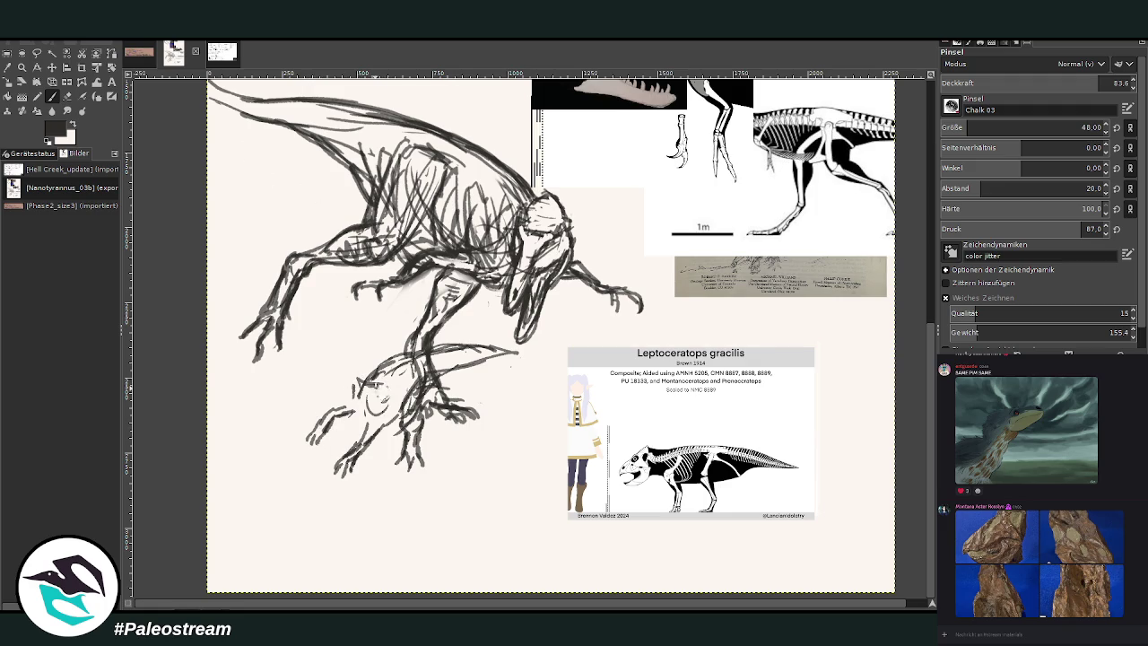
mouse_move(381, 388)
mouse_down()
mouse_move(358, 419)
mouse_move(352, 385)
mouse_move(352, 418)
mouse_move(393, 392)
mouse_move(390, 415)
mouse_move(370, 384)
mouse_move(376, 376)
mouse_move(384, 405)
mouse_move(377, 373)
mouse_up()
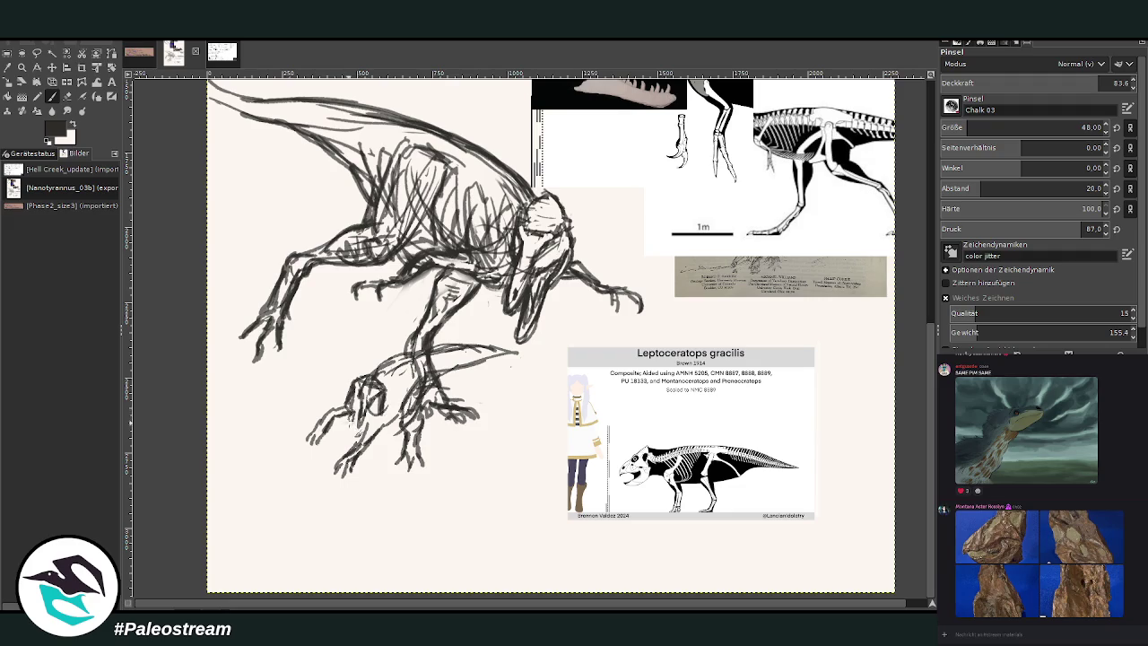
mouse_move(395, 436)
mouse_down()
mouse_move(380, 420)
mouse_move(353, 439)
mouse_move(368, 452)
mouse_move(355, 455)
mouse_up()
mouse_move(382, 394)
mouse_down()
mouse_move(370, 411)
mouse_move(394, 440)
mouse_move(388, 454)
mouse_move(355, 457)
mouse_move(366, 439)
mouse_move(357, 461)
mouse_up()
click(67, 96)
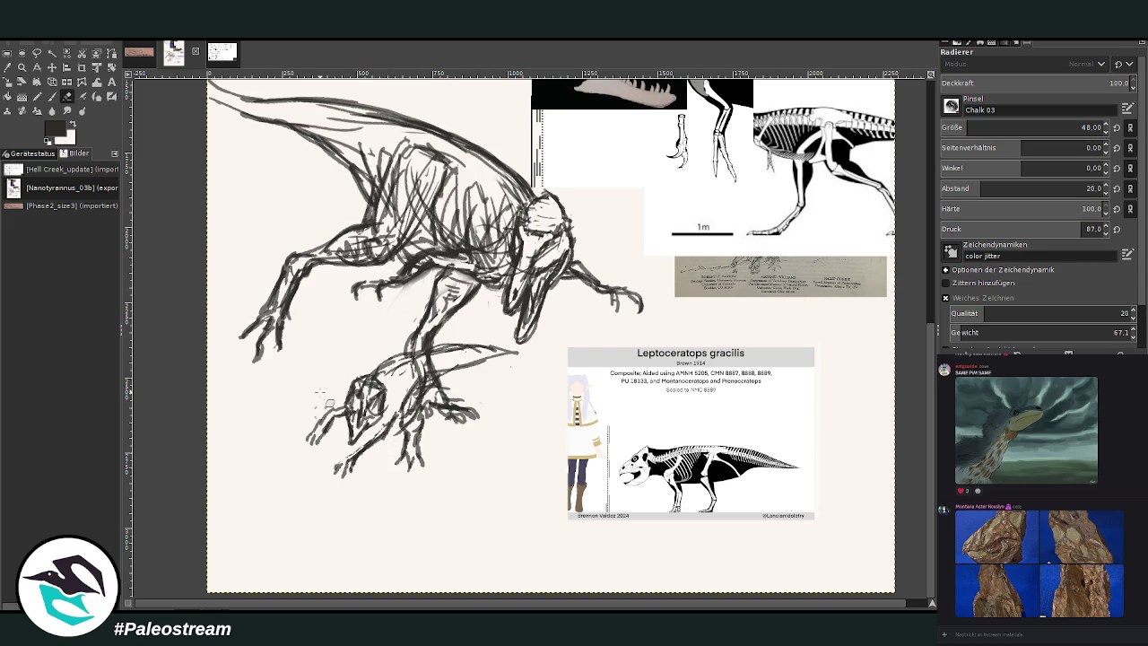
Redraw the small dinosaur's head and jaw darker, add a leg stroke, and hatch around the head
click(52, 96)
mouse_move(387, 417)
mouse_down()
mouse_move(381, 445)
mouse_move(348, 468)
mouse_up()
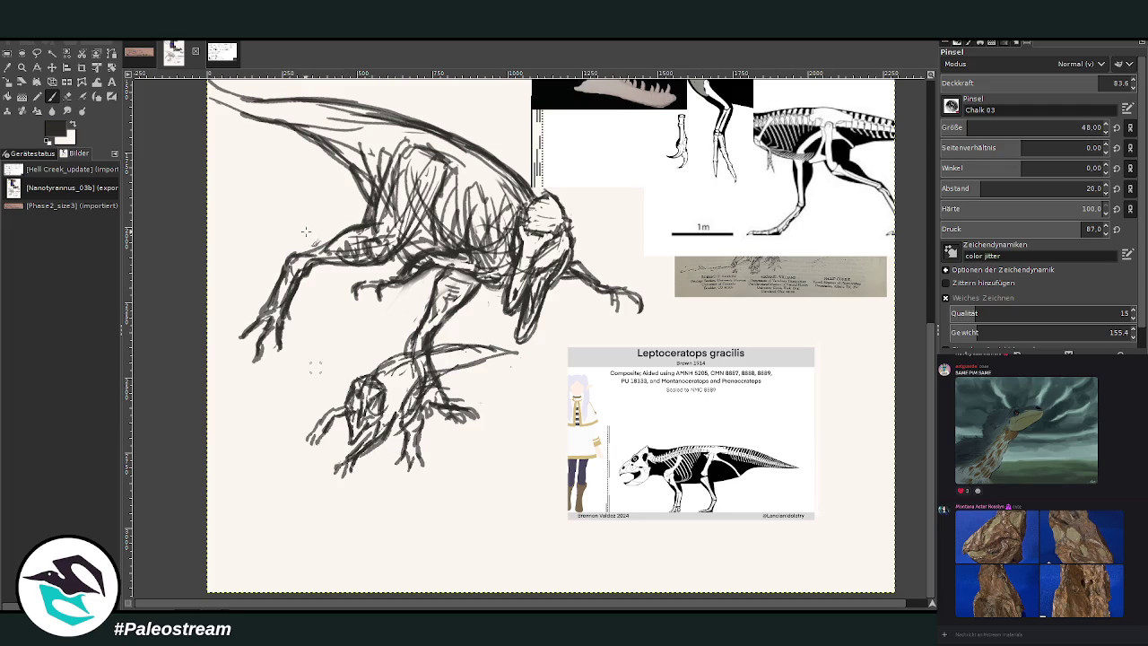
click(68, 96)
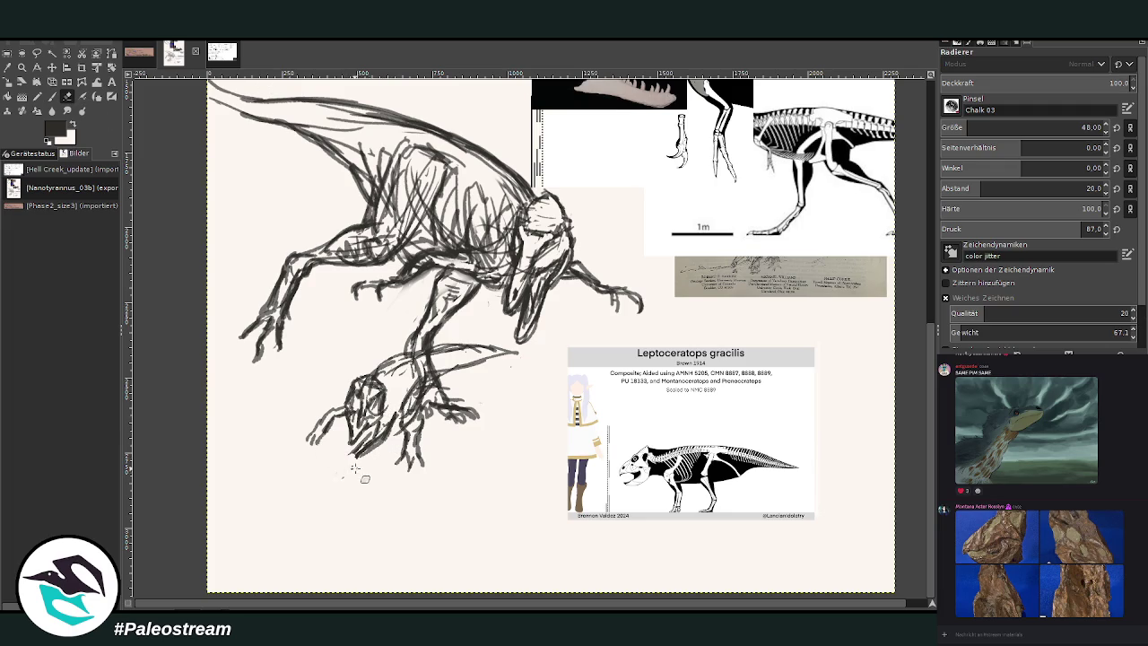
click(52, 96)
mouse_move(384, 420)
mouse_down()
mouse_move(368, 455)
mouse_move(339, 476)
mouse_up()
drag(411, 404, 392, 429)
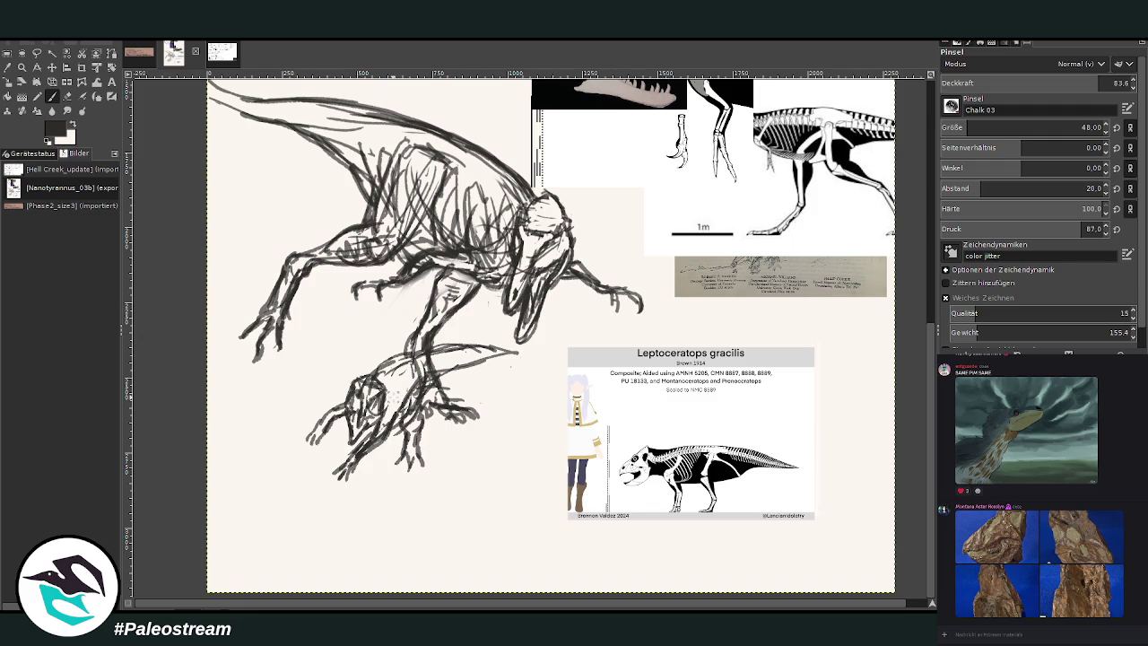
key(shift+e)
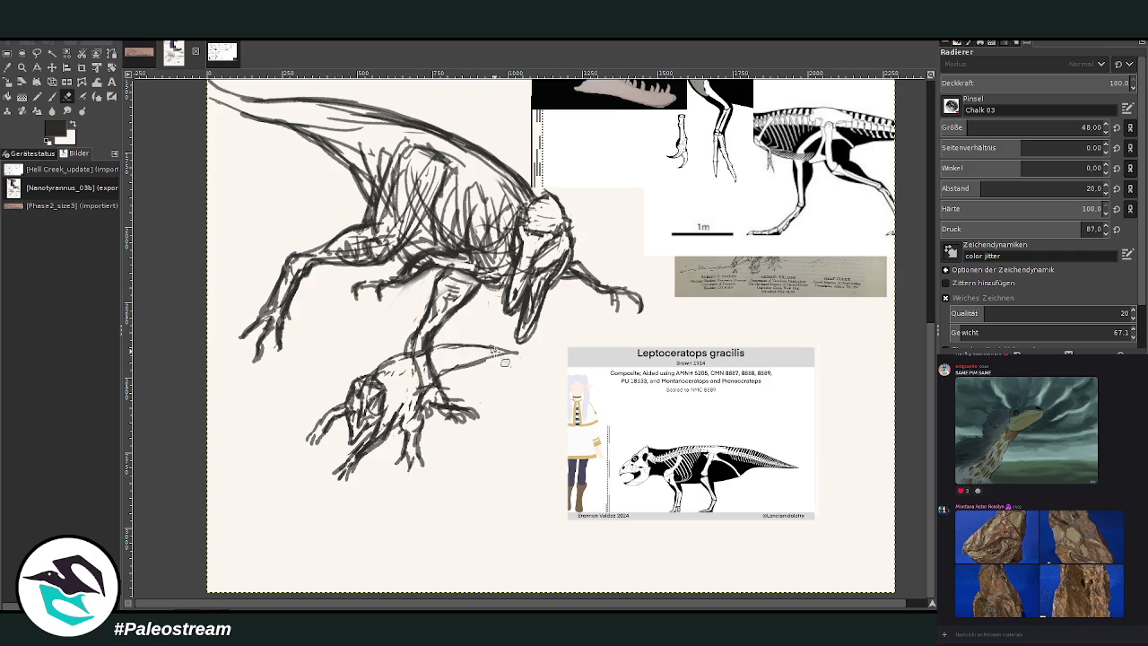
click(52, 96)
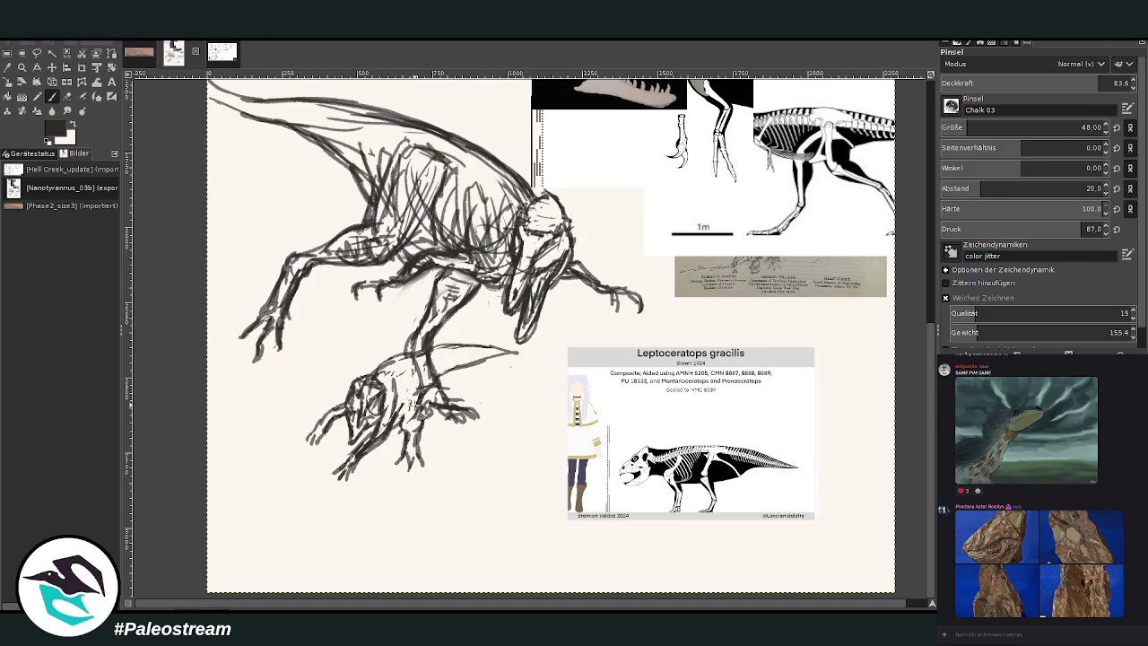
mouse_move(428, 367)
mouse_down()
mouse_move(425, 340)
mouse_move(461, 377)
mouse_move(474, 359)
mouse_up()
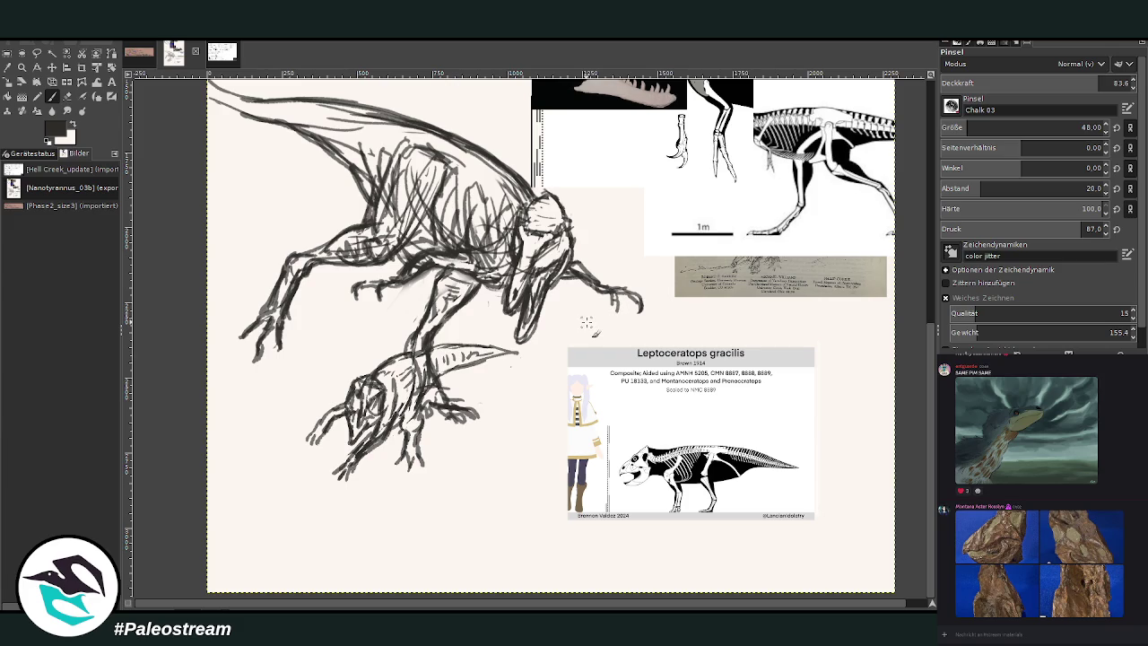
Warp the small dinosaur's head and snout slimmer, then erase some dark face strokes lighter
scroll(588, 323, down, 1)
scroll(588, 322, down, 1)
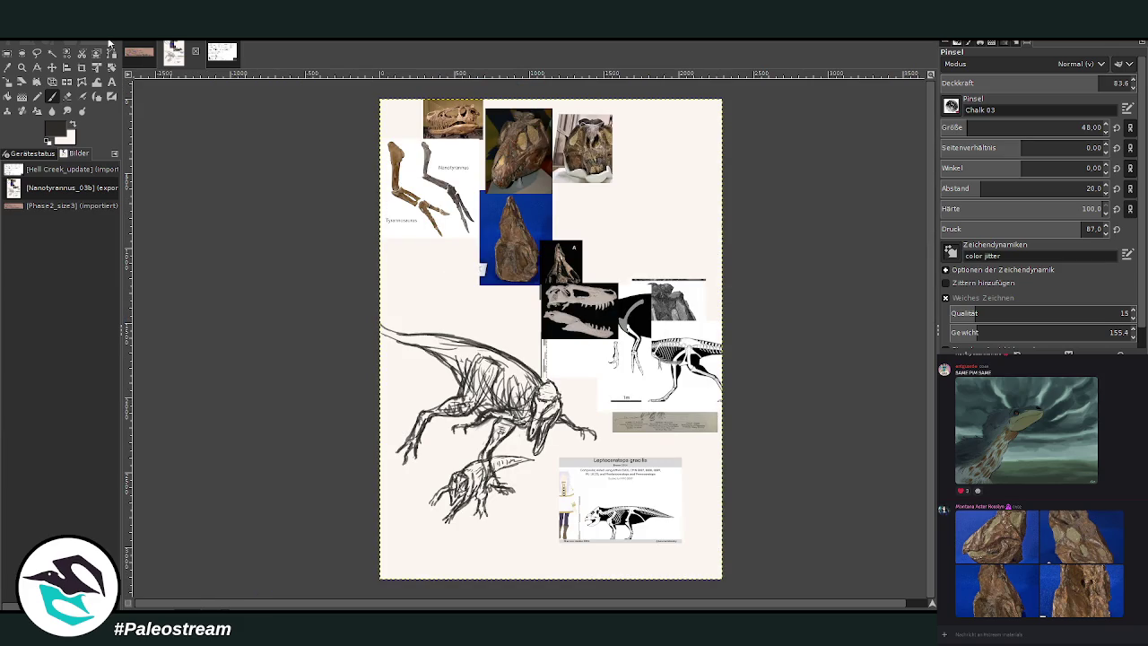
key(z)
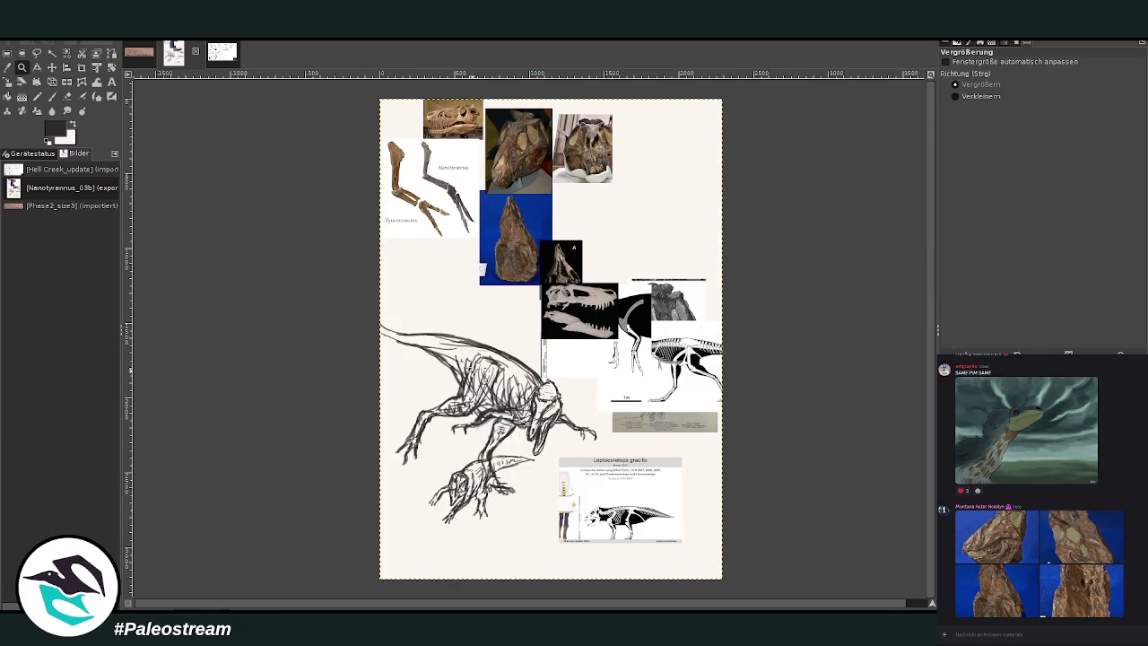
drag(460, 363, 585, 551)
key(w)
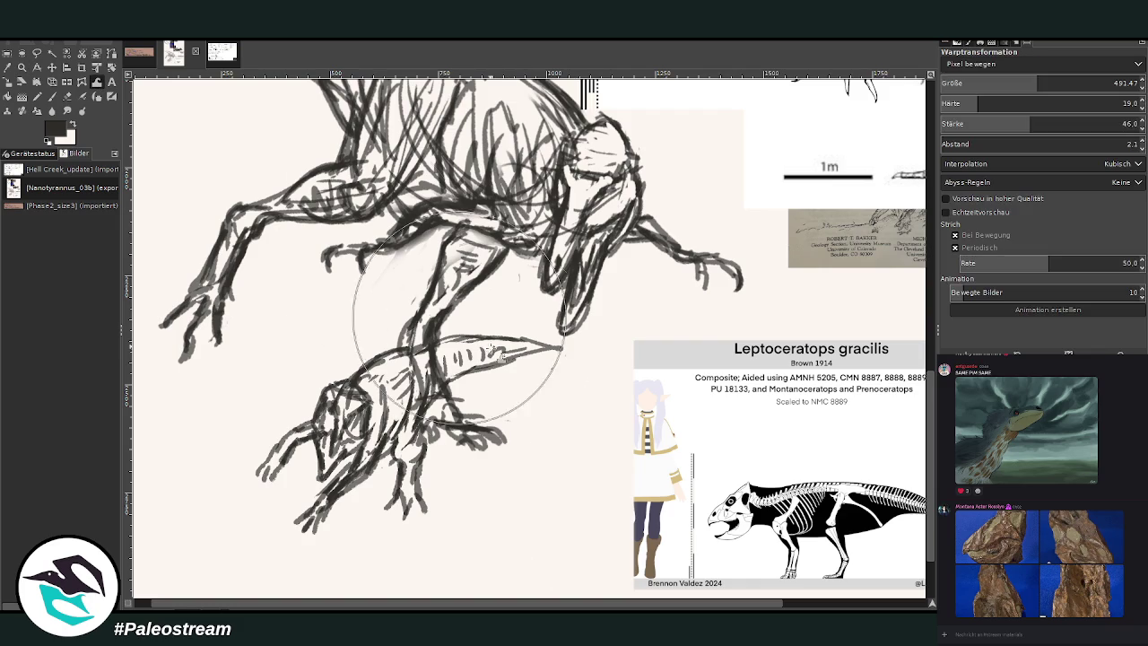
mouse_move(470, 341)
mouse_down()
mouse_move(413, 323)
mouse_move(551, 356)
mouse_up()
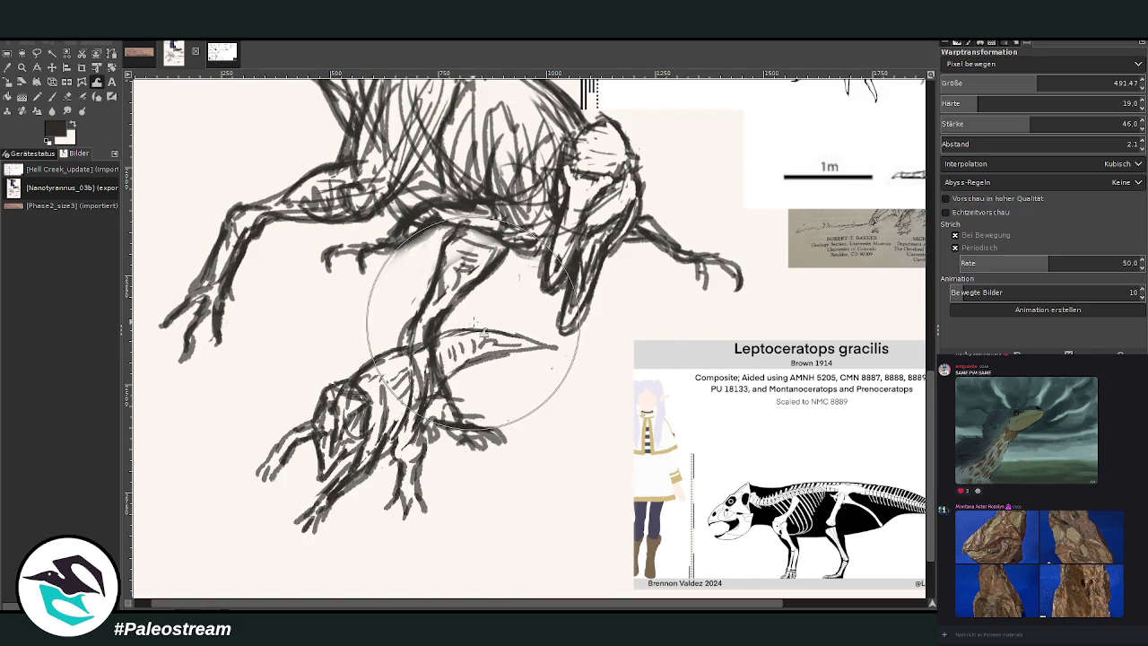
key(shift+e)
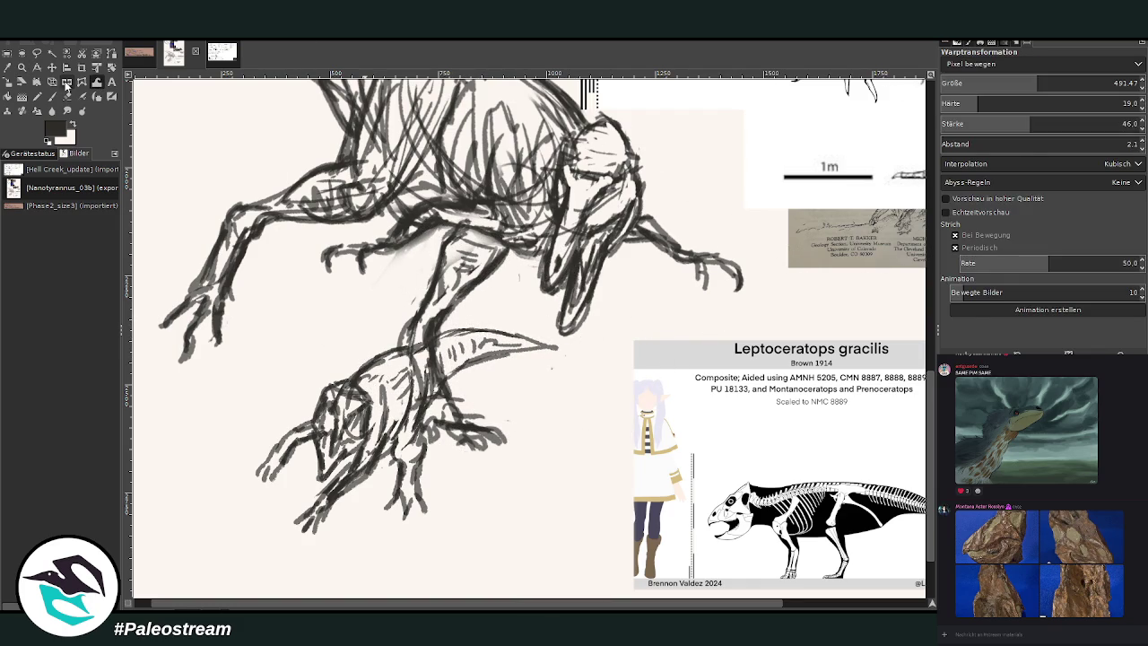
mouse_move(357, 429)
mouse_down()
mouse_move(360, 409)
mouse_move(337, 399)
mouse_move(363, 399)
mouse_move(350, 387)
mouse_move(370, 405)
mouse_move(358, 369)
mouse_move(430, 347)
mouse_up()
Redraw the small dinosaur's eye, snout, lower jaw and head outline in chalk
key(p)
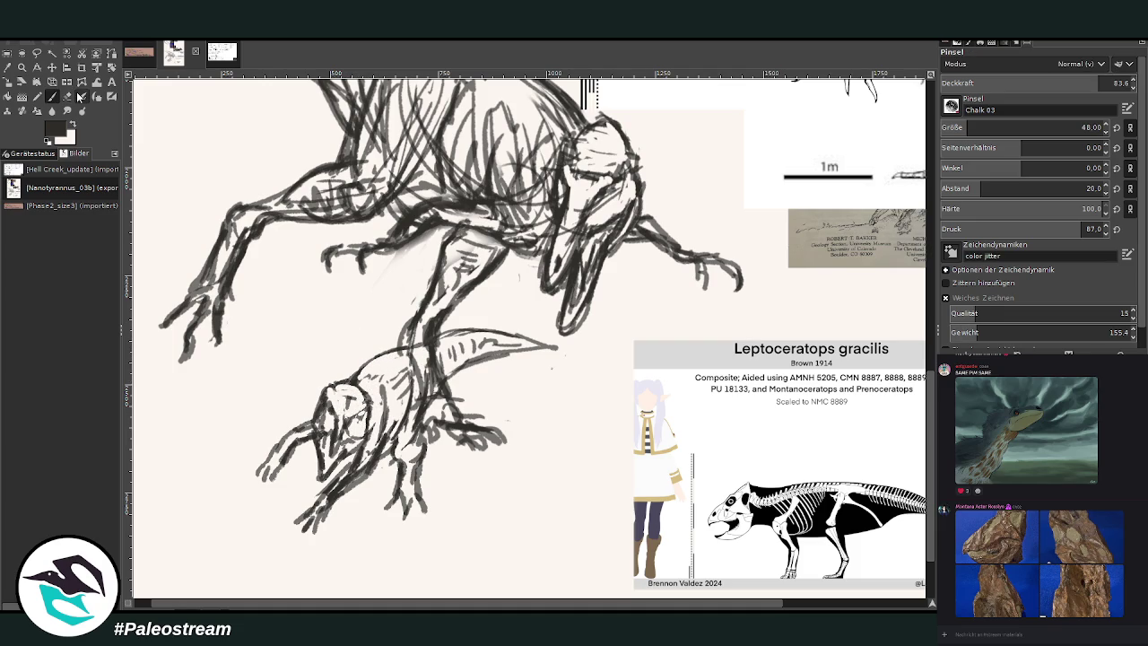
mouse_move(364, 403)
mouse_down()
mouse_move(361, 429)
mouse_move(334, 405)
mouse_move(341, 422)
mouse_move(368, 418)
mouse_move(339, 423)
mouse_move(361, 454)
mouse_move(348, 462)
mouse_move(327, 453)
mouse_move(356, 434)
mouse_move(327, 474)
mouse_up()
mouse_move(350, 425)
mouse_down()
mouse_move(344, 437)
mouse_move(357, 450)
mouse_move(327, 457)
mouse_up()
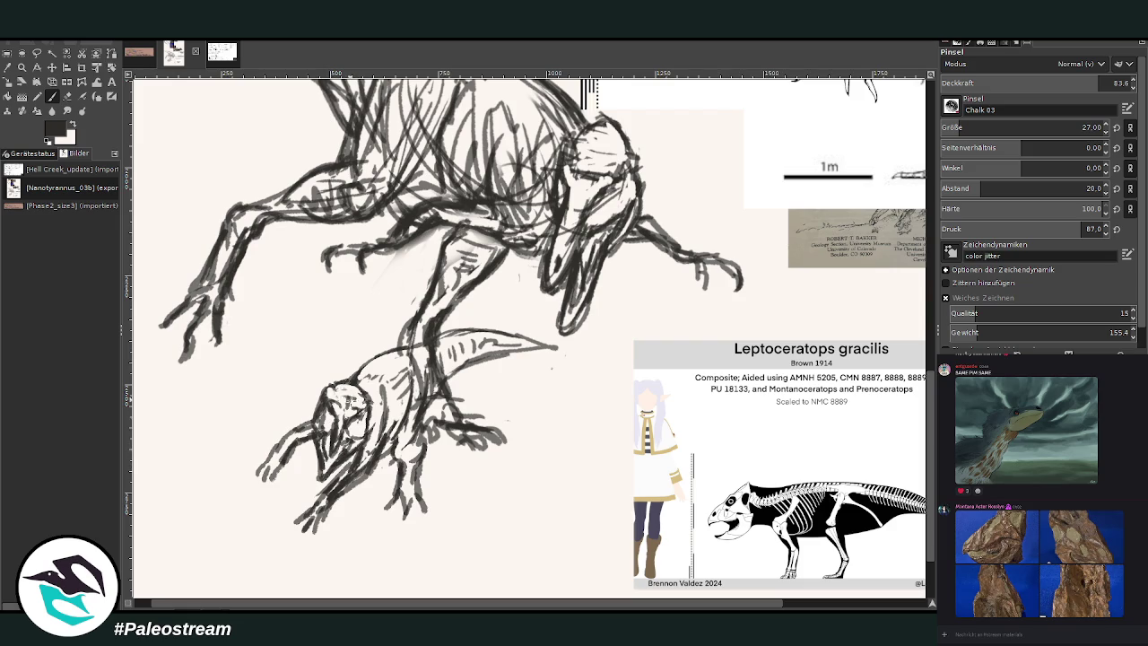
drag(368, 420, 359, 456)
drag(359, 380, 370, 394)
mouse_move(399, 350)
mouse_down()
mouse_move(341, 384)
mouse_move(351, 369)
mouse_move(413, 391)
mouse_move(404, 378)
mouse_move(339, 380)
mouse_move(373, 373)
mouse_move(407, 401)
mouse_move(377, 438)
mouse_up()
Hatch strokes down the small dinosaur's neck, shoulder and foreleg, and along its tail
drag(391, 438, 404, 444)
mouse_move(405, 402)
mouse_down()
mouse_move(394, 465)
mouse_move(405, 519)
mouse_move(424, 522)
mouse_move(416, 533)
mouse_move(420, 502)
mouse_up()
mouse_move(422, 463)
mouse_down()
mouse_move(409, 490)
mouse_move(428, 502)
mouse_move(420, 497)
mouse_up()
mouse_move(425, 426)
mouse_down()
mouse_move(416, 460)
mouse_move(395, 429)
mouse_up()
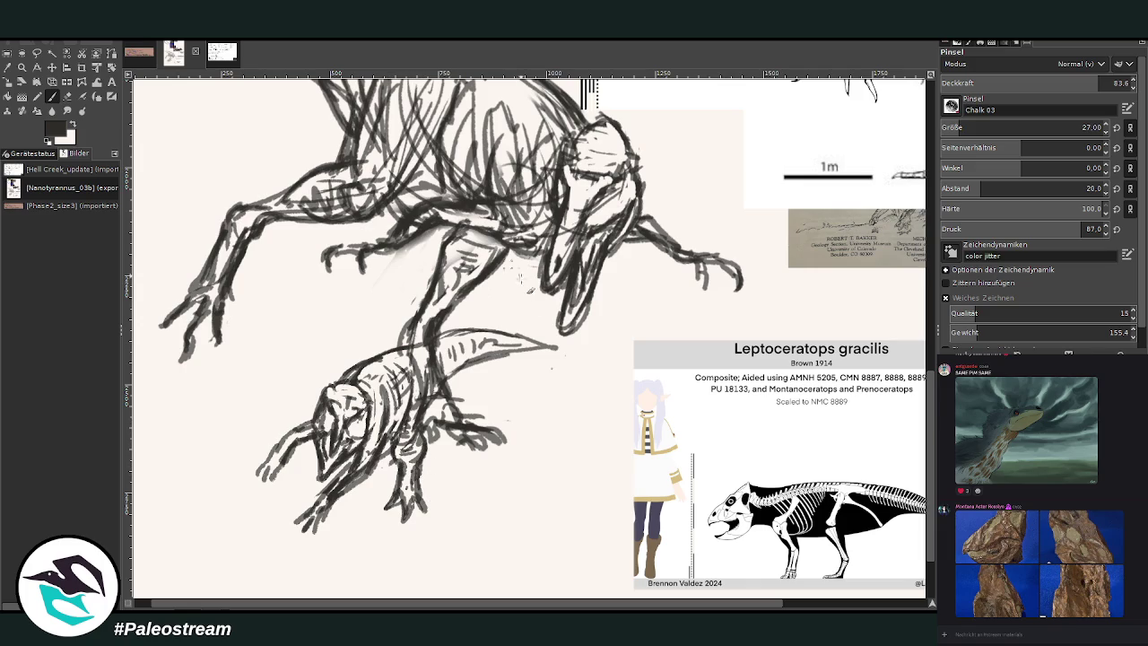
drag(490, 346, 551, 349)
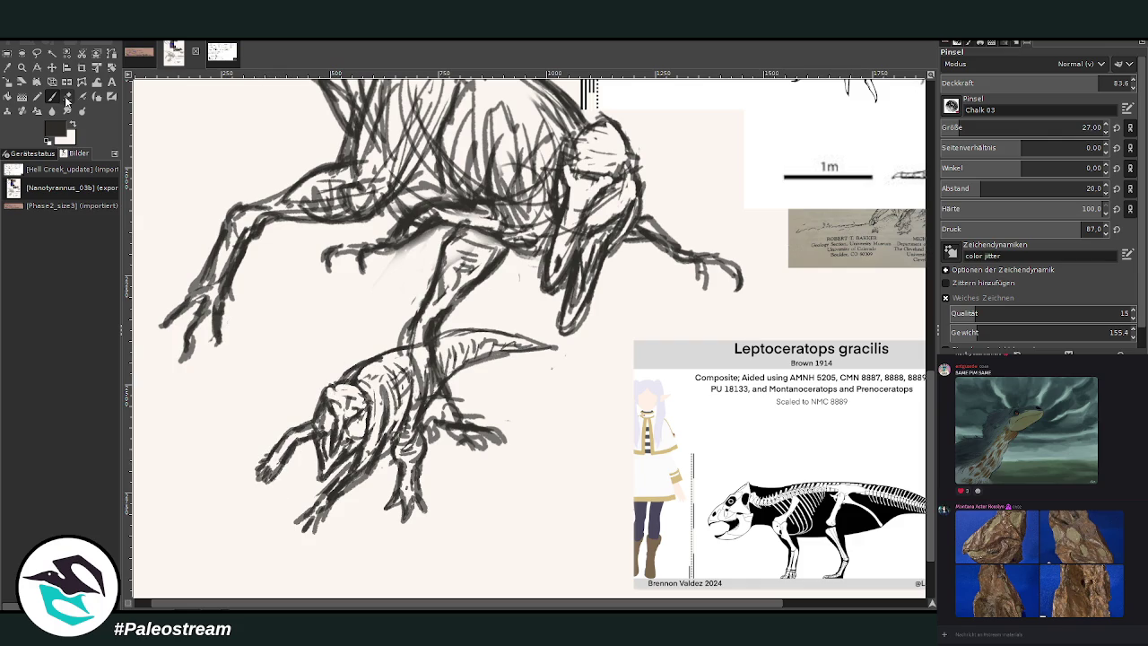
Erase stray strokes on the small dinosaur's forelimb and fit the whole page in view
key(shift+e)
drag(301, 452, 278, 467)
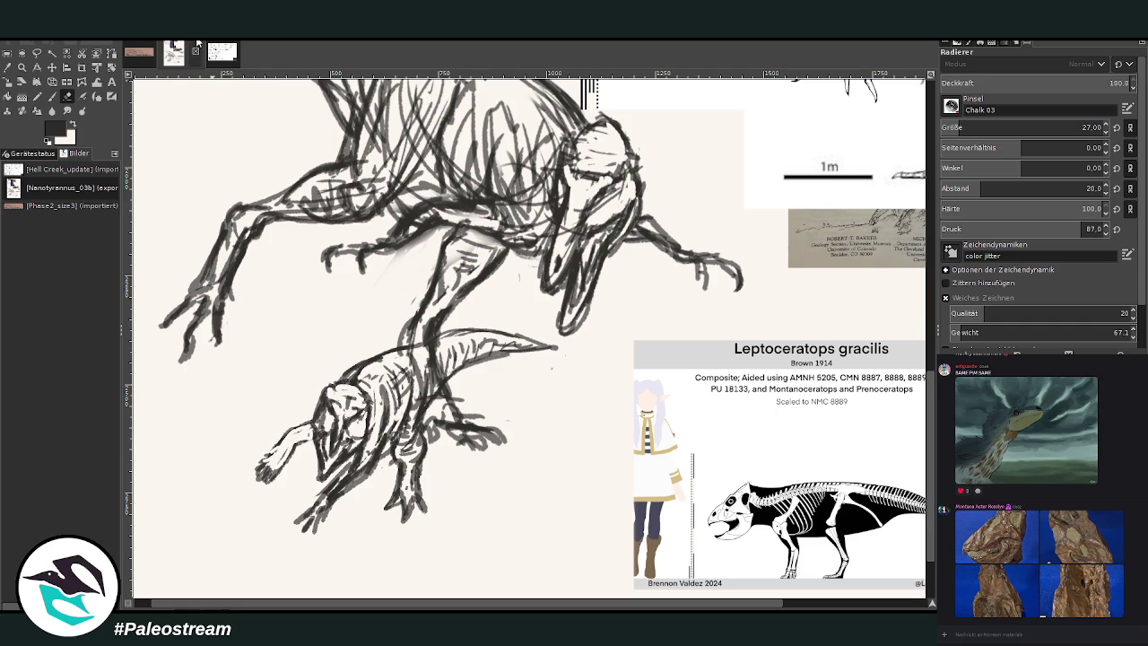
key(p)
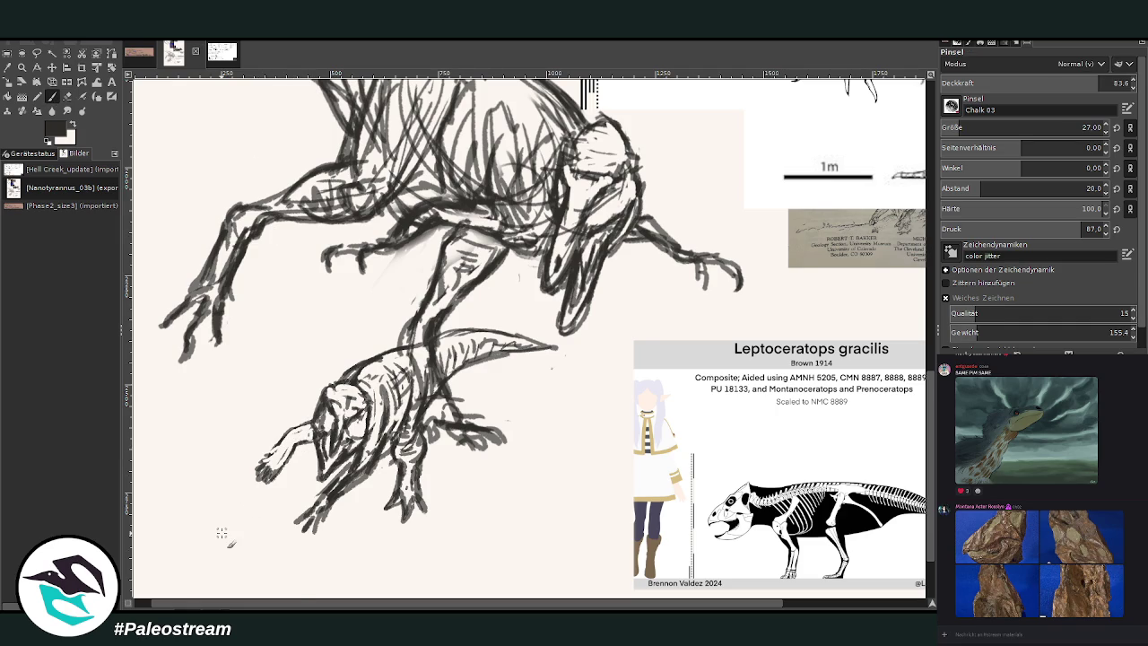
key(shift+ctrl+j)
Erase stray marks near the tyrannosaur's back and a small patch of its neck strokes
key(z)
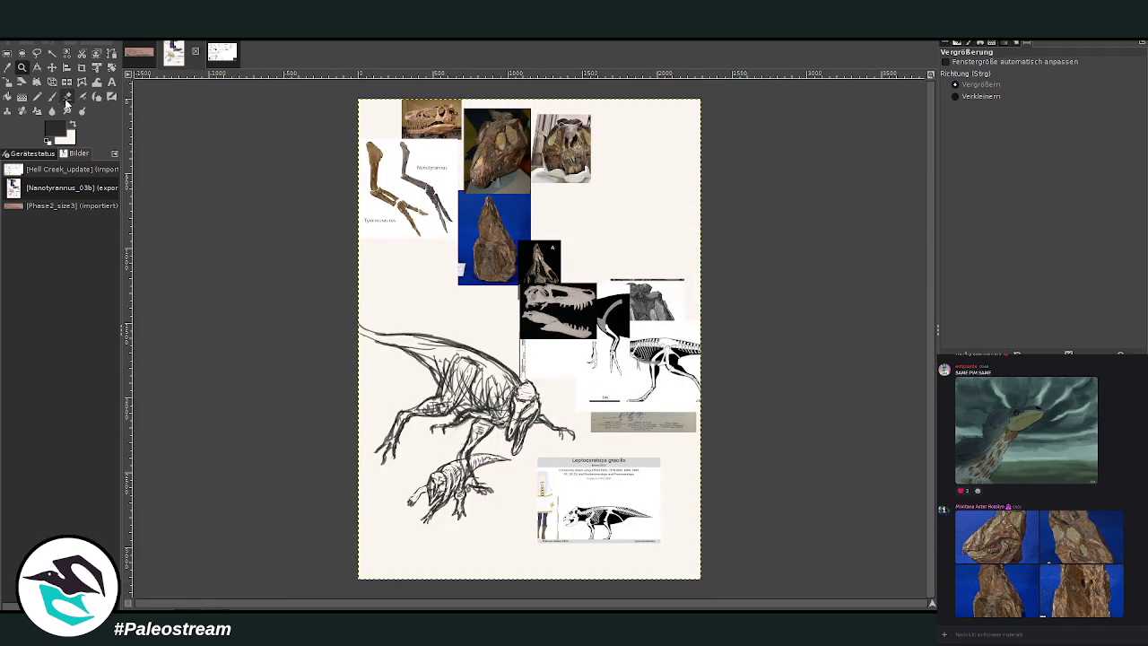
drag(379, 259, 708, 579)
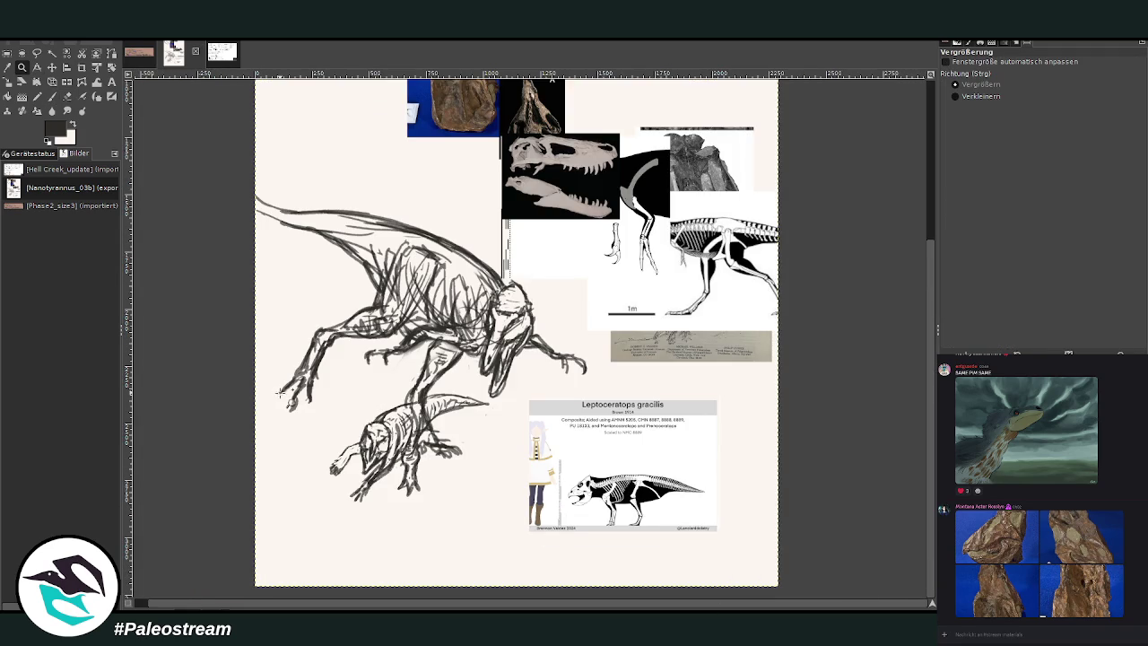
click(67, 96)
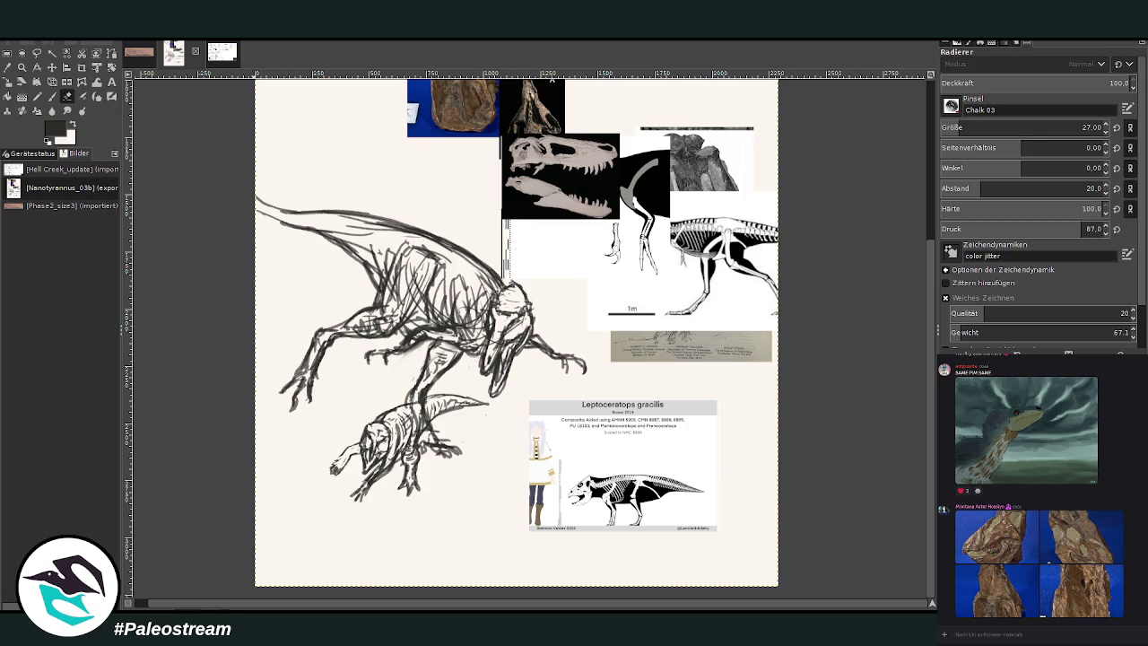
mouse_move(492, 282)
mouse_down()
mouse_move(424, 235)
mouse_move(363, 226)
mouse_move(413, 224)
mouse_move(280, 221)
mouse_up()
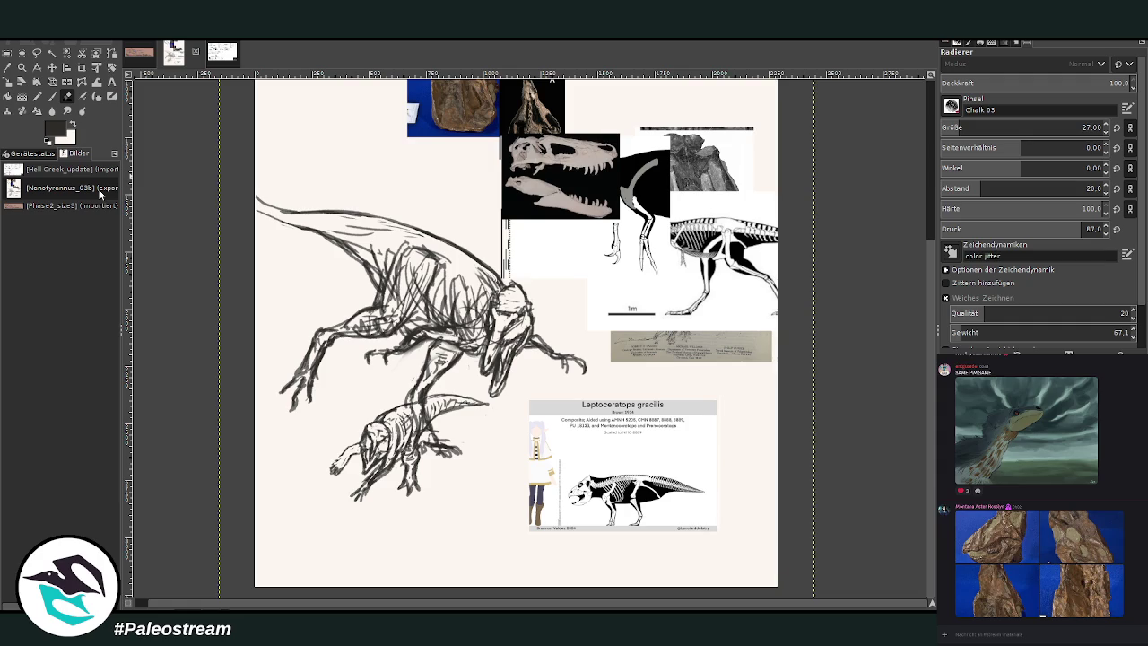
click(22, 68)
drag(337, 194, 539, 545)
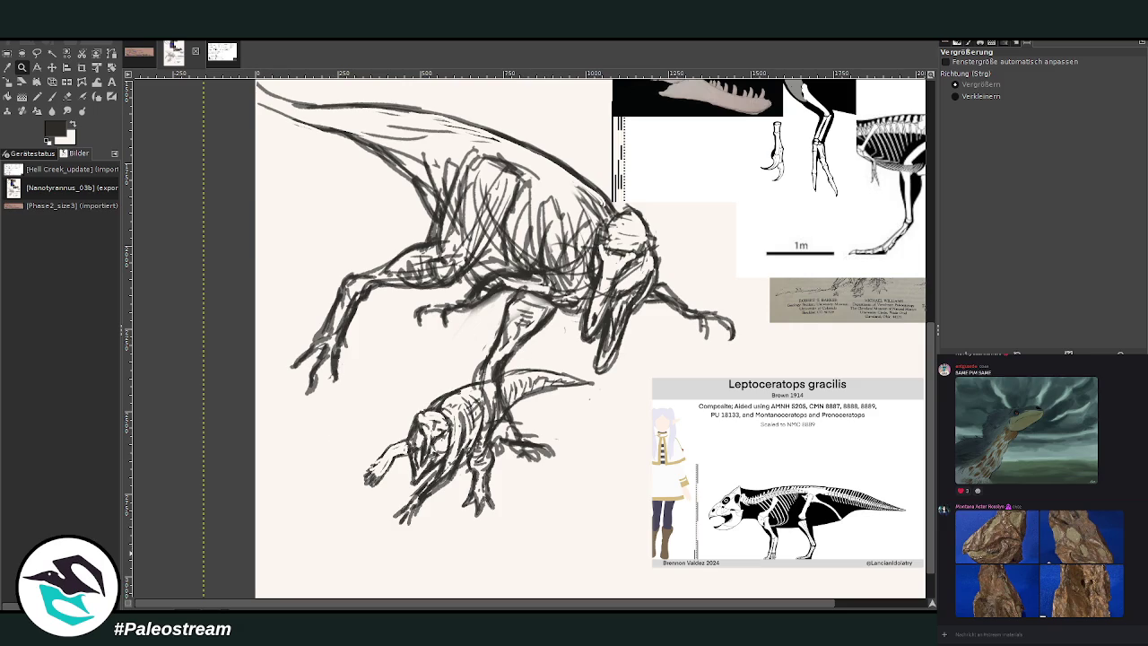
key(shift+e)
mouse_move(505, 422)
mouse_down()
mouse_move(499, 384)
mouse_move(512, 409)
mouse_move(492, 394)
mouse_move(513, 418)
mouse_move(485, 387)
mouse_move(455, 393)
mouse_up()
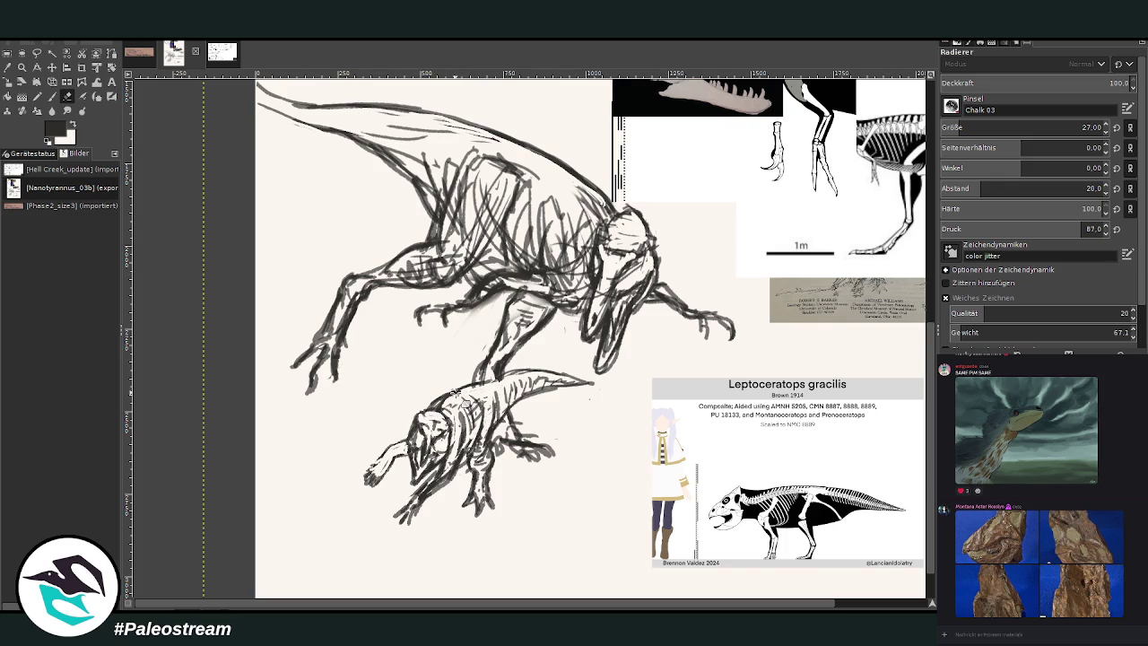
Zoom out to review the whole sketch, then zoom into the page's lower-middle
key(minus)
key(minus)
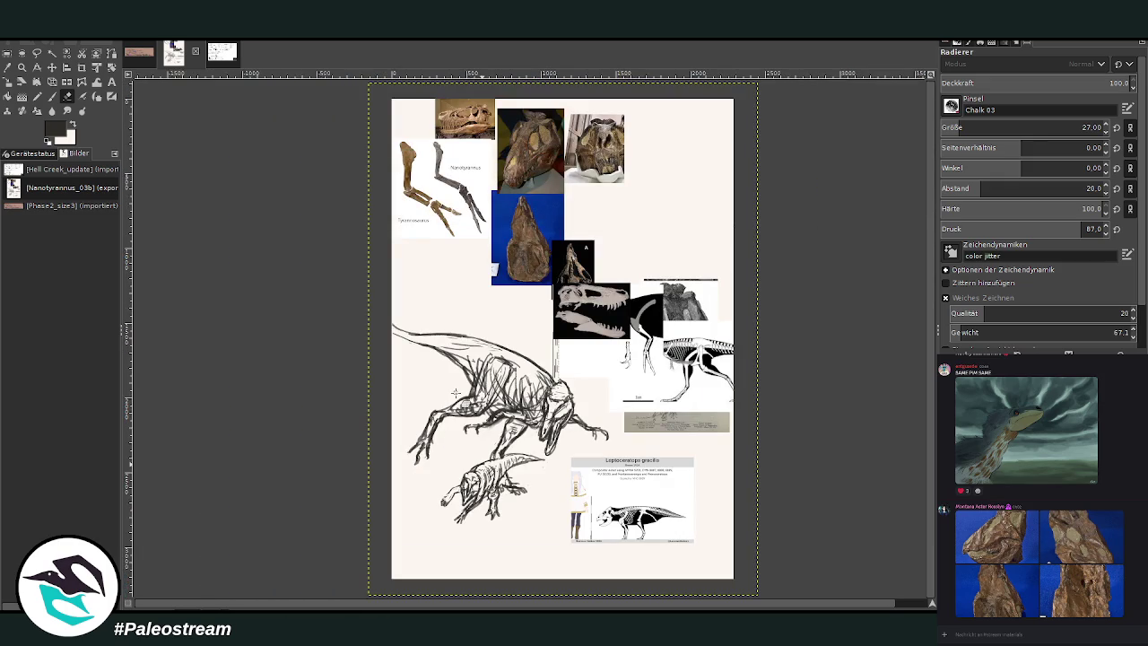
click(22, 67)
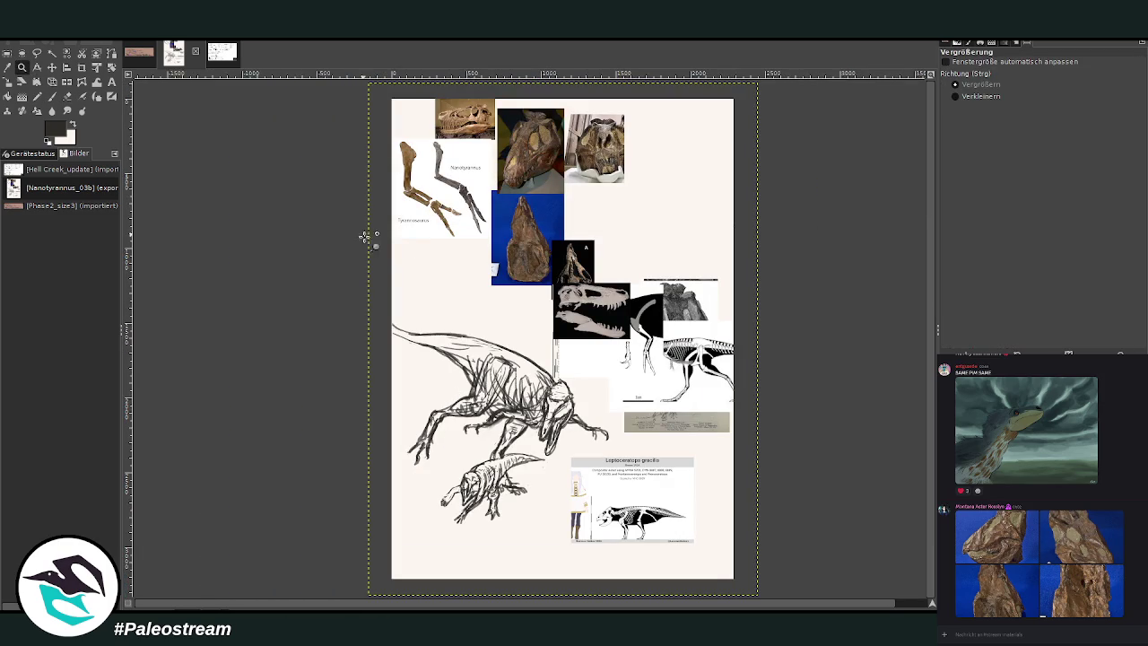
drag(368, 233, 734, 579)
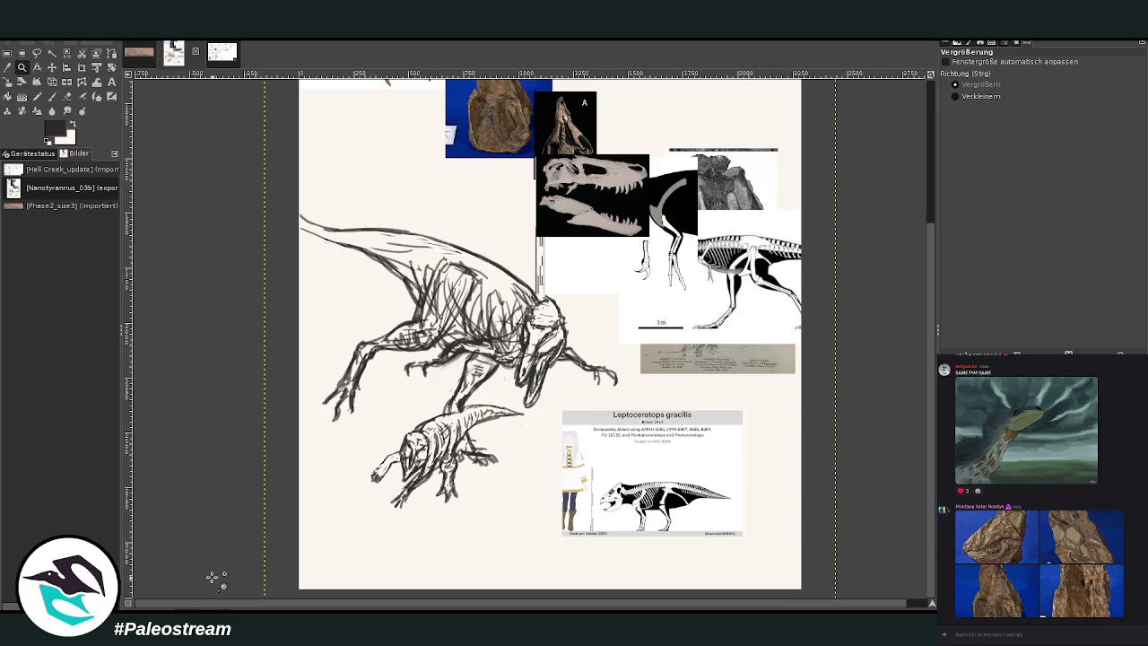
Zoom in and add Chalk 03 hatching to the head, eye, forearm and left-hand claws
drag(456, 209, 655, 468)
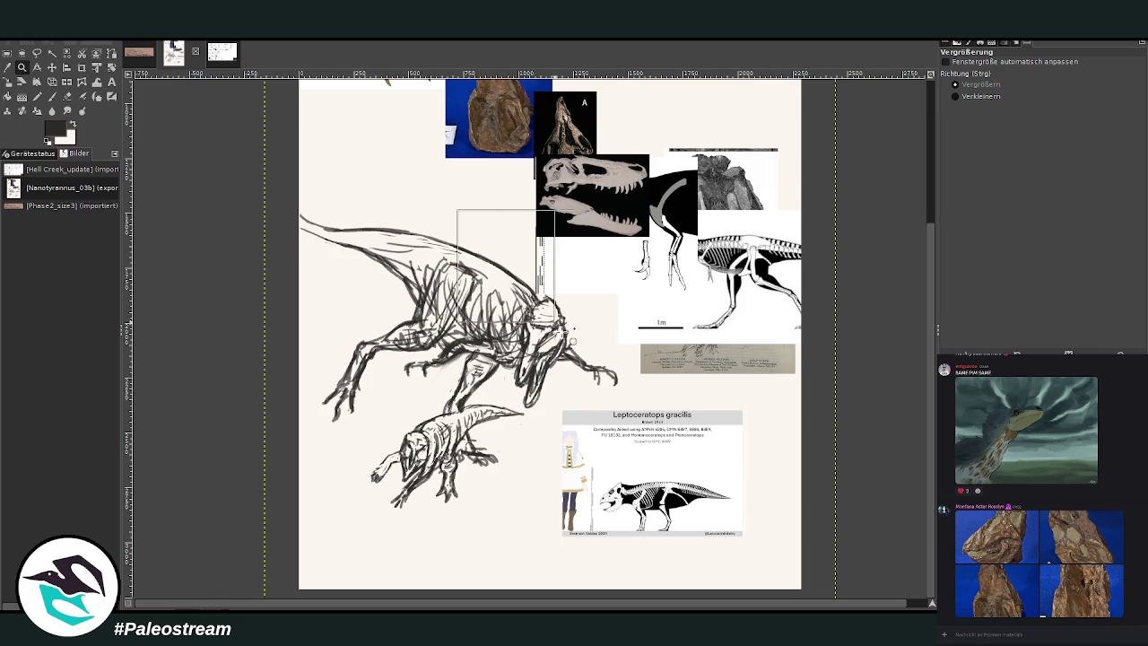
key(p)
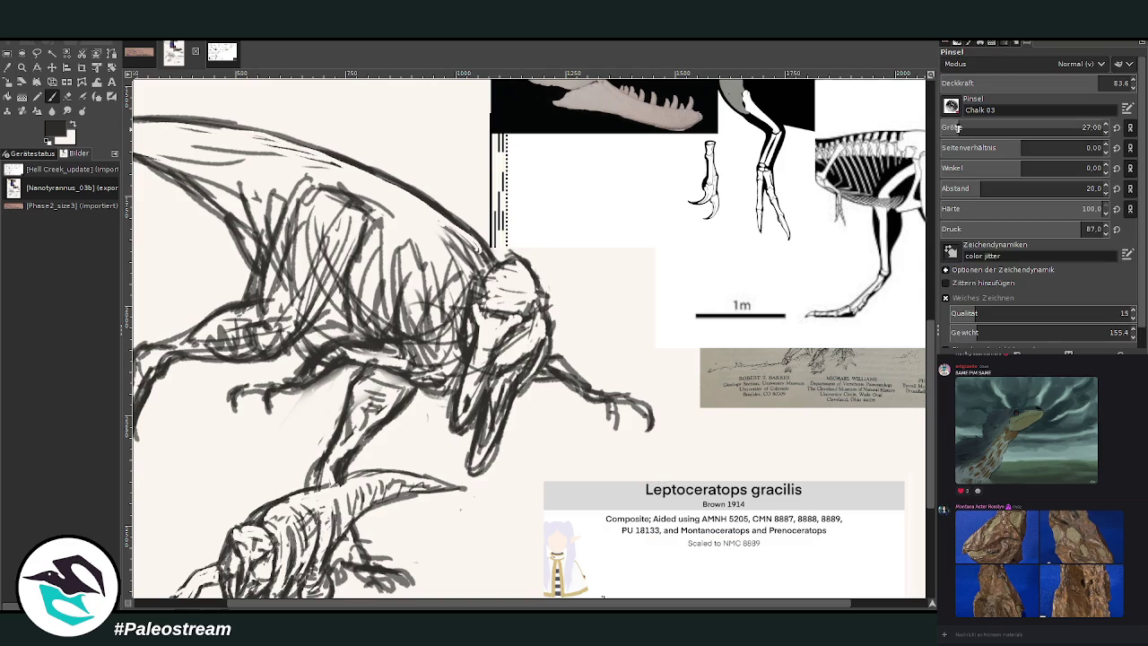
mouse_move(509, 325)
mouse_down()
mouse_move(498, 343)
mouse_move(492, 333)
mouse_move(473, 347)
mouse_move(505, 319)
mouse_move(484, 291)
mouse_move(528, 302)
mouse_move(502, 283)
mouse_move(482, 287)
mouse_move(537, 280)
mouse_move(543, 310)
mouse_up()
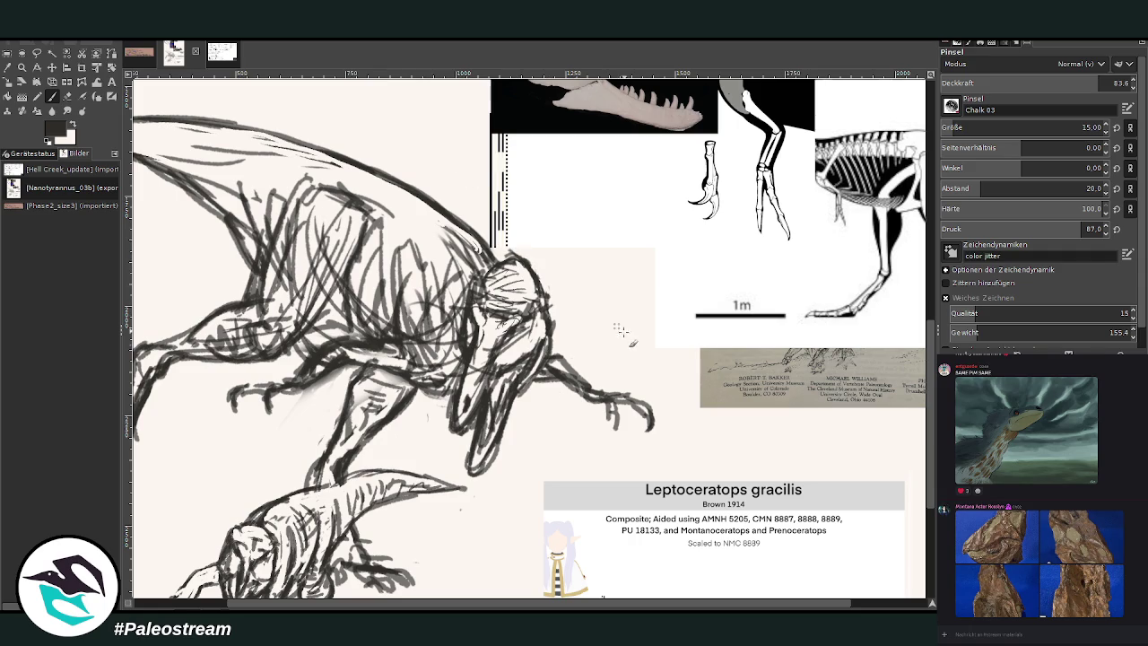
mouse_move(542, 373)
mouse_down()
mouse_move(619, 411)
mouse_move(610, 436)
mouse_move(649, 438)
mouse_move(610, 395)
mouse_move(644, 413)
mouse_move(552, 368)
mouse_up()
mouse_move(272, 411)
mouse_down()
mouse_move(269, 391)
mouse_move(231, 419)
mouse_move(309, 391)
mouse_up()
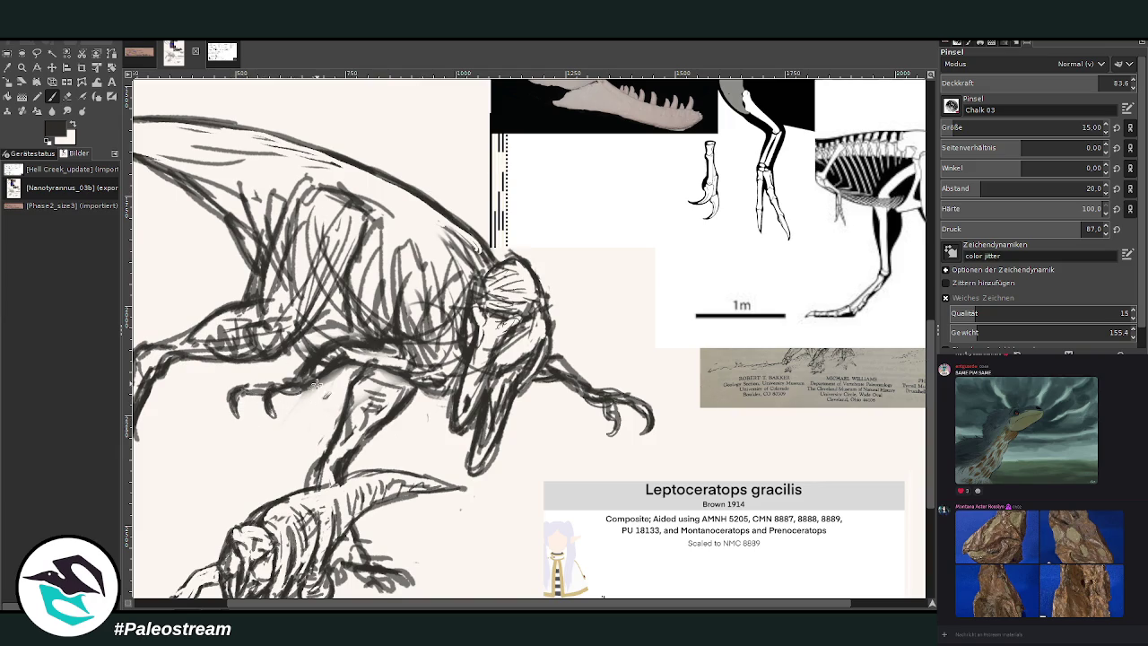
Sketch new chalk lines around the tyrannosaur's jaw
click(67, 96)
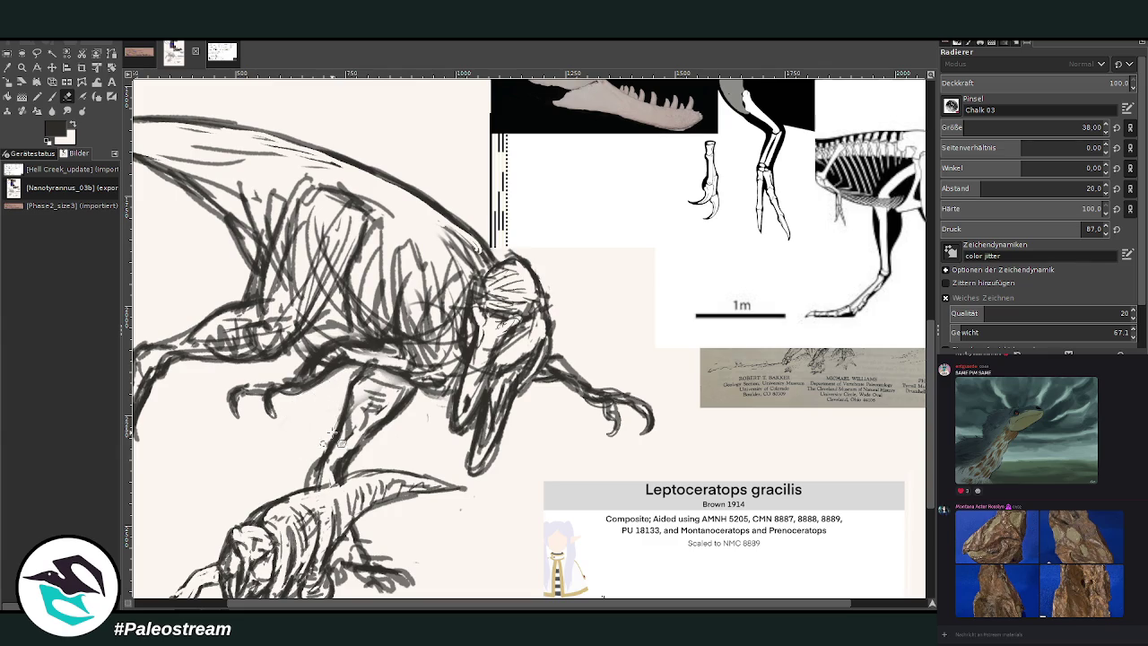
click(52, 96)
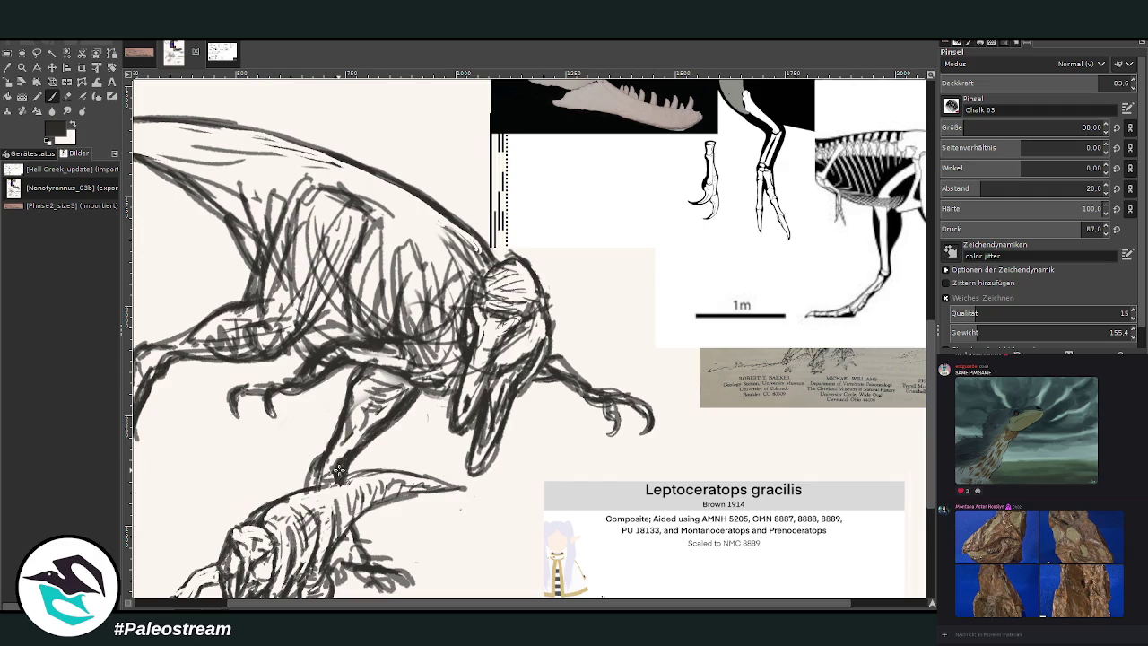
click(67, 96)
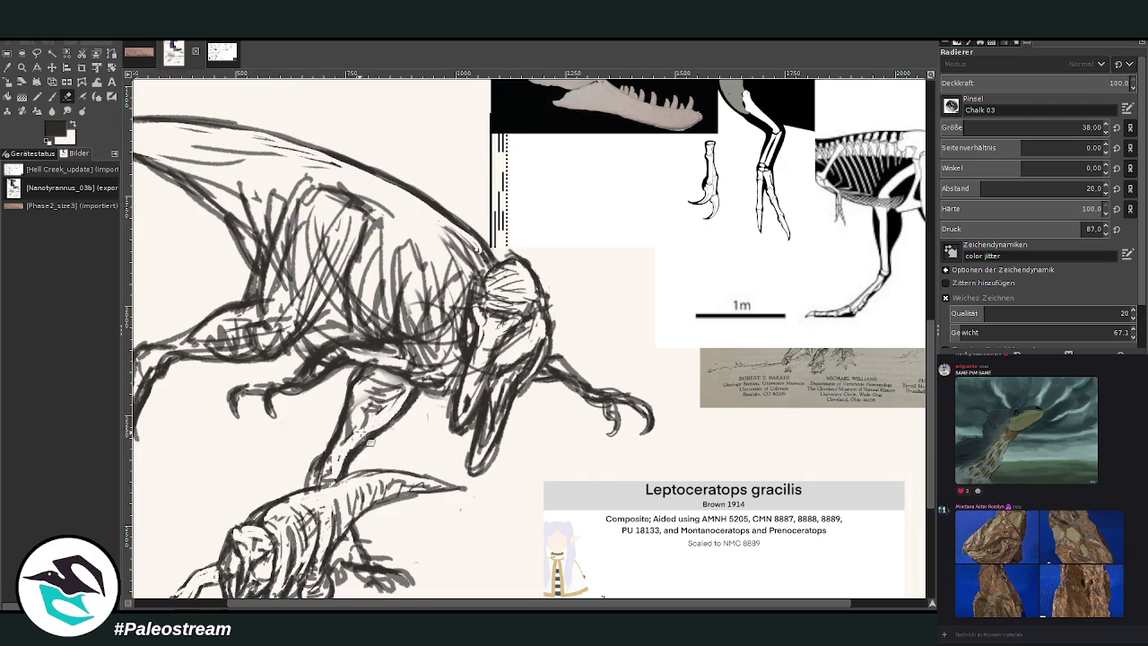
key(p)
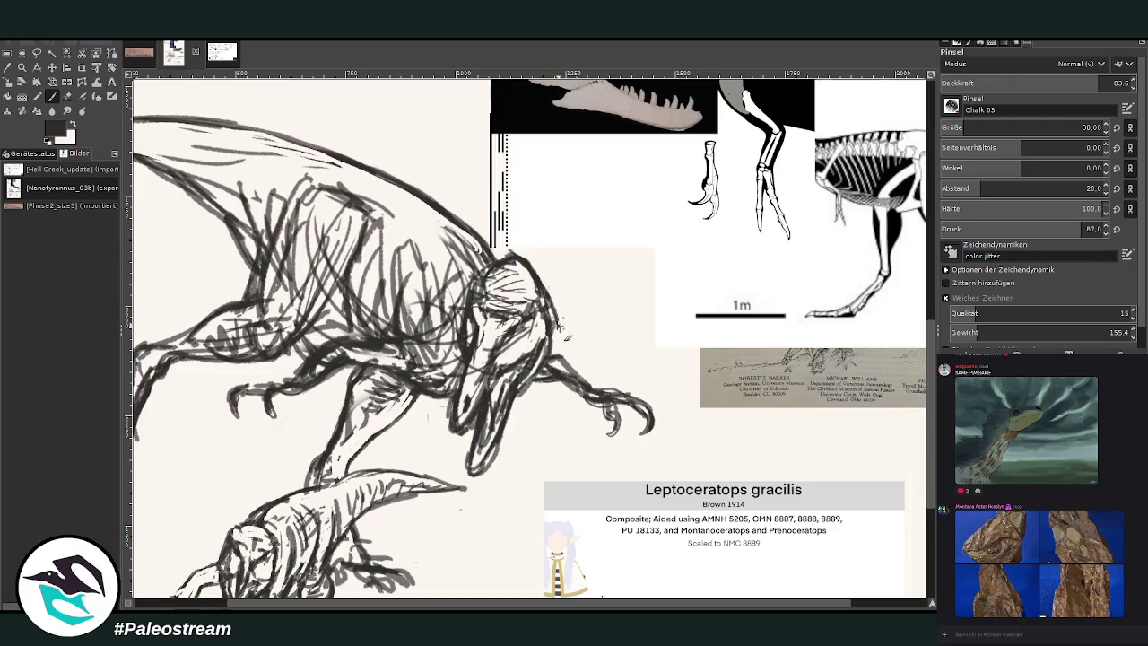
mouse_move(562, 323)
mouse_down()
mouse_move(534, 273)
mouse_move(549, 309)
mouse_up()
Lighten the head, neck and back lines with the Eraser at 53% opacity
click(67, 96)
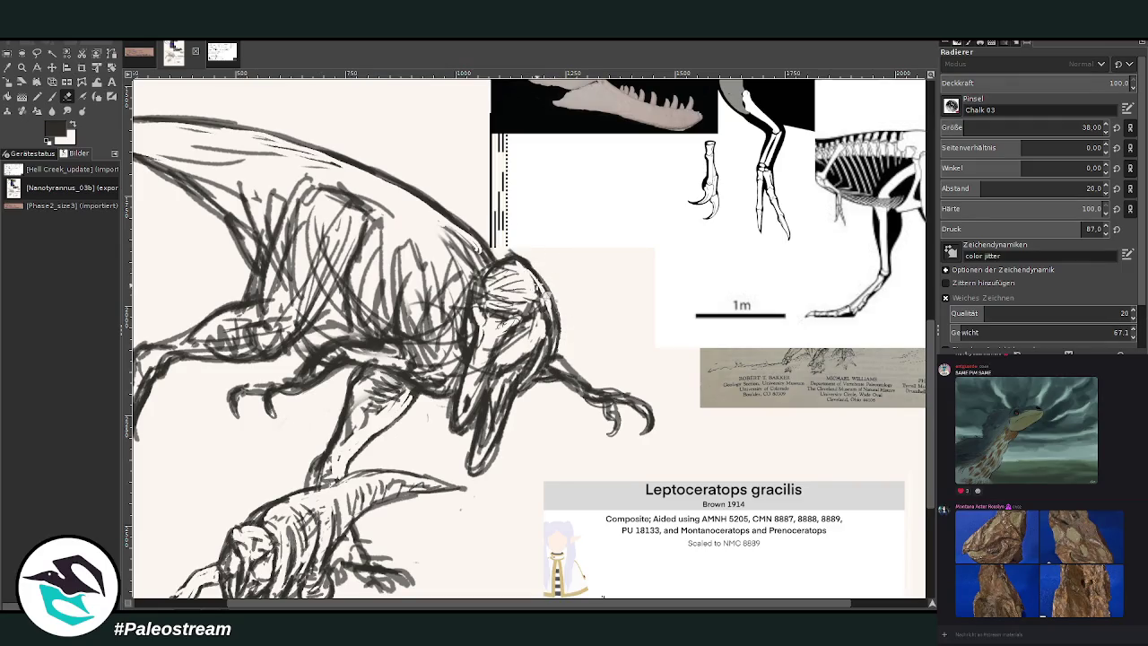
drag(1009, 84, 1002, 82)
text(53)
key(Return)
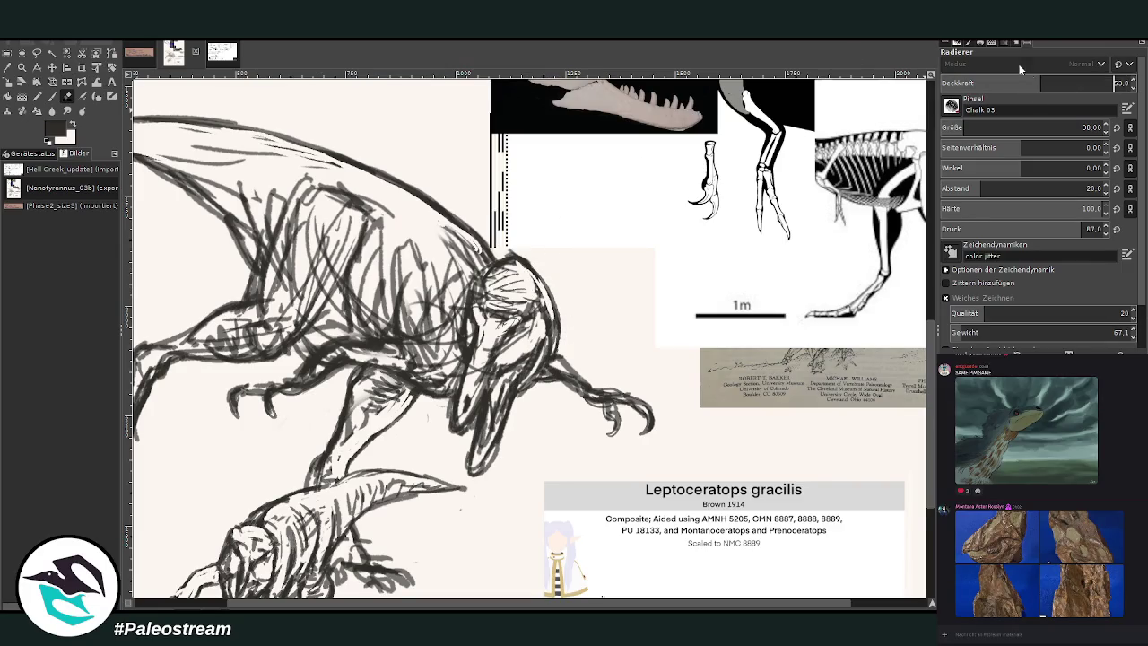
mouse_move(521, 262)
mouse_down()
mouse_move(511, 255)
mouse_move(502, 285)
mouse_move(527, 296)
mouse_move(561, 358)
mouse_move(555, 296)
mouse_up()
mouse_move(453, 296)
mouse_down()
mouse_move(489, 256)
mouse_move(448, 220)
mouse_up()
drag(485, 255, 409, 199)
mouse_move(463, 235)
mouse_down()
mouse_move(343, 161)
mouse_move(273, 154)
mouse_up()
Redraw dark chalk strokes over the head and neck
click(51, 96)
mouse_move(494, 255)
mouse_down()
mouse_move(463, 220)
mouse_move(542, 274)
mouse_move(565, 354)
mouse_up()
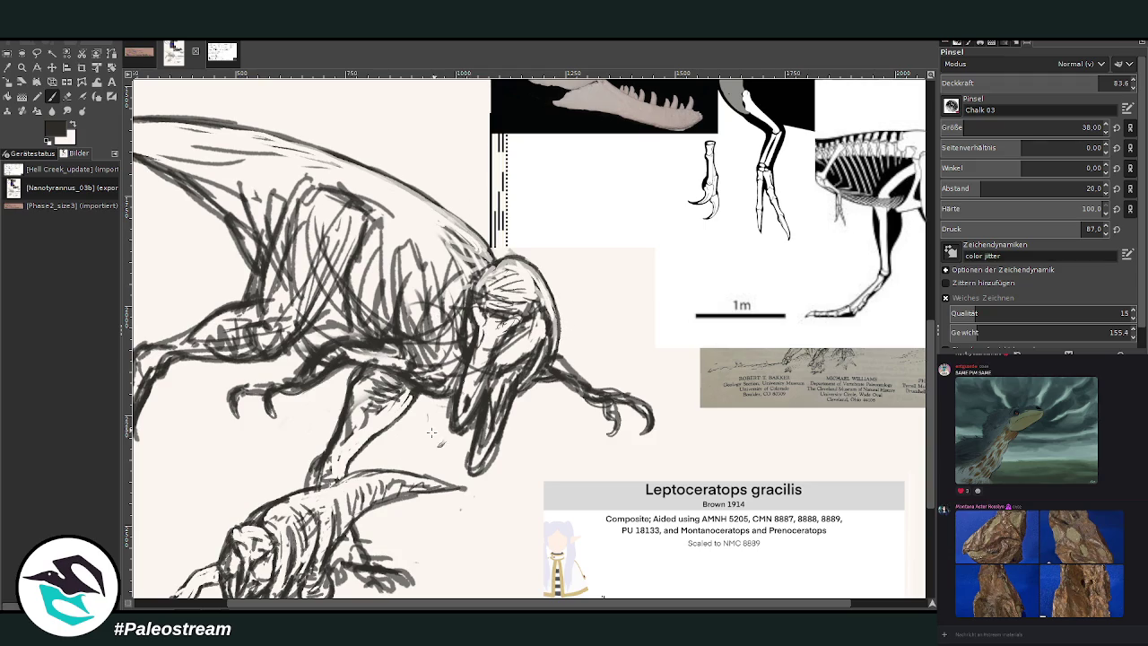
scroll(430, 430, down, 1)
Zoom out, then zoom in on the sketch and the Leptoceratops reference
scroll(390, 463, down, 2)
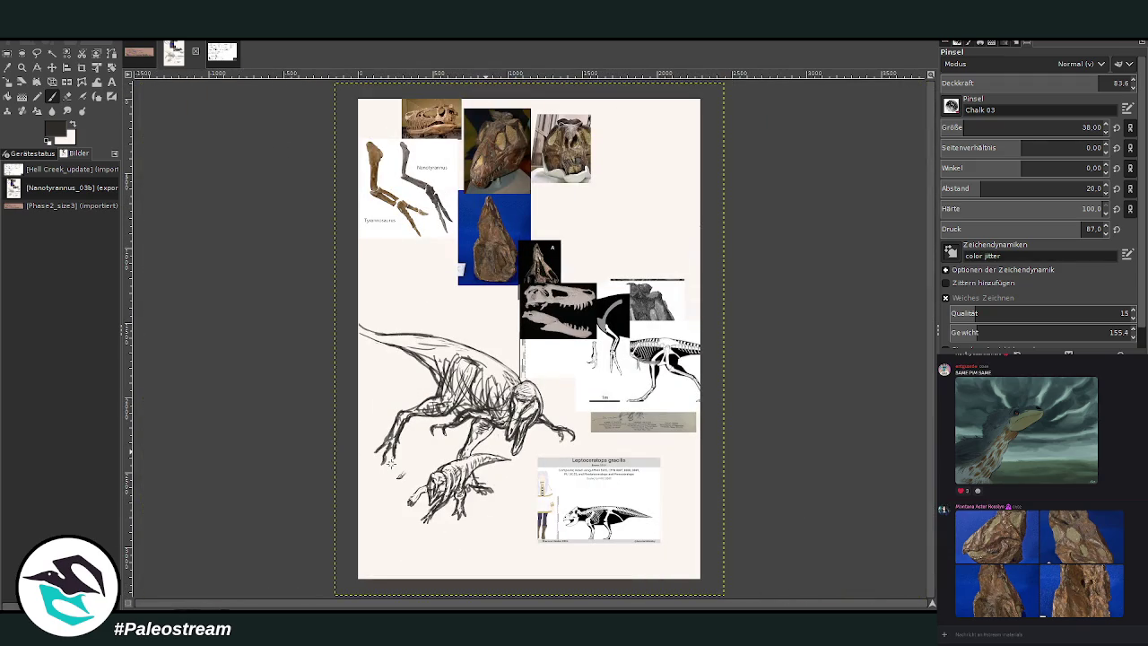
click(22, 68)
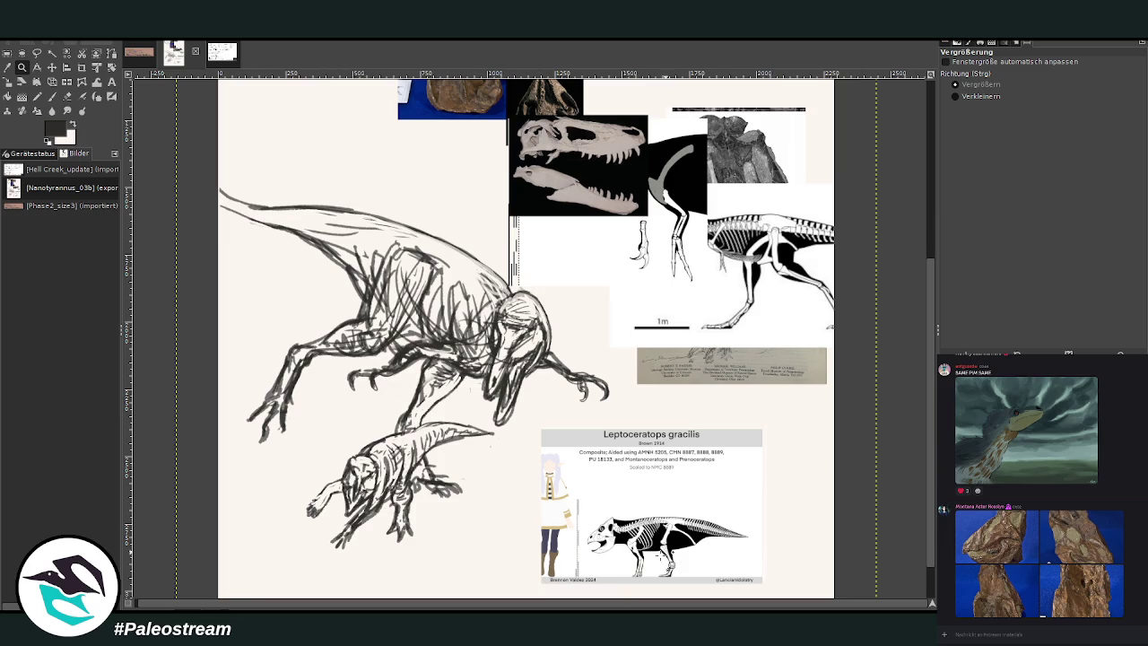
click(533, 494)
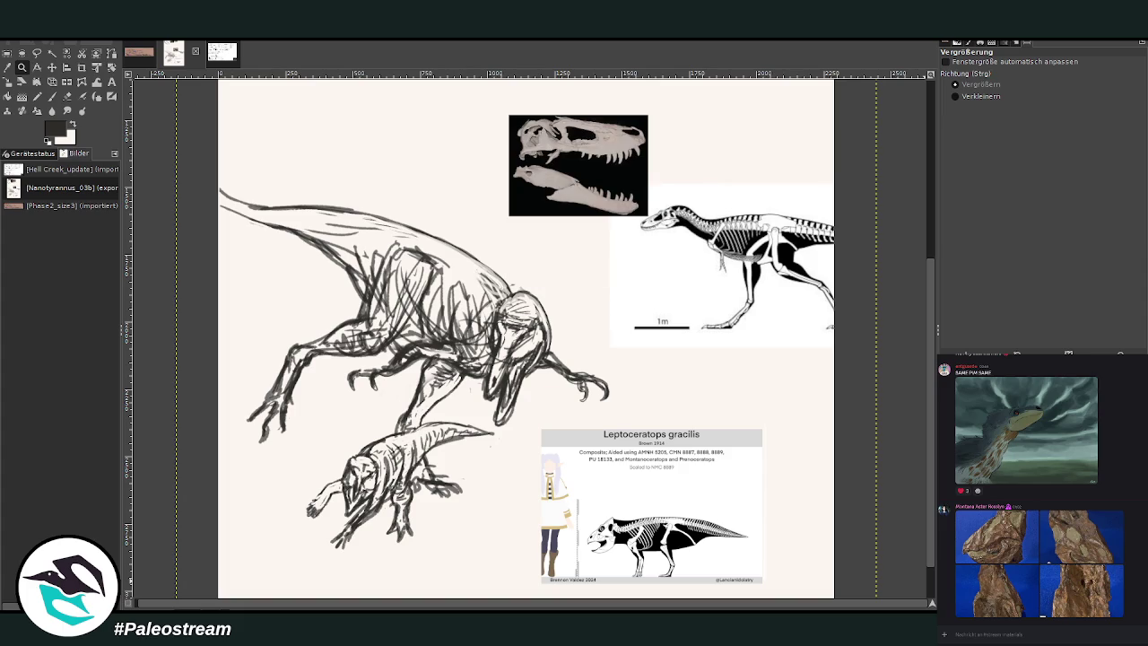
Move the leg-bone image and the skull photos into a column at the right edge
scroll(759, 374, up, 5)
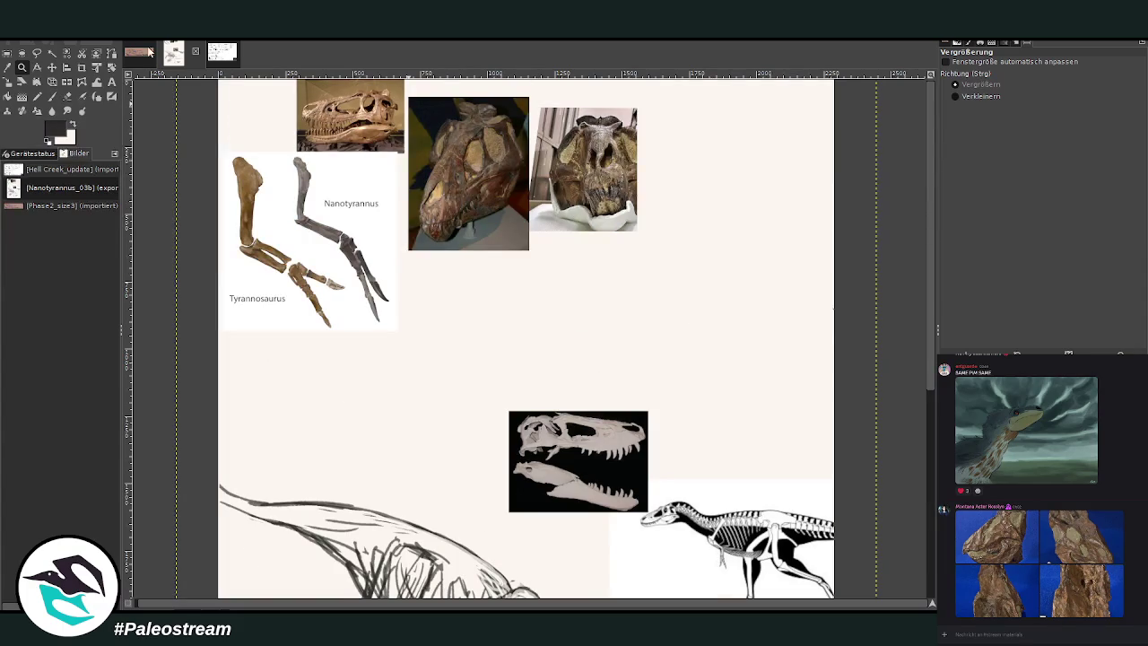
click(51, 67)
drag(332, 258, 768, 381)
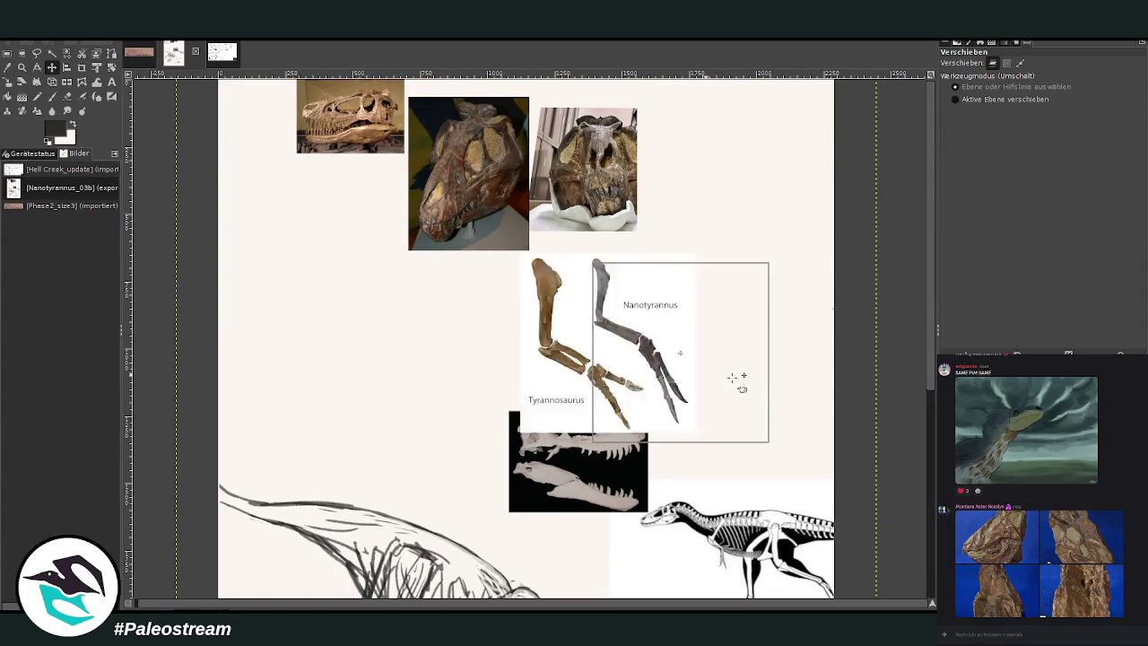
drag(581, 188, 752, 248)
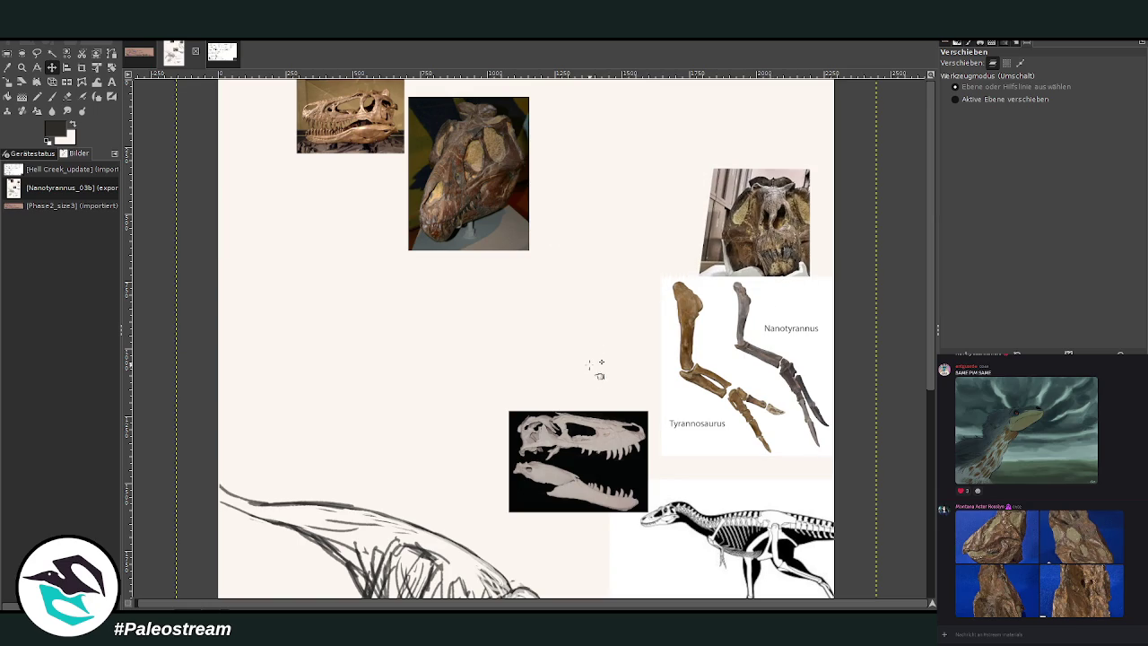
drag(451, 175, 728, 533)
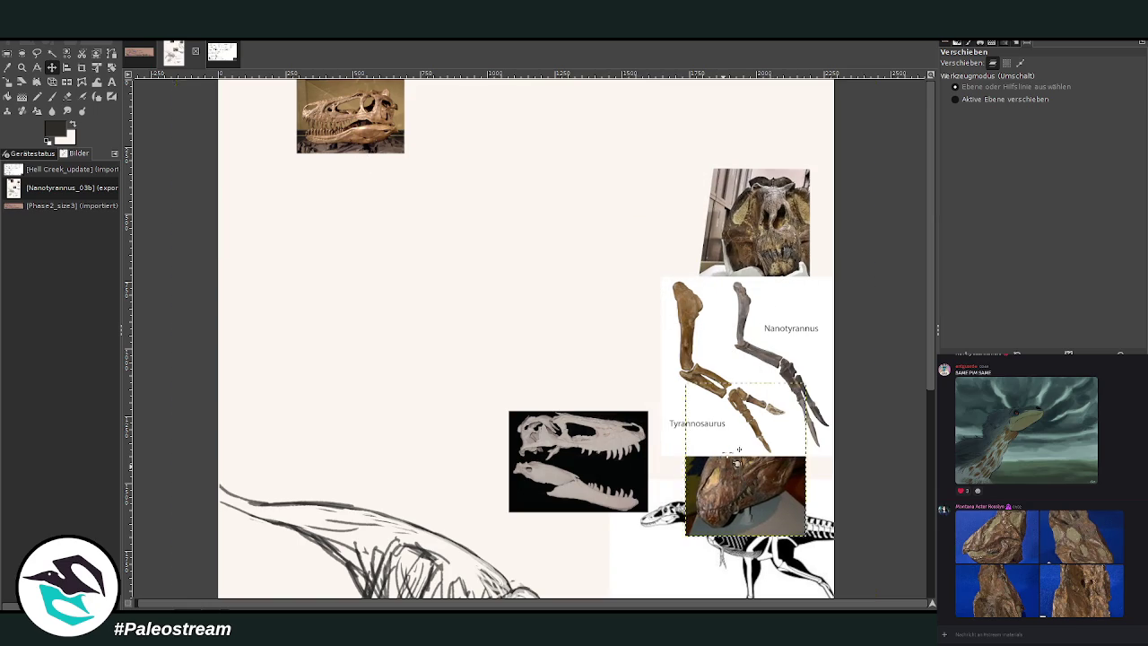
drag(613, 444, 782, 112)
drag(359, 117, 655, 377)
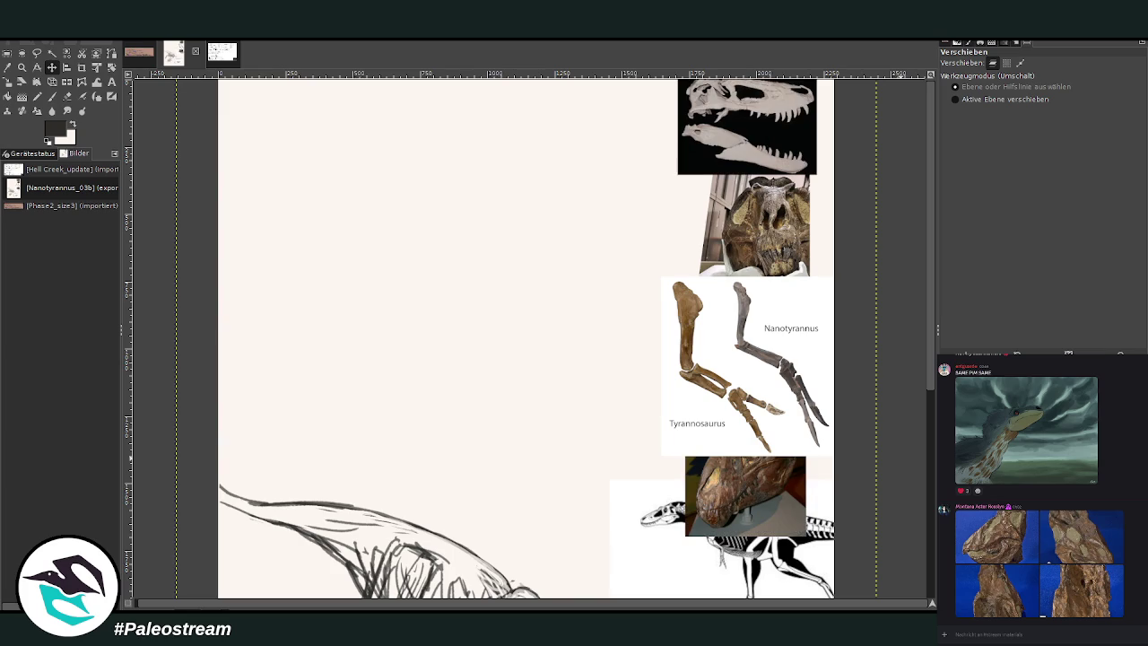
Zoom out with the Zoom tool in Verkleinern mode to show the whole page
key(z)
click(983, 96)
click(615, 243)
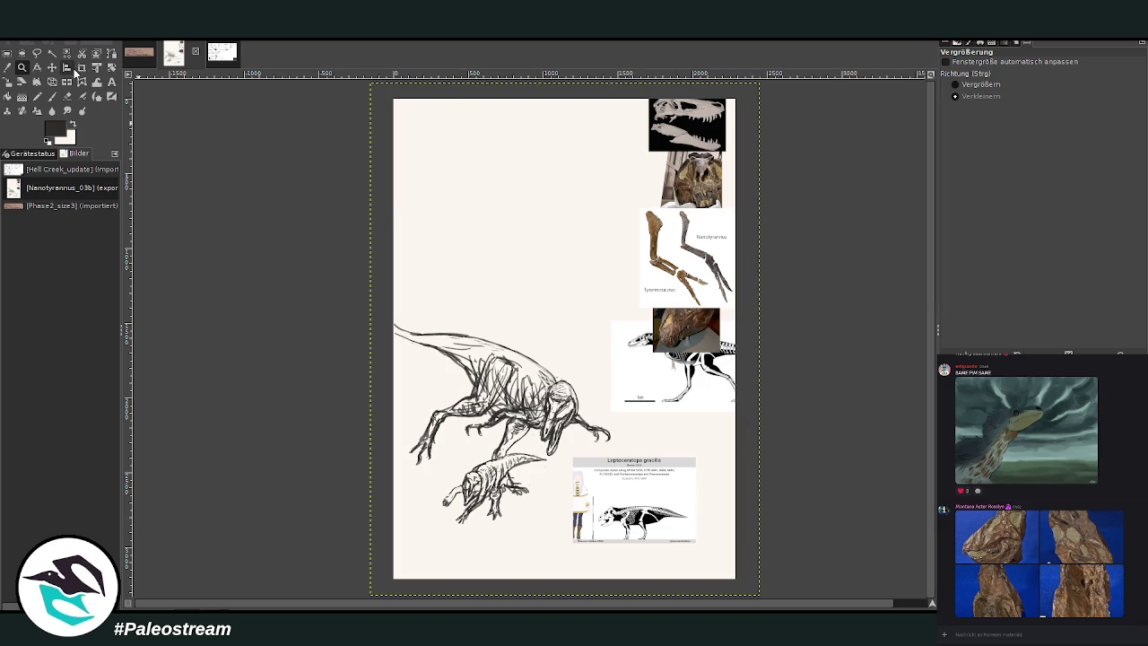
Scale the dinosaur sketch layer up to 2367 × 2088 px and apply it
key(Page_Up)
click(7, 81)
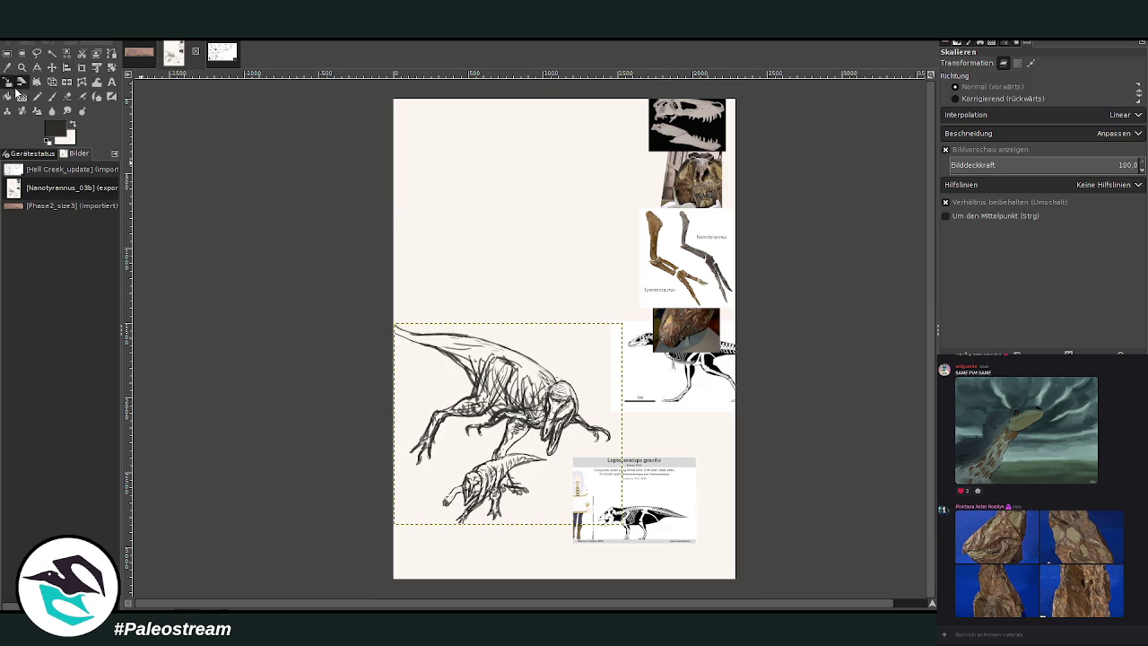
click(537, 438)
drag(623, 524, 725, 556)
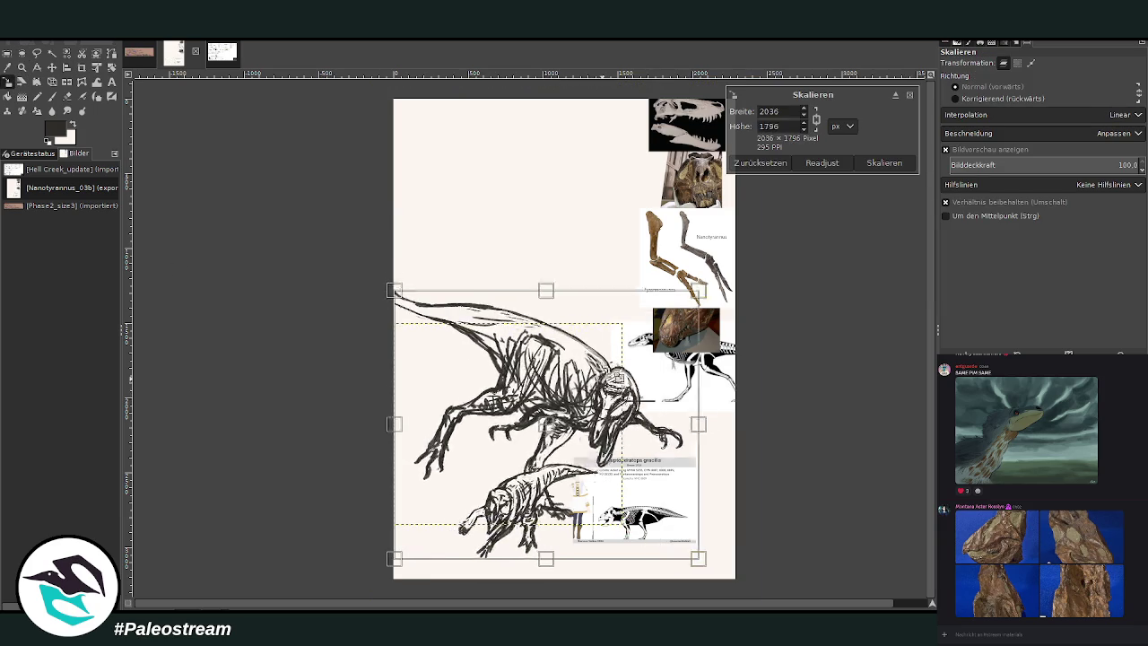
drag(398, 261, 370, 242)
drag(638, 493, 655, 510)
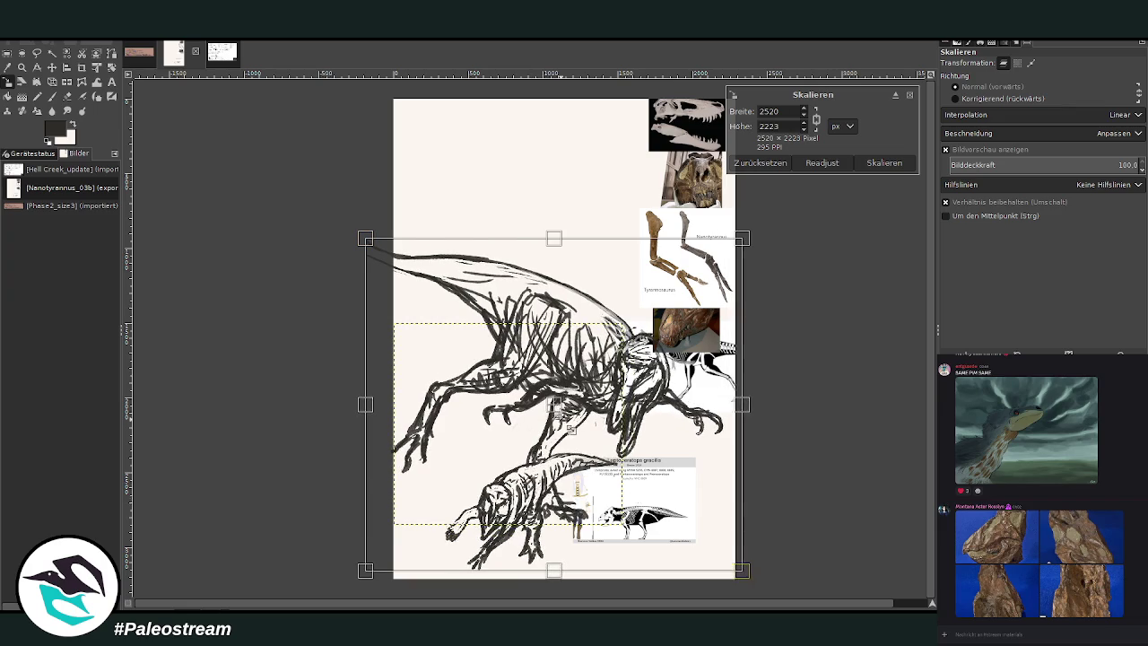
mouse_move(572, 432)
mouse_down()
mouse_move(601, 440)
mouse_move(519, 369)
mouse_up()
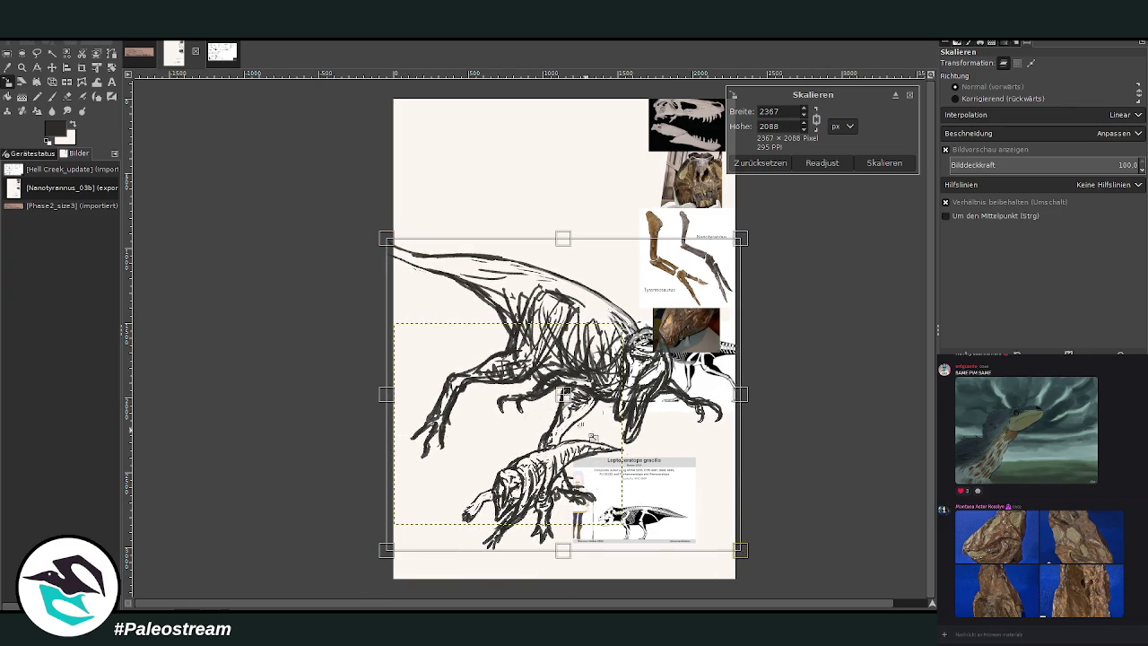
drag(566, 395, 563, 409)
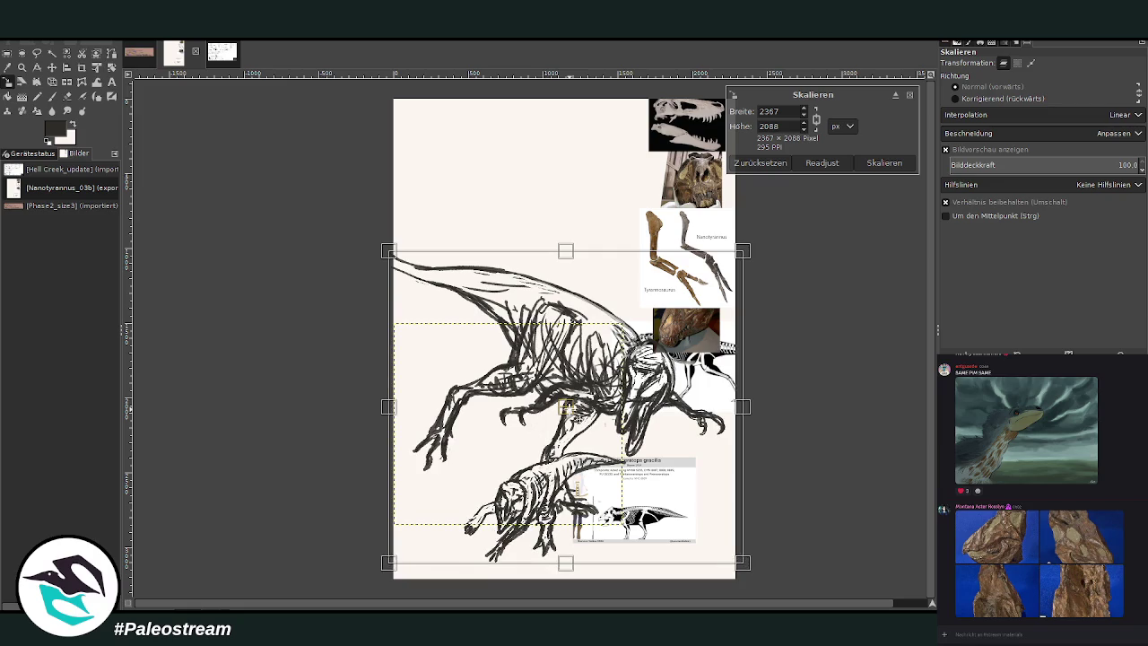
click(884, 162)
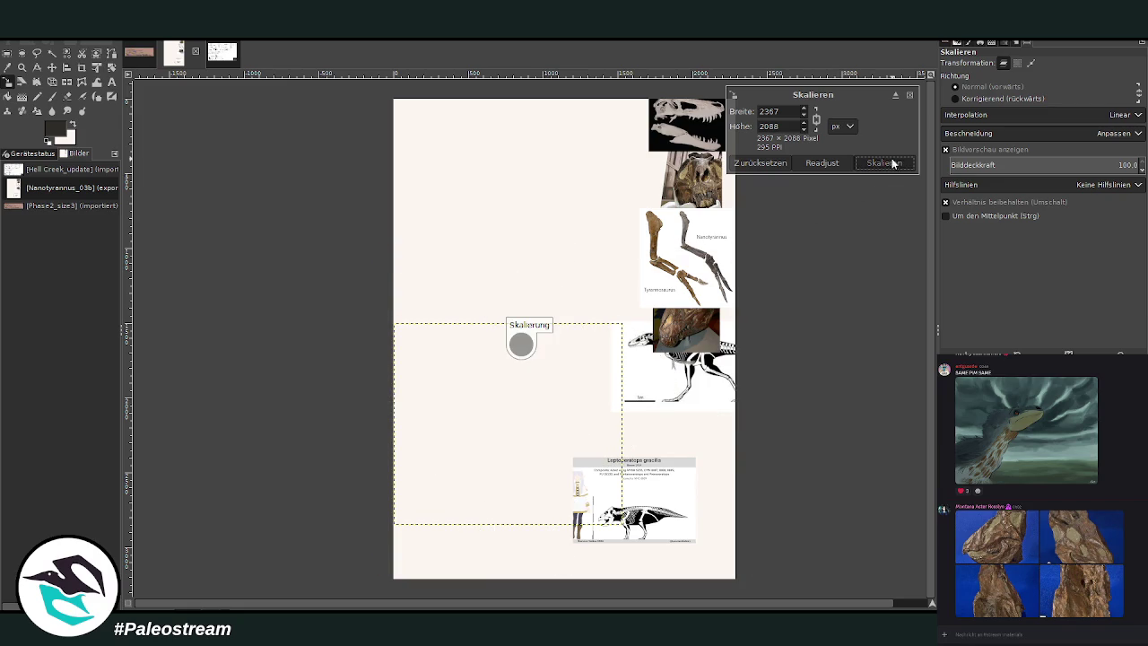
click(52, 68)
Reposition the Nanotyrannus skeleton, leg-bones image and tyrannosaur head photo near the sketch
drag(615, 313, 468, 153)
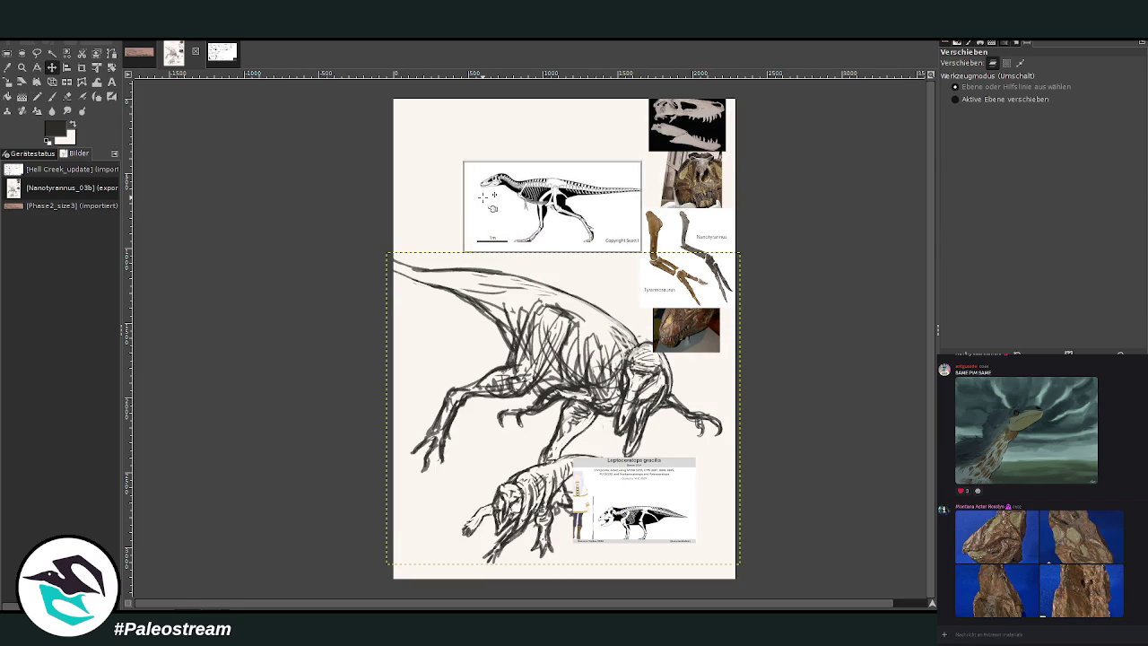
drag(703, 285, 705, 269)
drag(690, 170, 614, 126)
drag(688, 239, 688, 214)
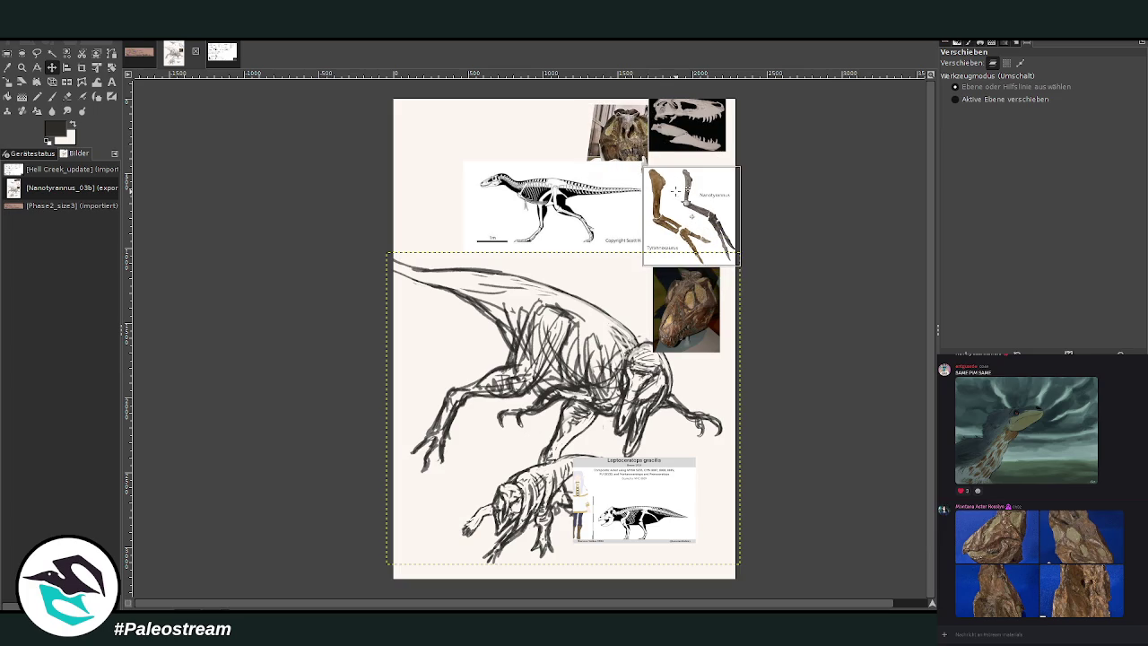
drag(679, 303, 684, 297)
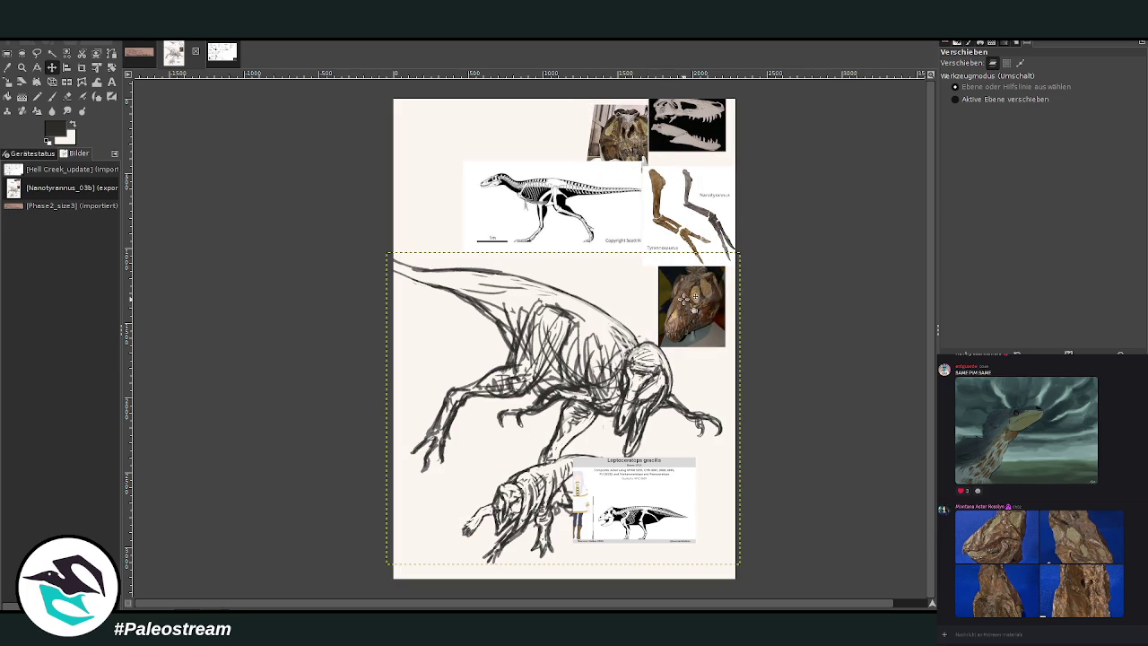
Zoom in on the sketch, then zoom back out to frame the whole page
key(z)
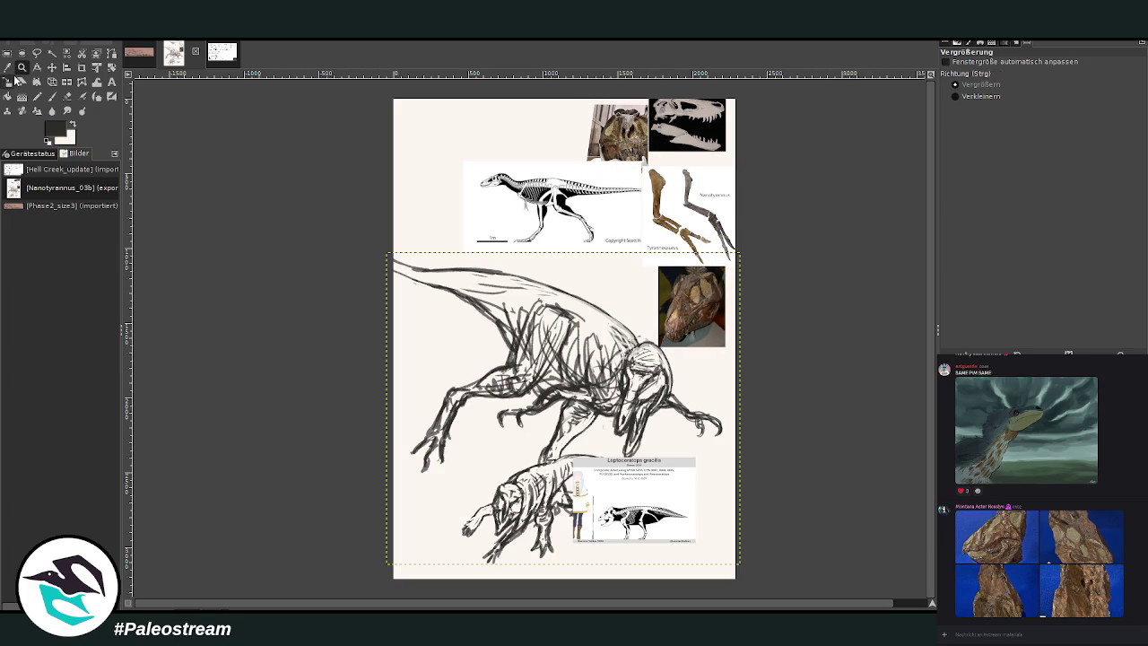
drag(466, 249, 743, 569)
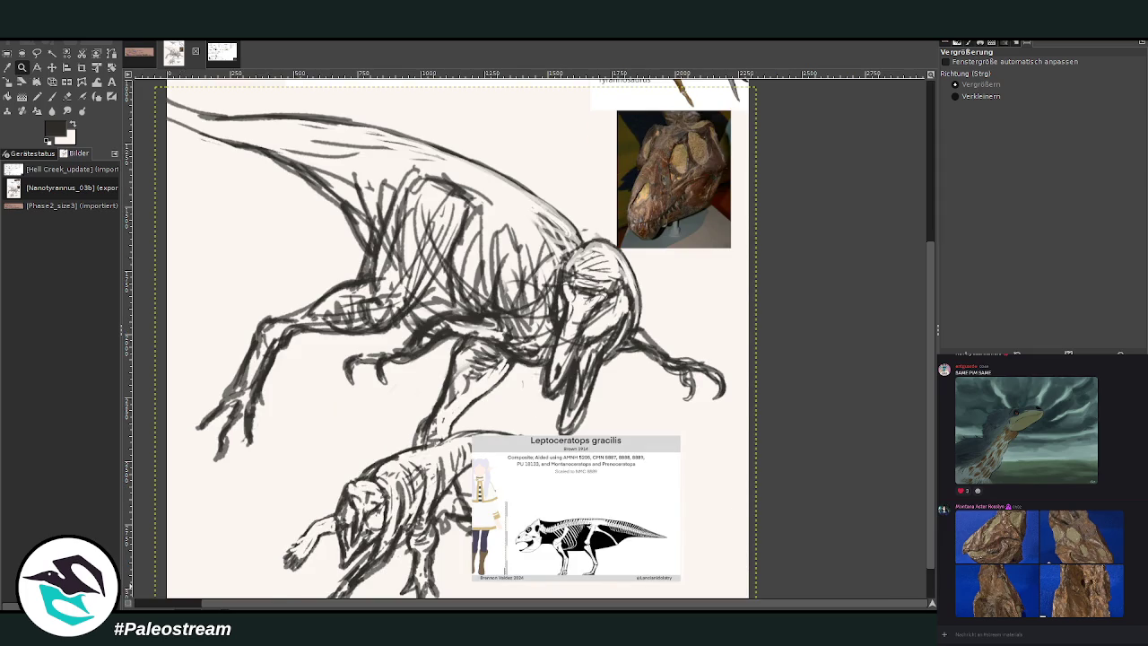
key(grave)
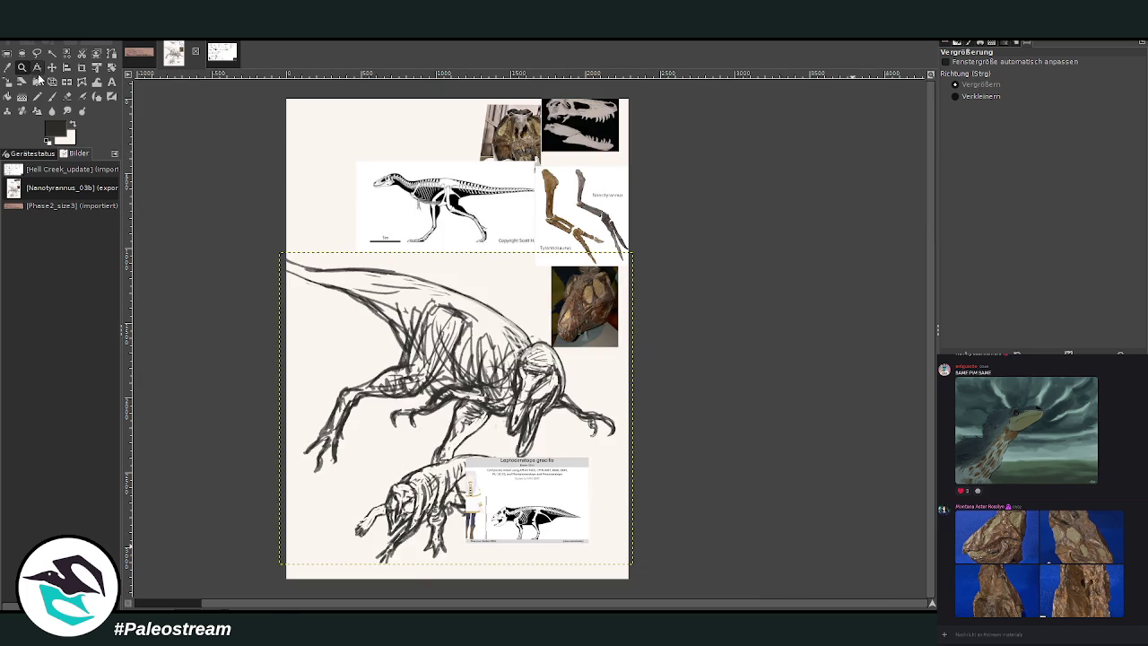
drag(279, 94, 629, 588)
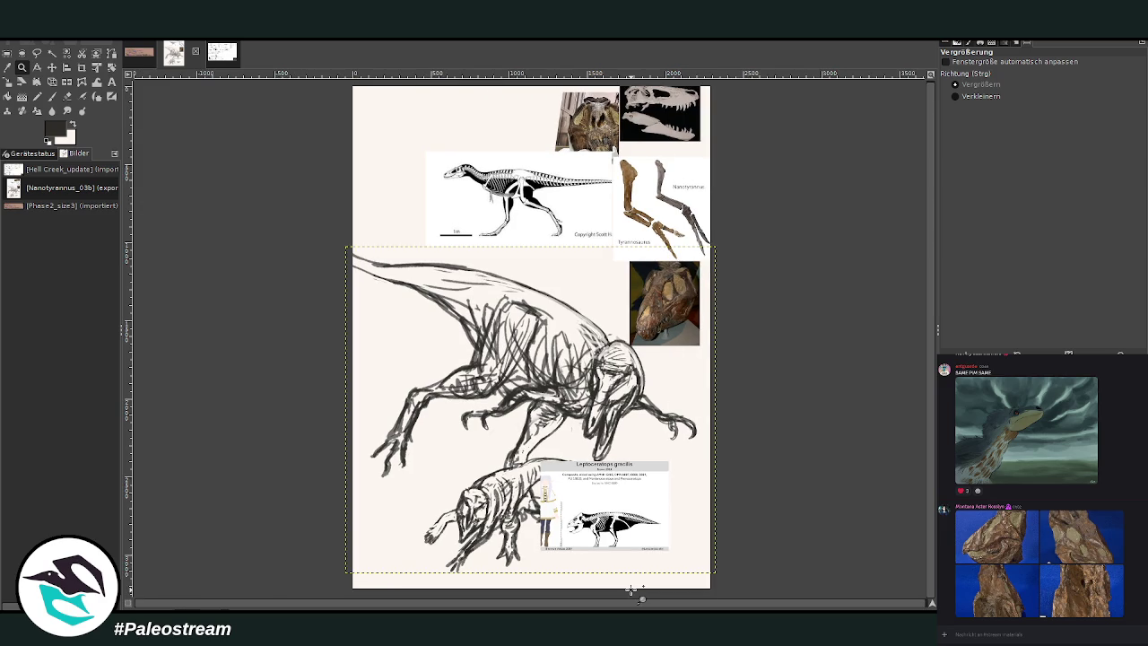
Move the skeleton reference right, partly behind the leg-bones image
click(53, 69)
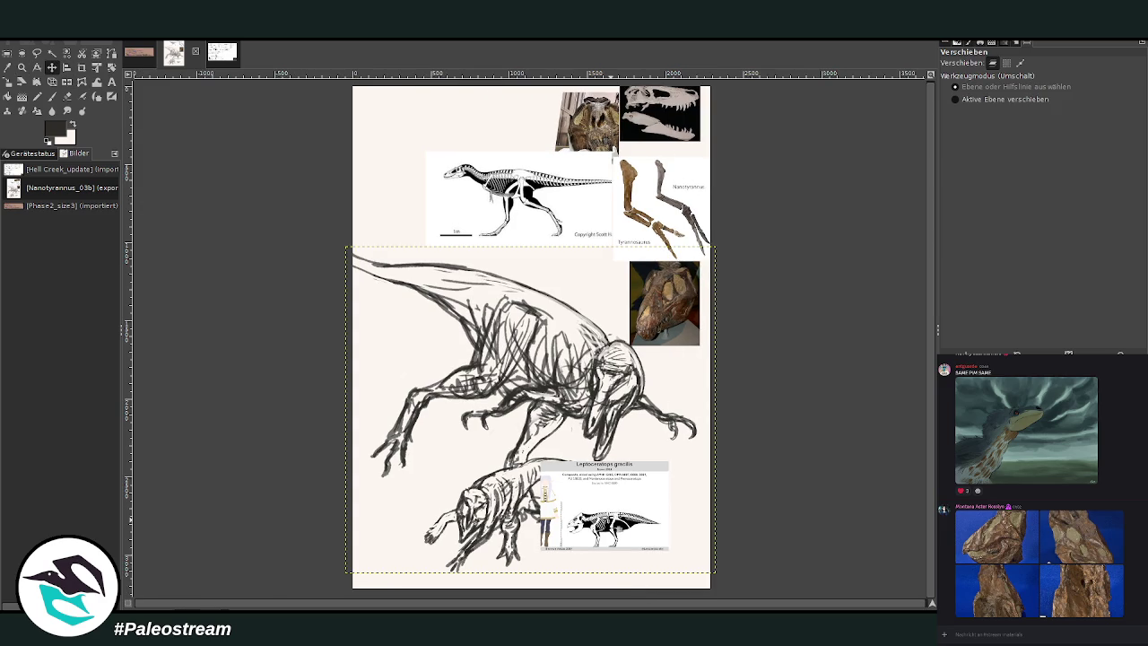
drag(619, 523, 504, 151)
drag(485, 215, 558, 232)
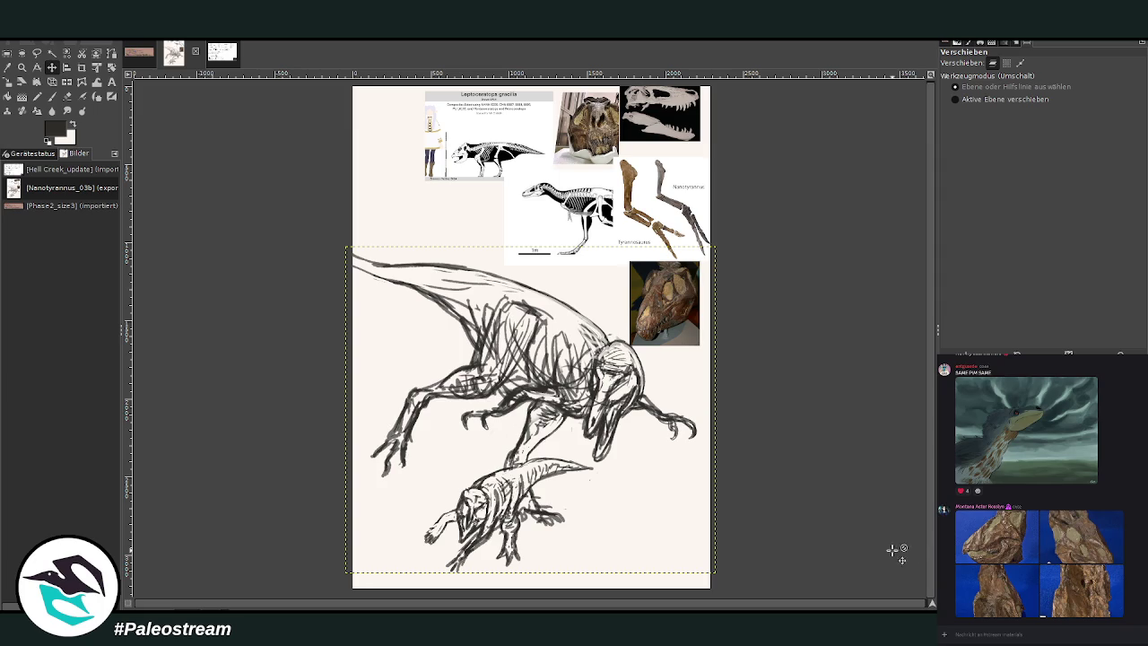
Bucket-fill the background layer with the default black colour
key(Page_Down)
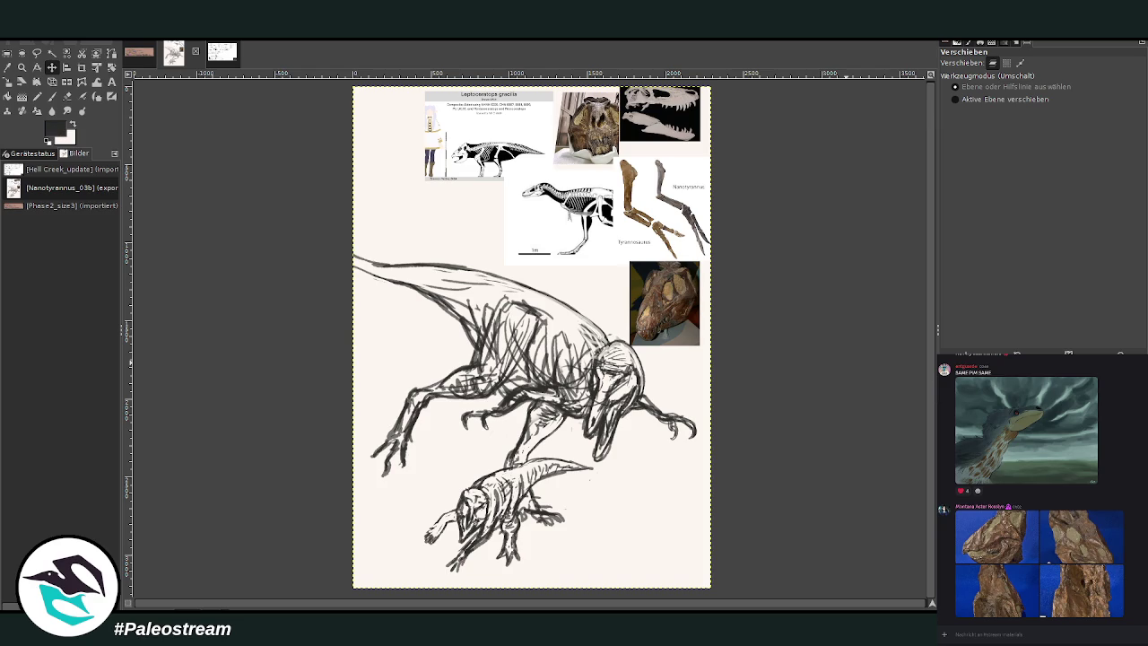
key(d)
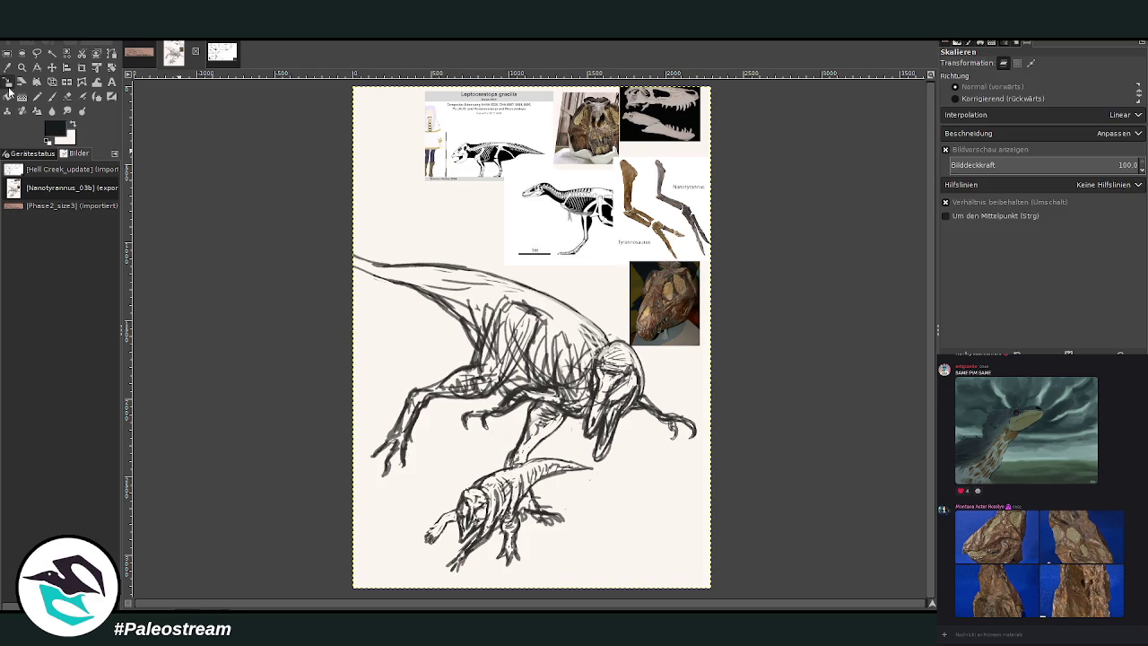
key(shift+b)
click(414, 353)
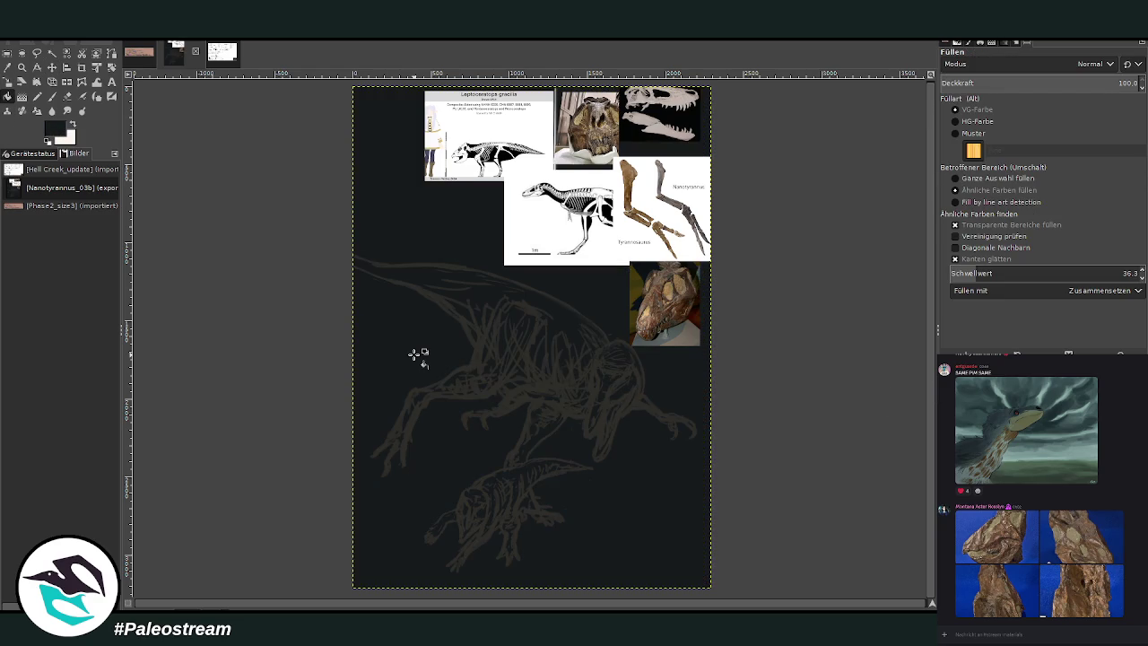
key(Page_Up)
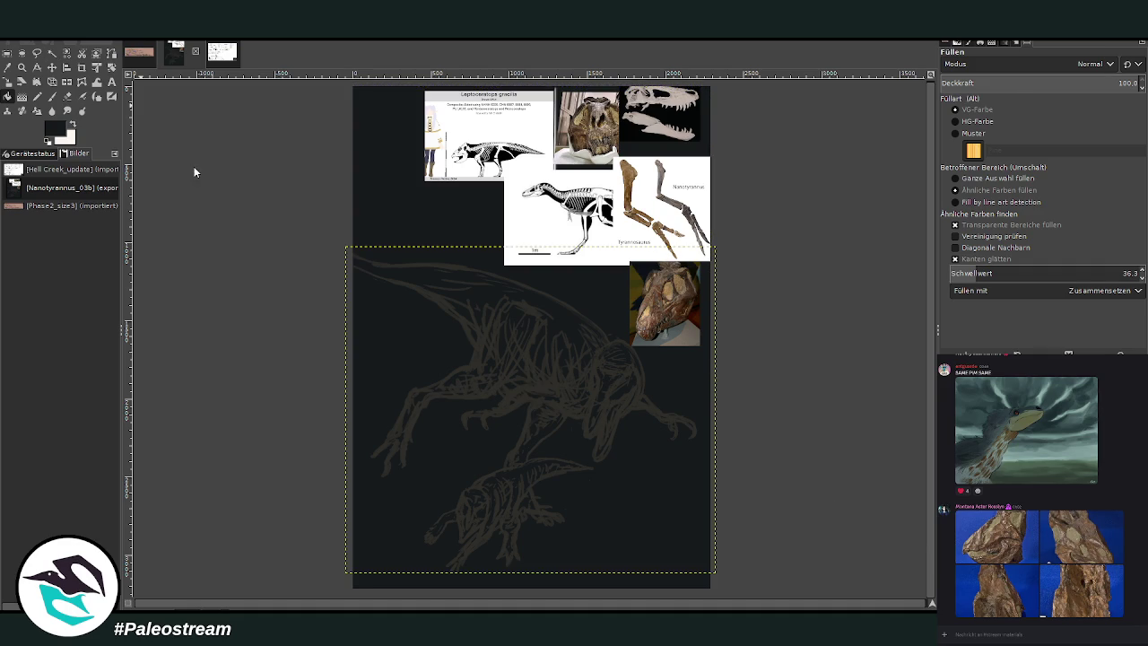
Adjust the sketch with Curves and hide the skull, skeleton and Leptoceratops references
key(c)
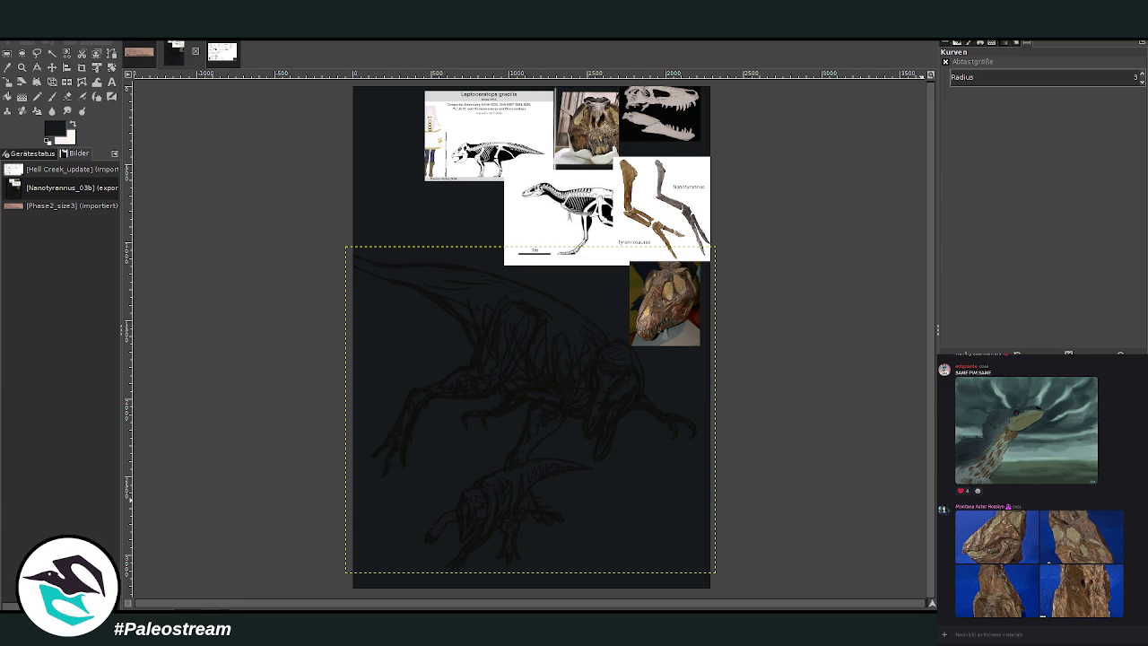
key(Page_Up)
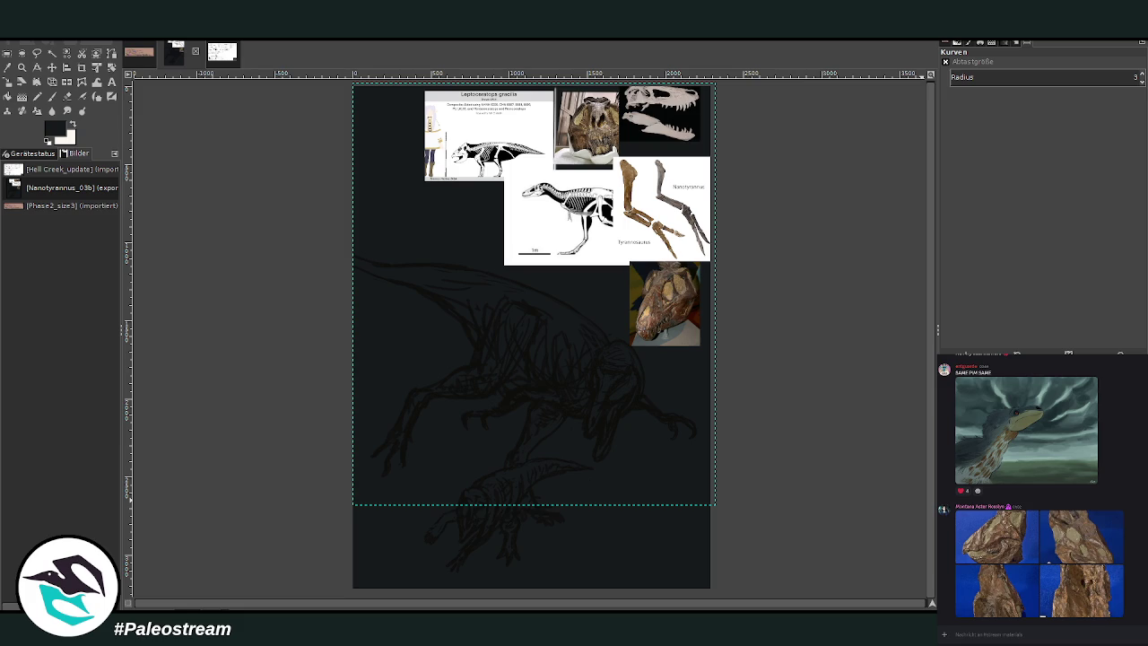
key(ctrl+z)
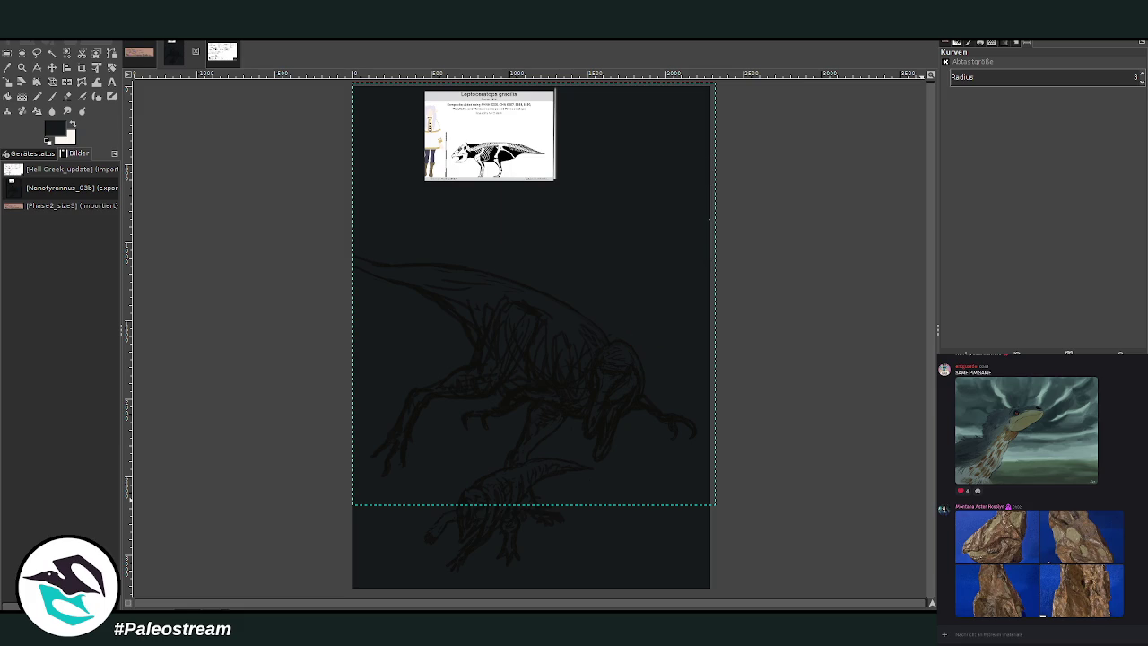
key(ctrl+z)
key(ctrl+z)
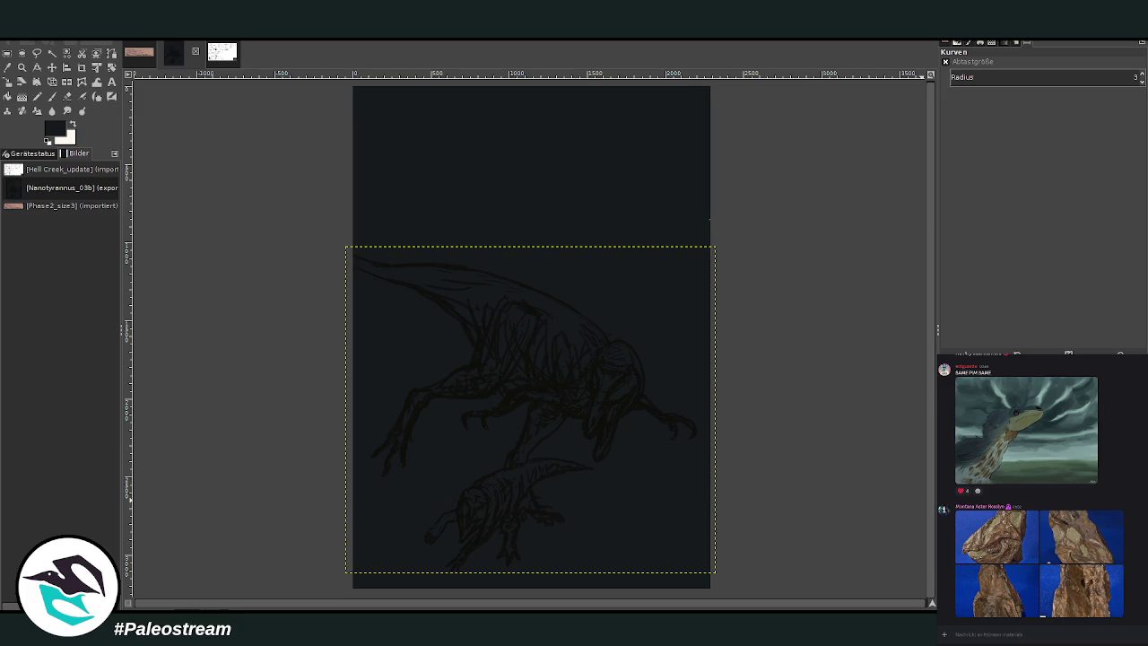
key(ctrl+z)
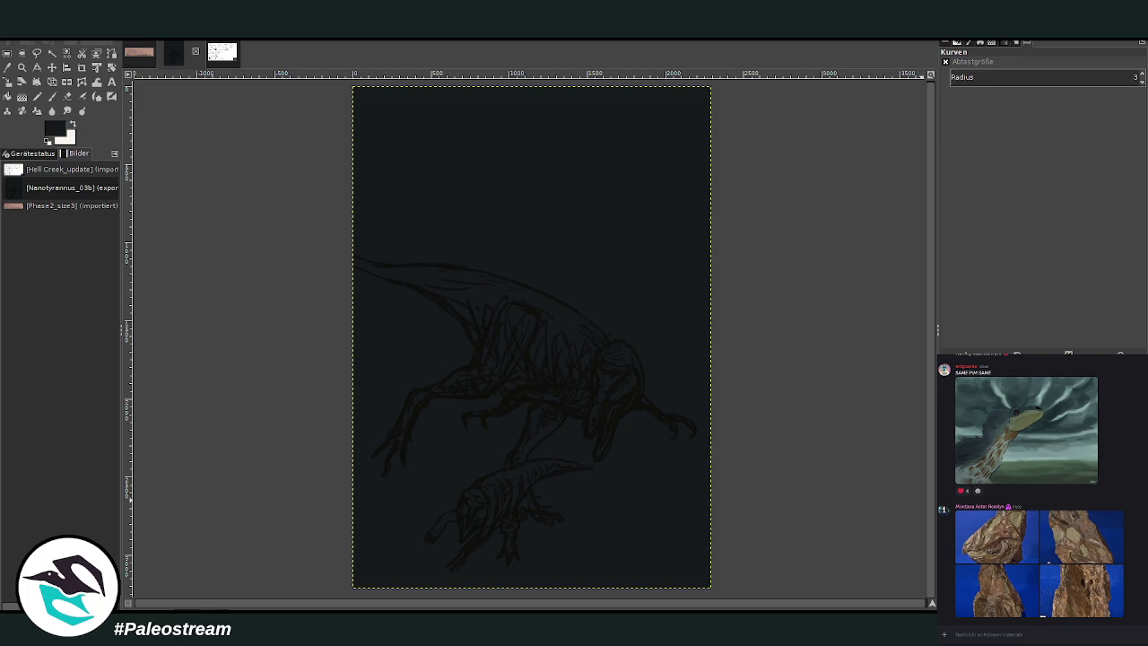
key(ctrl+z)
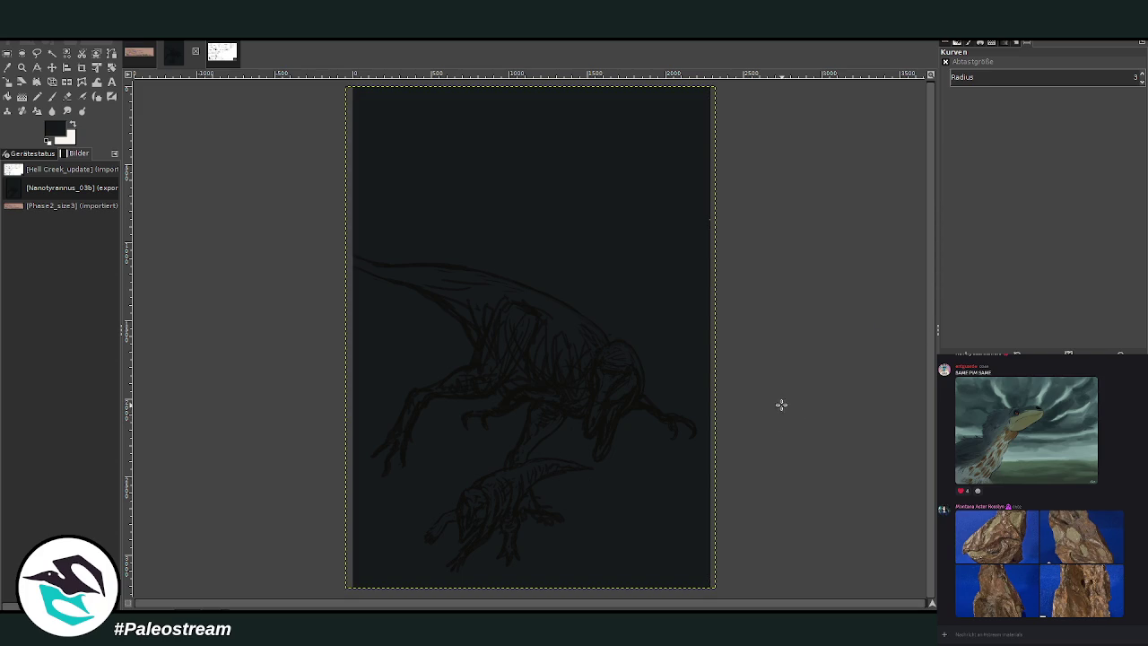
Zoom in on the two dinosaurs against the dark background
click(22, 67)
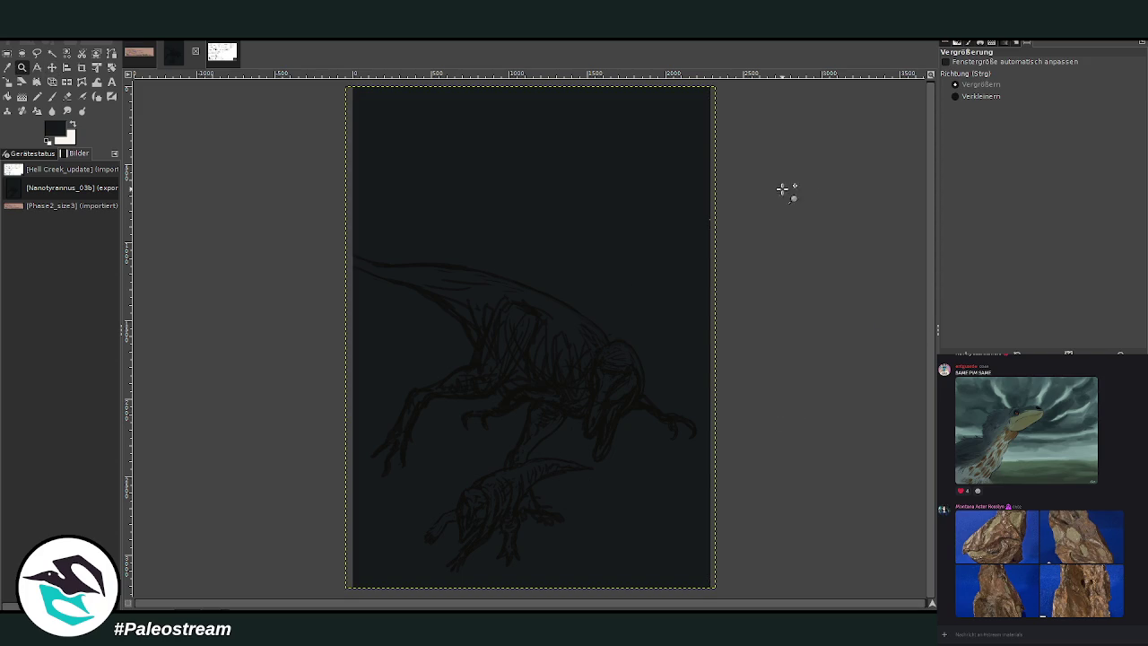
mouse_move(323, 234)
mouse_down()
mouse_move(680, 597)
mouse_move(751, 589)
mouse_up()
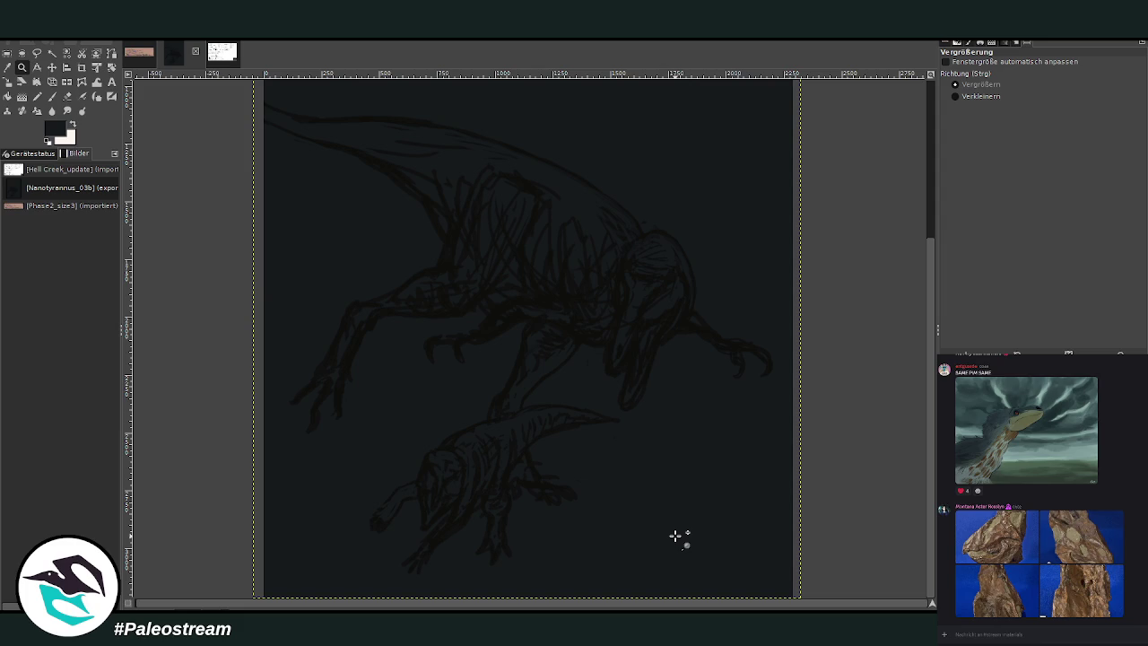
key(m)
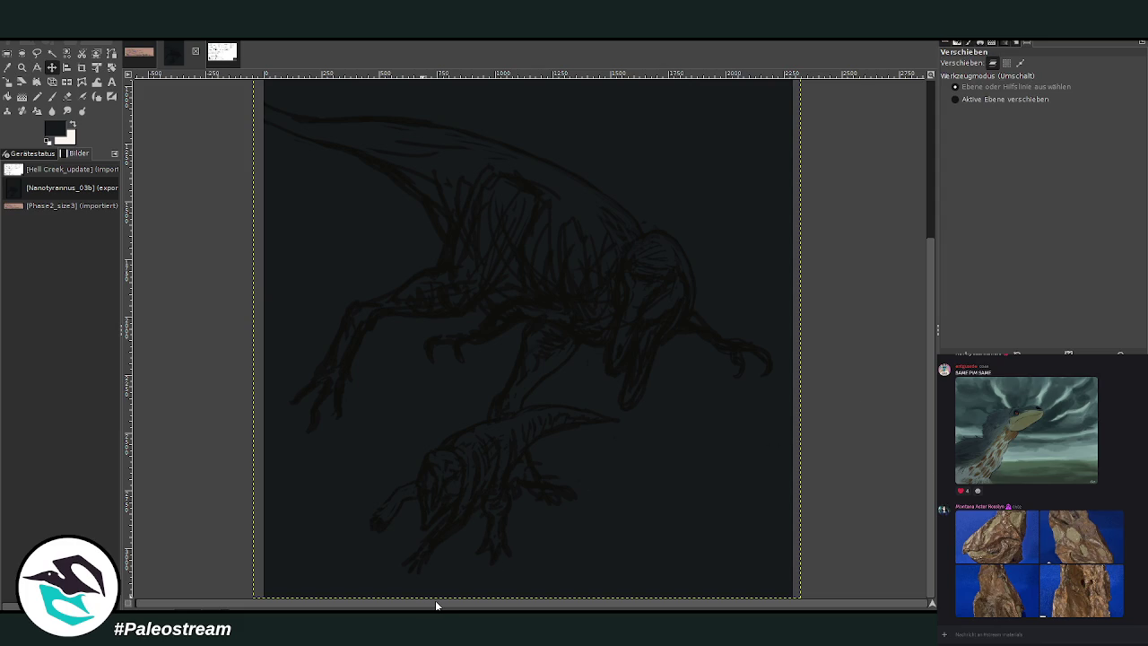
key(Page_Up)
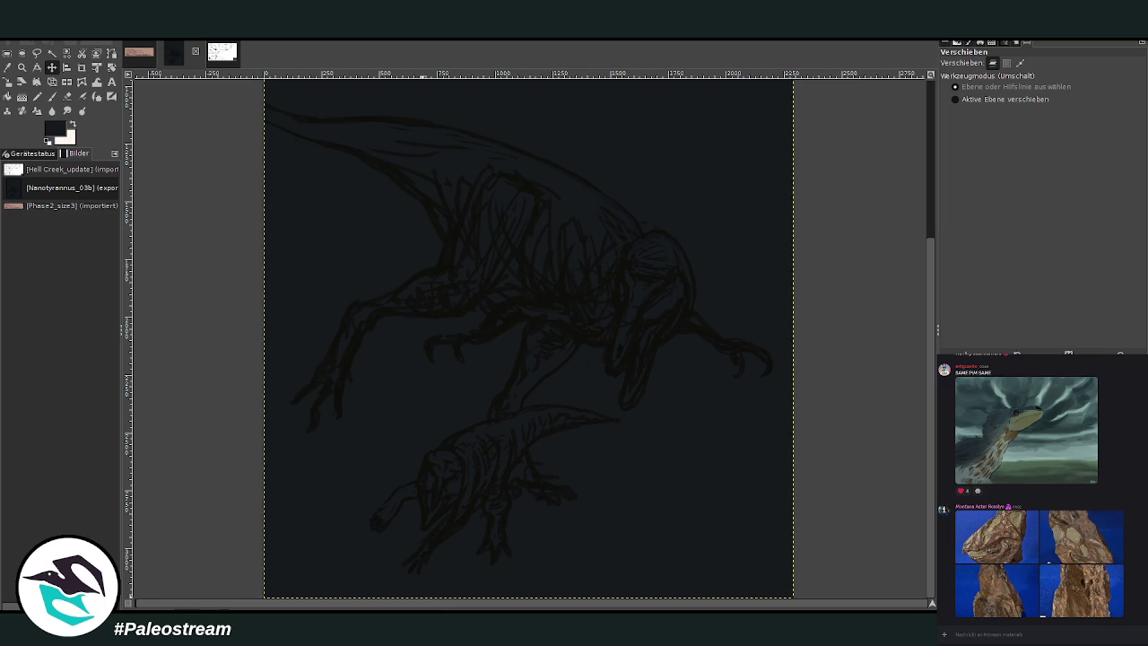
Paint a wide light chalk mound under the Leptoceratops with a large brush at about 20 opacity
click(54, 97)
key(x)
drag(987, 127, 1090, 128)
drag(1095, 85, 1031, 85)
mouse_move(538, 498)
mouse_down()
mouse_move(518, 528)
mouse_move(475, 484)
mouse_move(610, 520)
mouse_move(453, 509)
mouse_move(412, 490)
mouse_move(530, 498)
mouse_move(479, 461)
mouse_move(530, 460)
mouse_up()
drag(1032, 85, 978, 85)
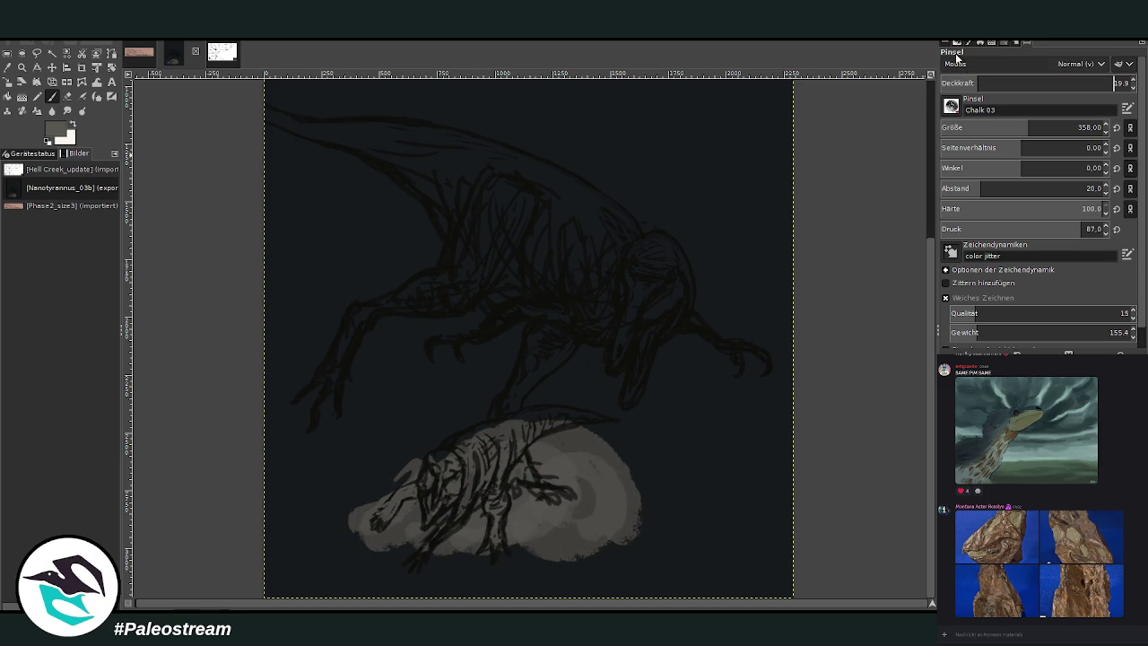
mouse_move(593, 495)
mouse_down()
mouse_move(422, 525)
mouse_move(597, 545)
mouse_move(568, 530)
mouse_move(331, 515)
mouse_move(381, 471)
mouse_up()
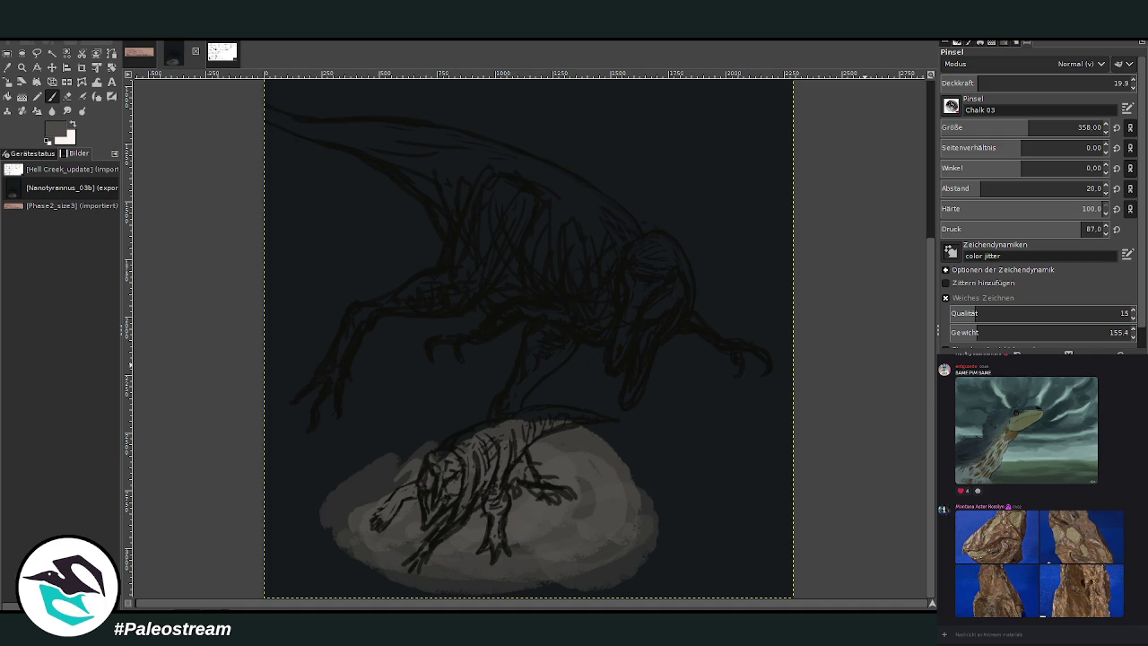
mouse_move(594, 461)
mouse_down()
mouse_move(595, 440)
mouse_move(618, 441)
mouse_move(376, 462)
mouse_move(359, 564)
mouse_move(360, 478)
mouse_move(323, 490)
mouse_move(448, 436)
mouse_move(628, 572)
mouse_move(460, 535)
mouse_move(295, 546)
mouse_move(371, 569)
mouse_move(468, 432)
mouse_move(615, 482)
mouse_move(653, 464)
mouse_move(634, 480)
mouse_up()
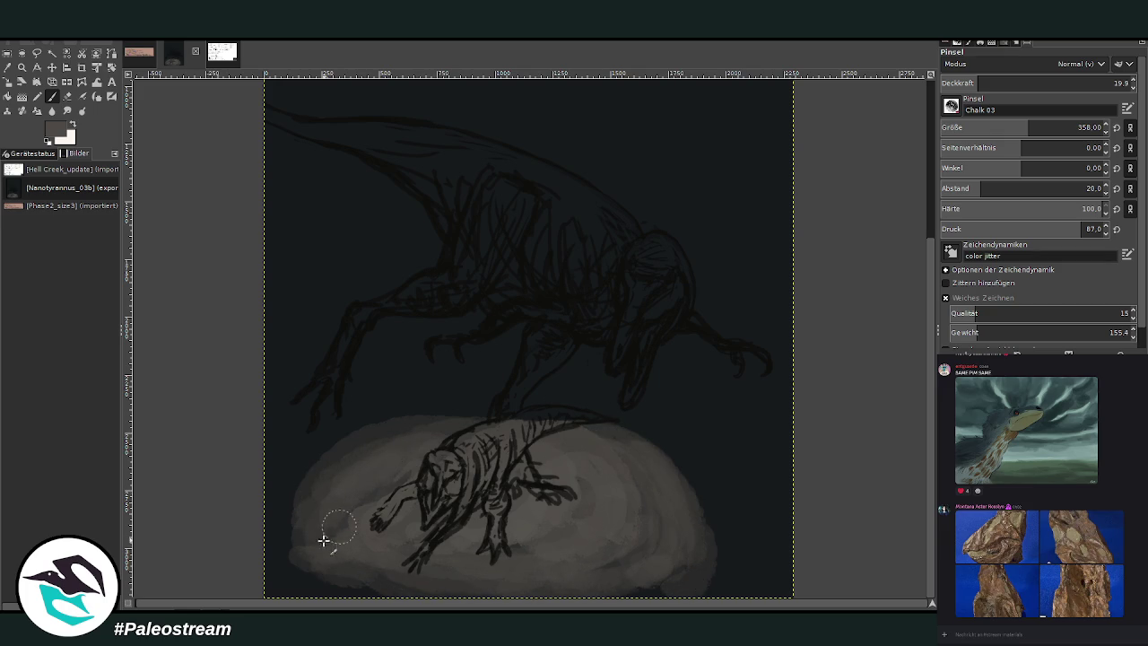
Brighten the mound's edges at opacity 32.8 and brush size 213, then zoom out
drag(300, 503, 395, 431)
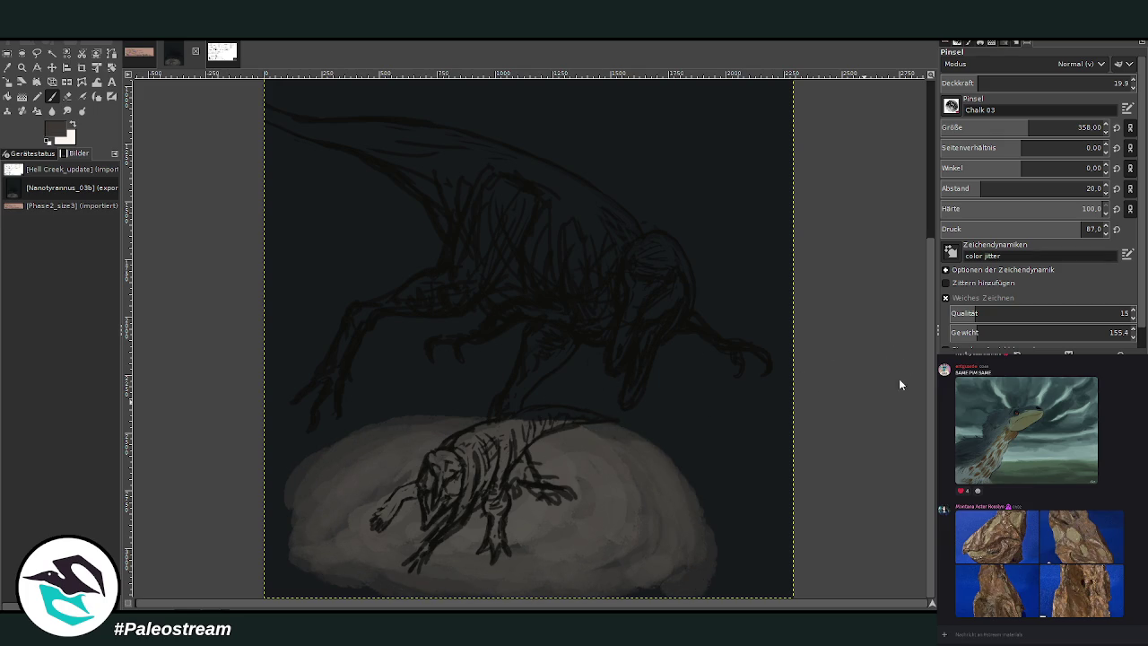
drag(682, 464, 687, 546)
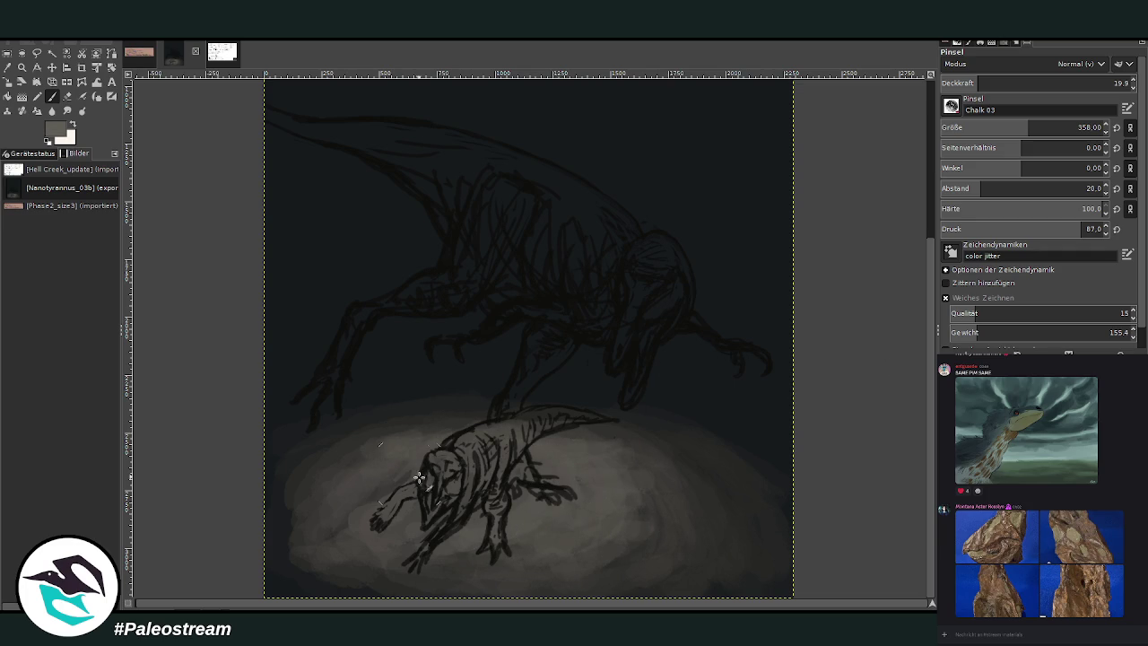
click(1001, 83)
click(1003, 127)
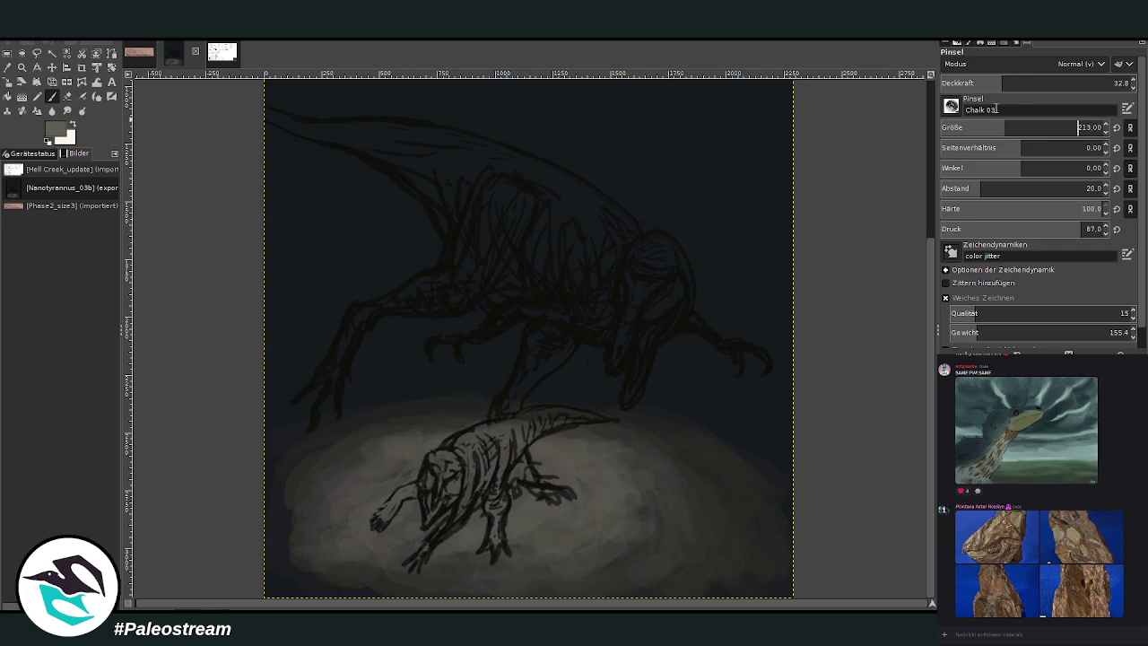
mouse_move(686, 520)
mouse_down()
mouse_move(587, 441)
mouse_move(607, 559)
mouse_move(609, 465)
mouse_up()
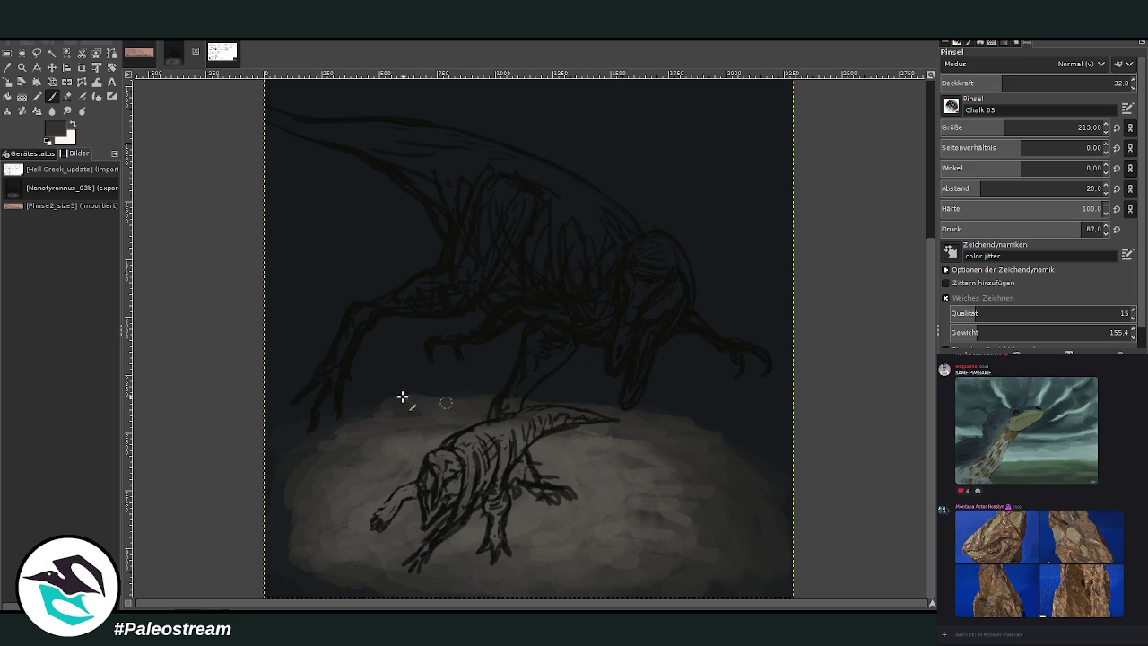
key(minus)
key(minus)
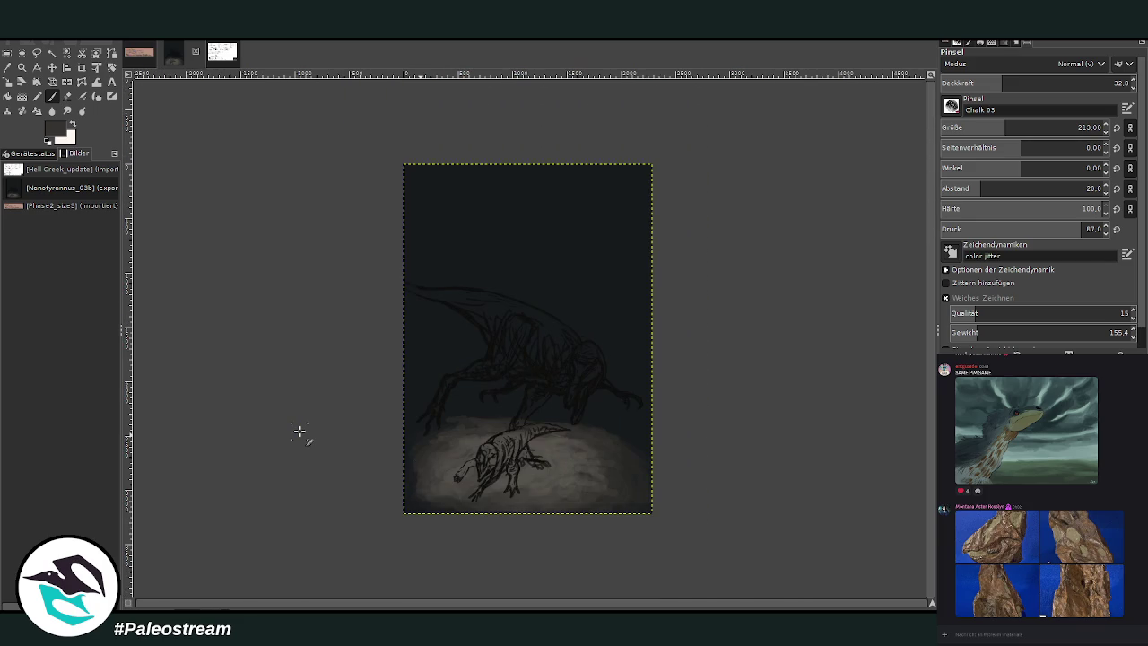
Zoom onto the tyrannosaur and paint light grey chalk down its snout, head and neck
click(22, 67)
drag(426, 255, 639, 521)
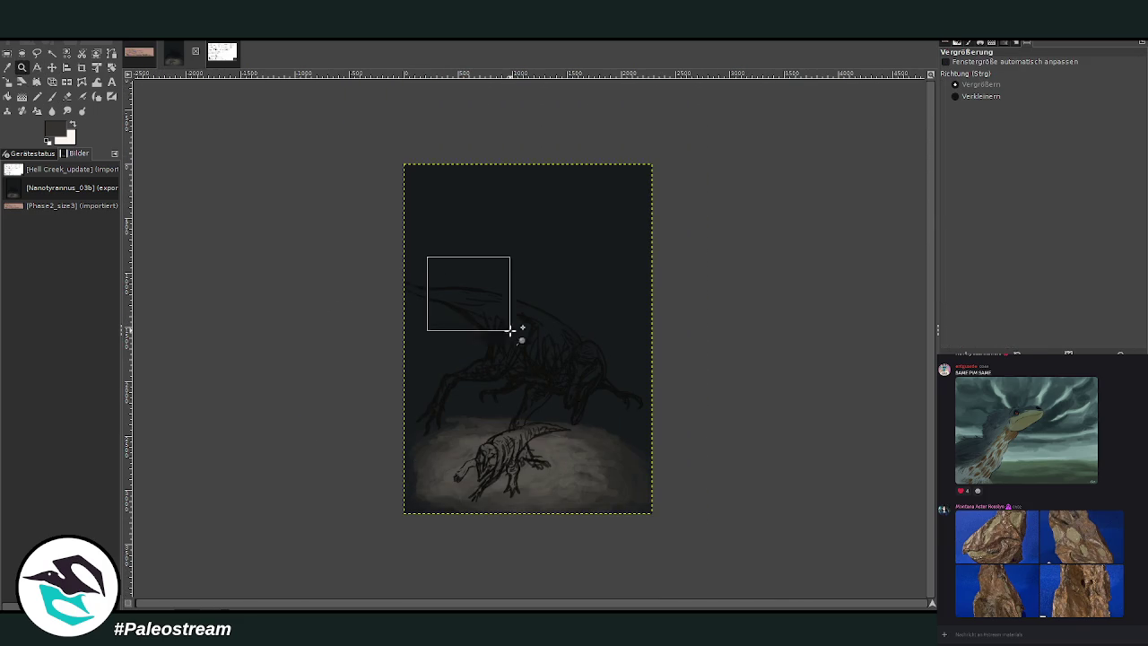
drag(402, 173, 701, 515)
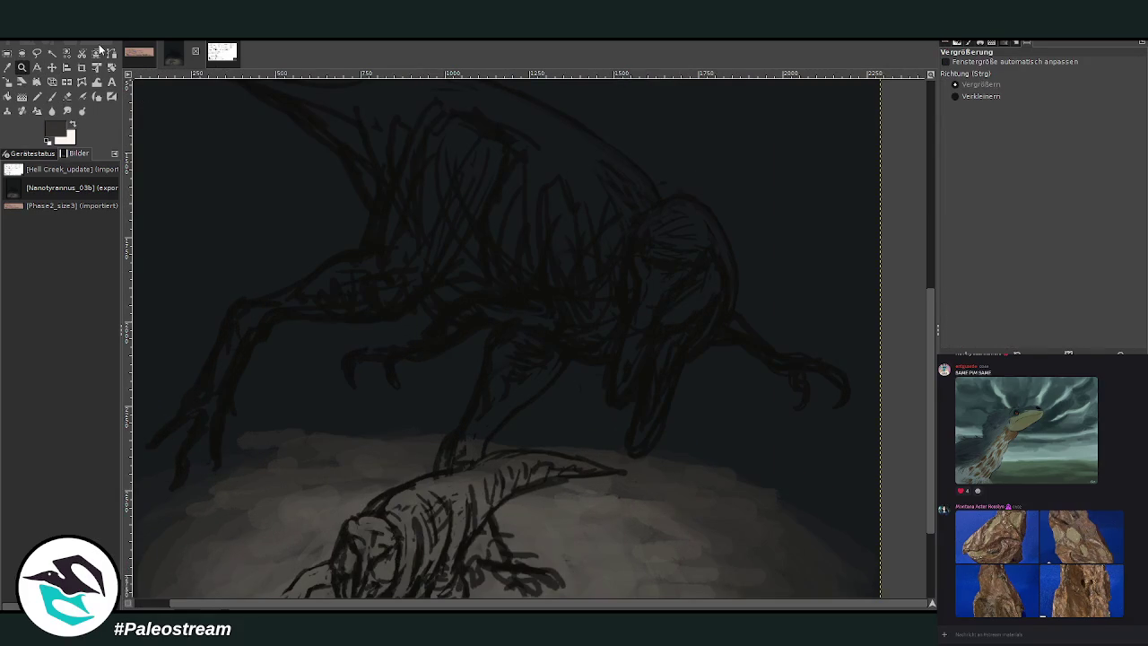
click(52, 97)
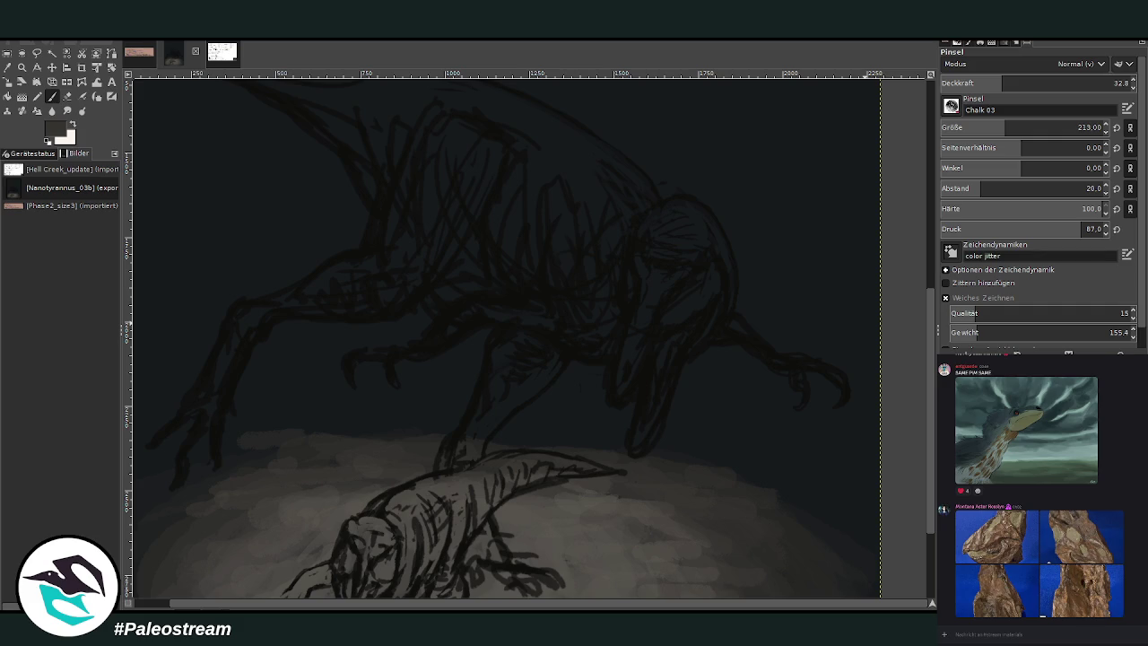
drag(1003, 83, 1059, 83)
drag(1032, 127, 1083, 128)
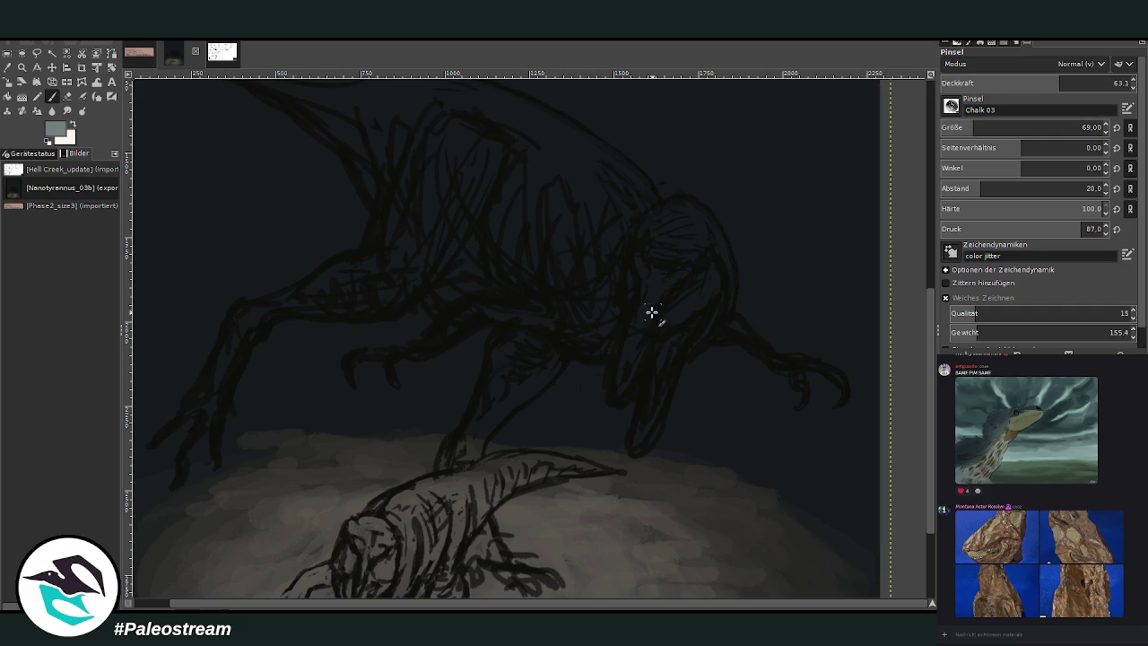
drag(639, 321, 634, 322)
mouse_move(655, 287)
mouse_down()
mouse_move(669, 282)
mouse_move(644, 267)
mouse_move(619, 356)
mouse_up()
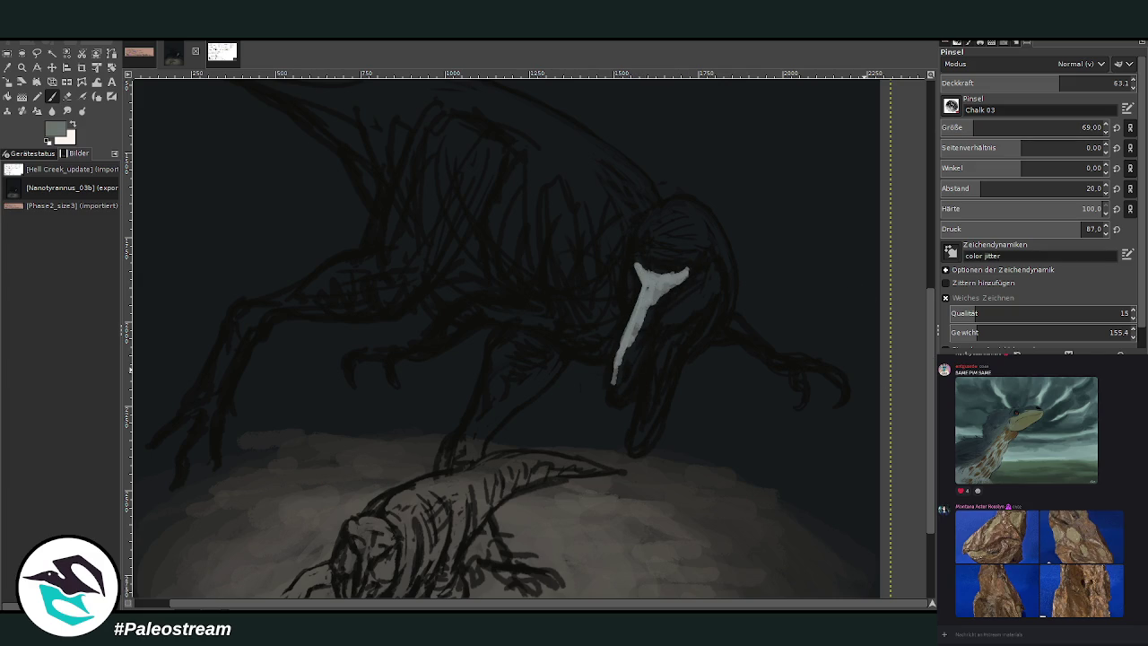
mouse_move(661, 284)
mouse_down()
mouse_move(671, 260)
mouse_move(659, 244)
mouse_move(640, 248)
mouse_move(693, 244)
mouse_move(653, 239)
mouse_move(680, 221)
mouse_up()
With brush size 143, chalk over the skull, shoulder, lower arm and ribcage
click(1080, 128)
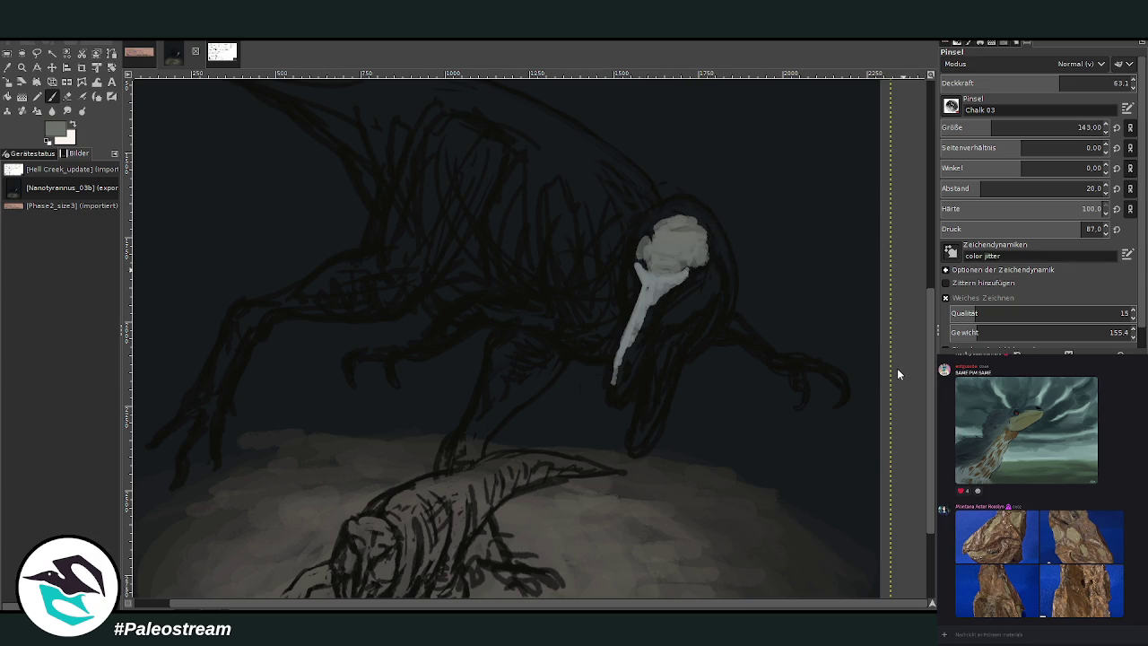
mouse_move(599, 248)
mouse_down()
mouse_move(602, 218)
mouse_move(584, 249)
mouse_move(595, 218)
mouse_move(537, 220)
mouse_move(575, 229)
mouse_move(512, 218)
mouse_move(520, 159)
mouse_move(489, 225)
mouse_up()
mouse_move(480, 182)
mouse_down()
mouse_move(410, 263)
mouse_move(428, 221)
mouse_move(377, 274)
mouse_move(323, 292)
mouse_move(368, 265)
mouse_move(323, 289)
mouse_up()
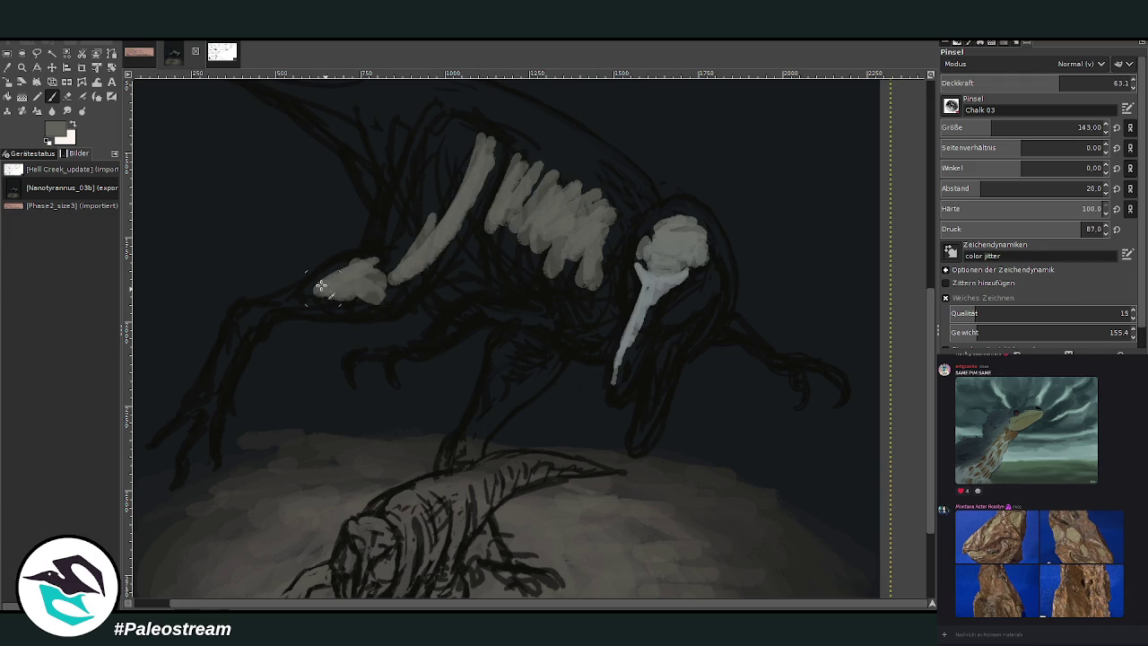
mouse_move(463, 321)
mouse_down()
mouse_move(431, 341)
mouse_move(520, 313)
mouse_move(487, 313)
mouse_move(556, 329)
mouse_move(592, 287)
mouse_move(608, 305)
mouse_move(584, 272)
mouse_move(554, 261)
mouse_up()
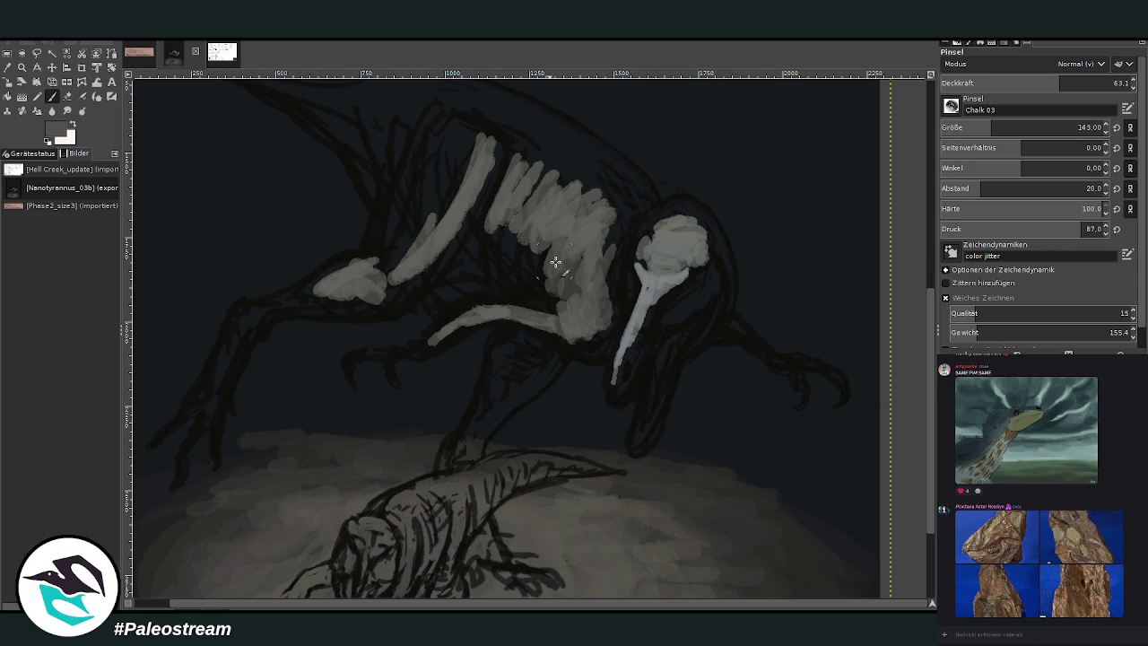
mouse_move(643, 257)
mouse_down()
mouse_move(618, 245)
mouse_move(623, 205)
mouse_move(563, 196)
mouse_move(551, 154)
mouse_move(586, 202)
mouse_move(575, 169)
mouse_up()
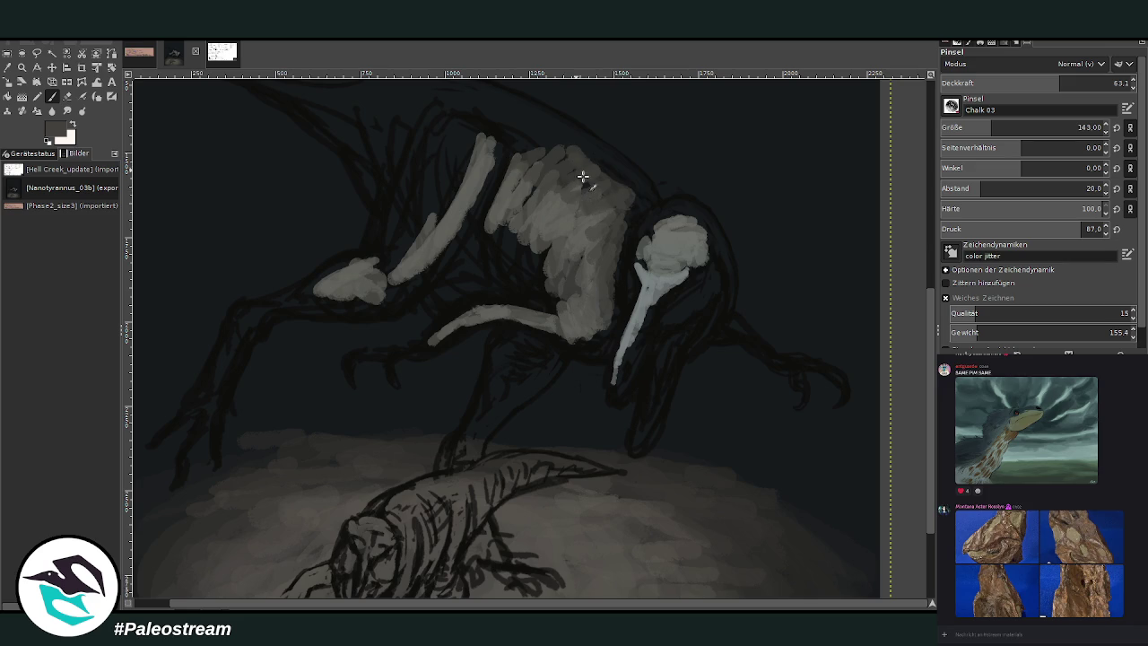
Paint chalk along the right limb, the supporting leg down to the ground and the left forelimb
drag(783, 361, 728, 321)
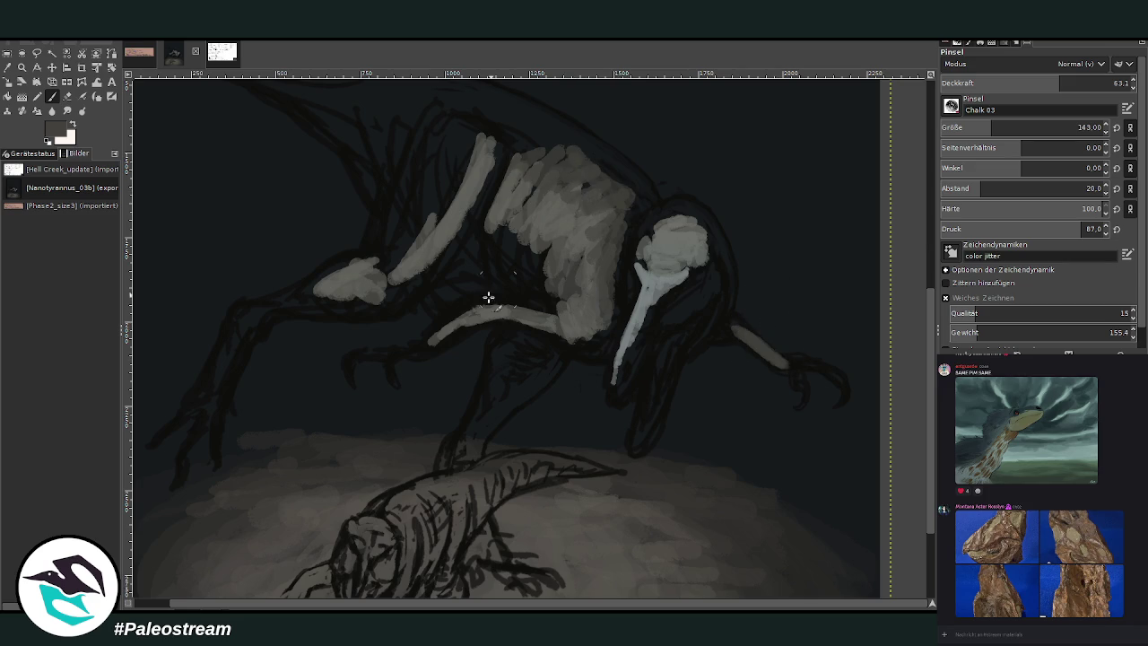
drag(529, 350, 485, 410)
mouse_move(508, 370)
mouse_down()
mouse_move(512, 390)
mouse_move(471, 437)
mouse_up()
mouse_move(549, 352)
mouse_down()
mouse_move(494, 410)
mouse_move(511, 355)
mouse_move(468, 439)
mouse_move(465, 424)
mouse_up()
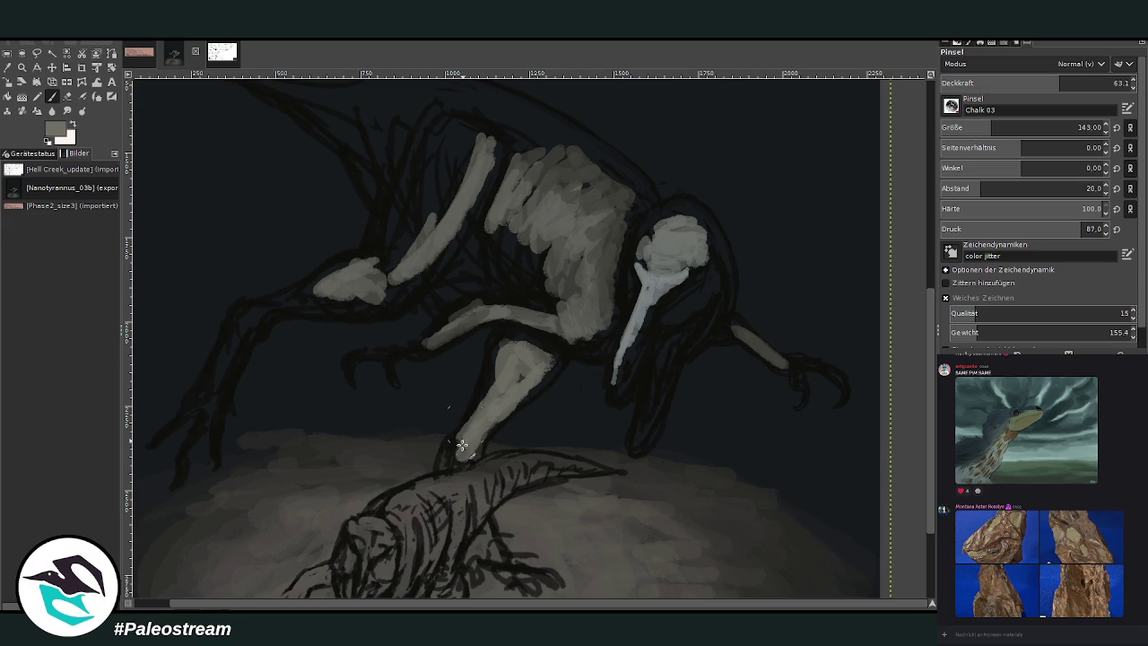
mouse_move(367, 263)
mouse_down()
mouse_move(385, 305)
mouse_move(377, 274)
mouse_move(421, 296)
mouse_move(395, 278)
mouse_move(351, 307)
mouse_move(287, 318)
mouse_move(304, 271)
mouse_up()
key(d)
Brush light grey over the shoulder and the dark patch on the body
key(x)
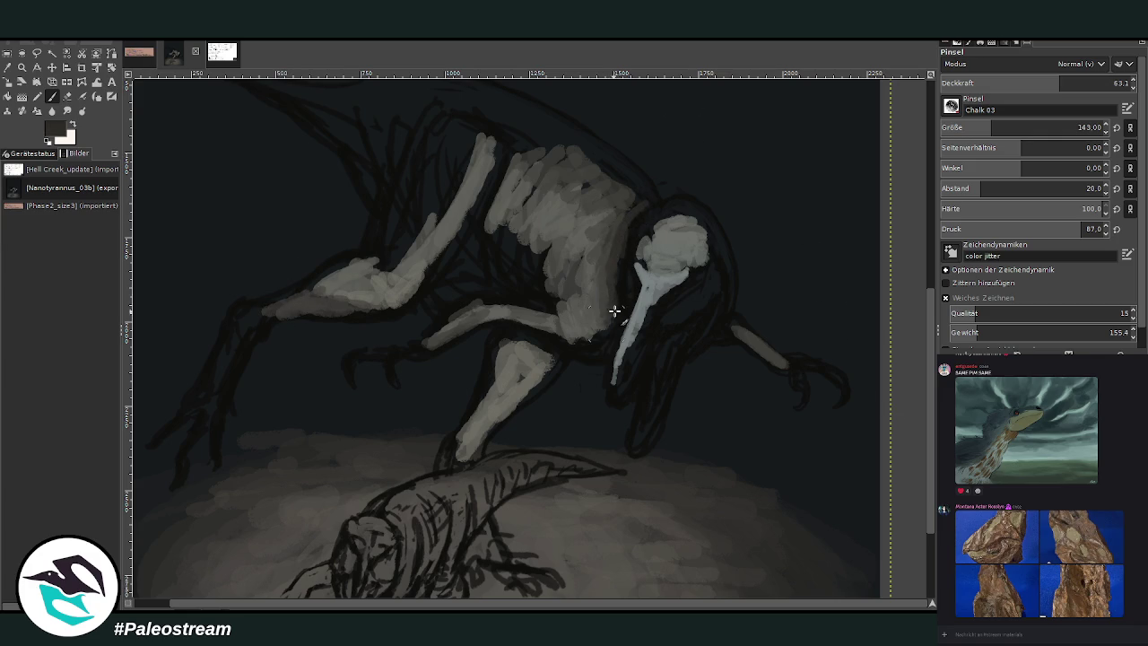
drag(643, 203, 623, 178)
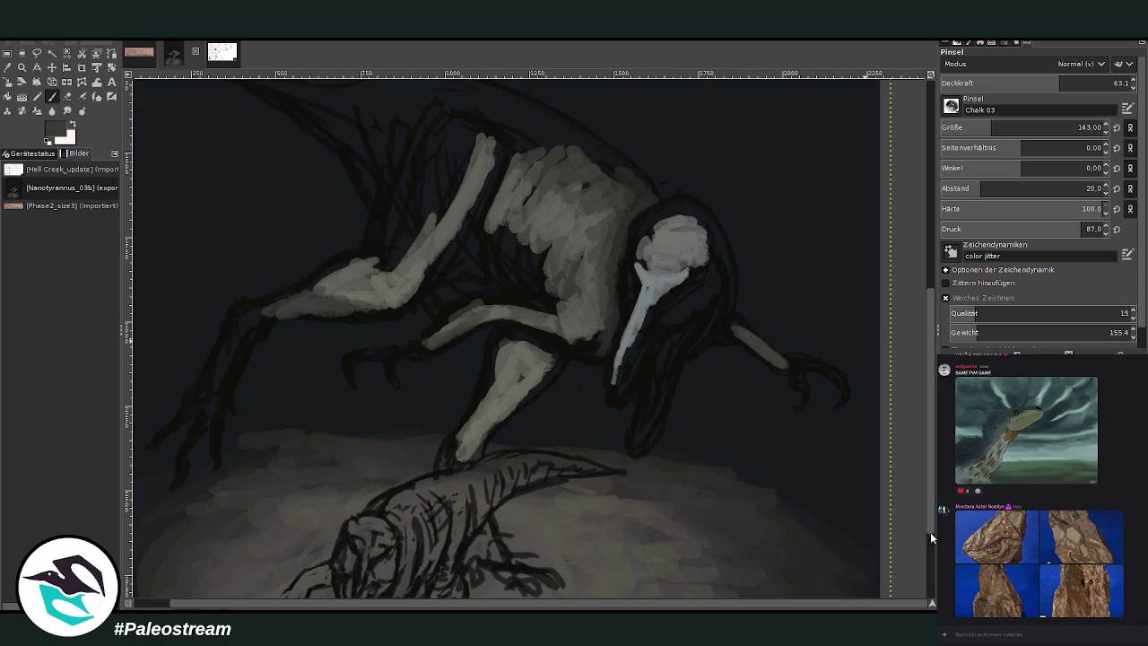
scroll(931, 534, up, 2)
mouse_move(564, 213)
mouse_down()
mouse_move(517, 218)
mouse_move(507, 193)
mouse_up()
mouse_move(500, 299)
mouse_down()
mouse_move(546, 297)
mouse_move(549, 363)
mouse_move(515, 359)
mouse_move(489, 332)
mouse_move(470, 344)
mouse_move(495, 323)
mouse_move(565, 333)
mouse_move(525, 329)
mouse_move(484, 248)
mouse_move(398, 359)
mouse_up()
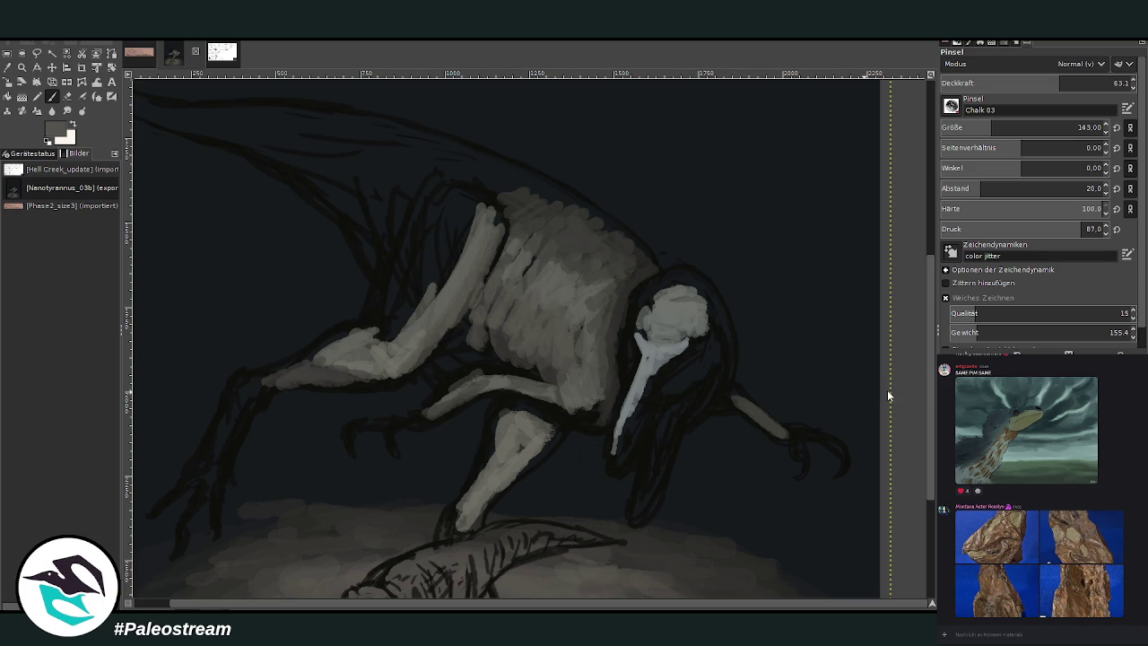
At brush spacing 10, chalk the upper arm and lower leg, darkening the knee and shin
click(967, 189)
mouse_move(470, 294)
mouse_down()
mouse_move(504, 224)
mouse_move(427, 352)
mouse_move(388, 377)
mouse_move(336, 379)
mouse_up()
drag(492, 428, 492, 471)
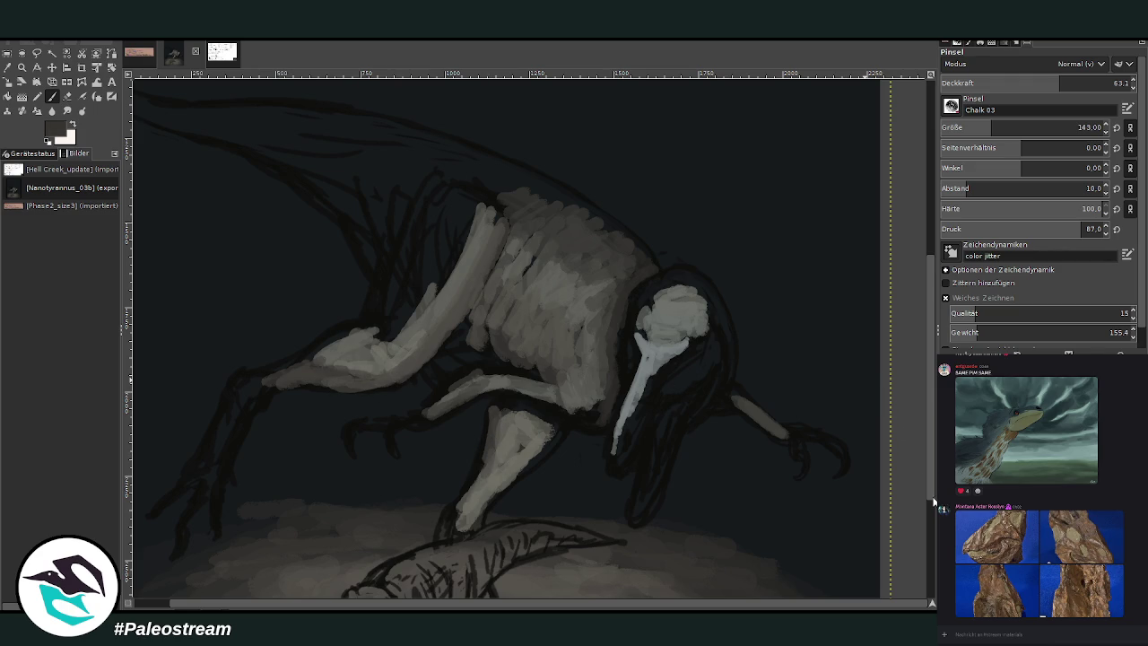
scroll(934, 502, down, 2)
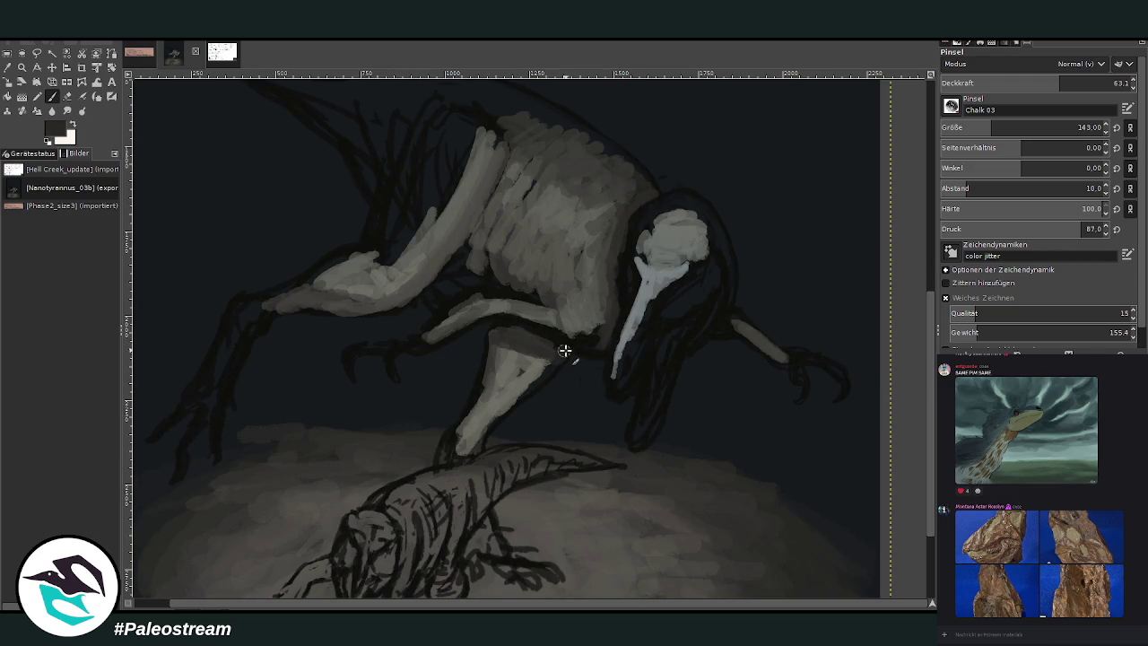
drag(502, 348, 488, 367)
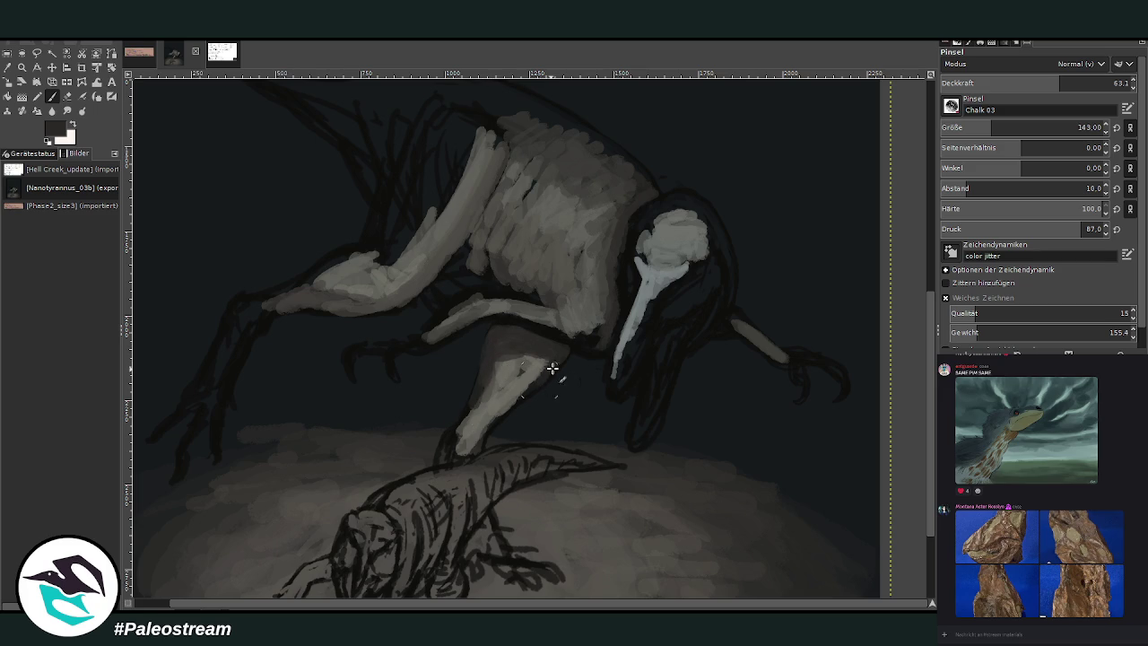
mouse_move(516, 395)
mouse_down()
mouse_move(521, 363)
mouse_move(517, 400)
mouse_move(440, 459)
mouse_move(456, 432)
mouse_up()
With a brownish grey at brush size 55, repaint the shin, forearm, hand, mid-arm and lower leg
ctrl+click(868, 386)
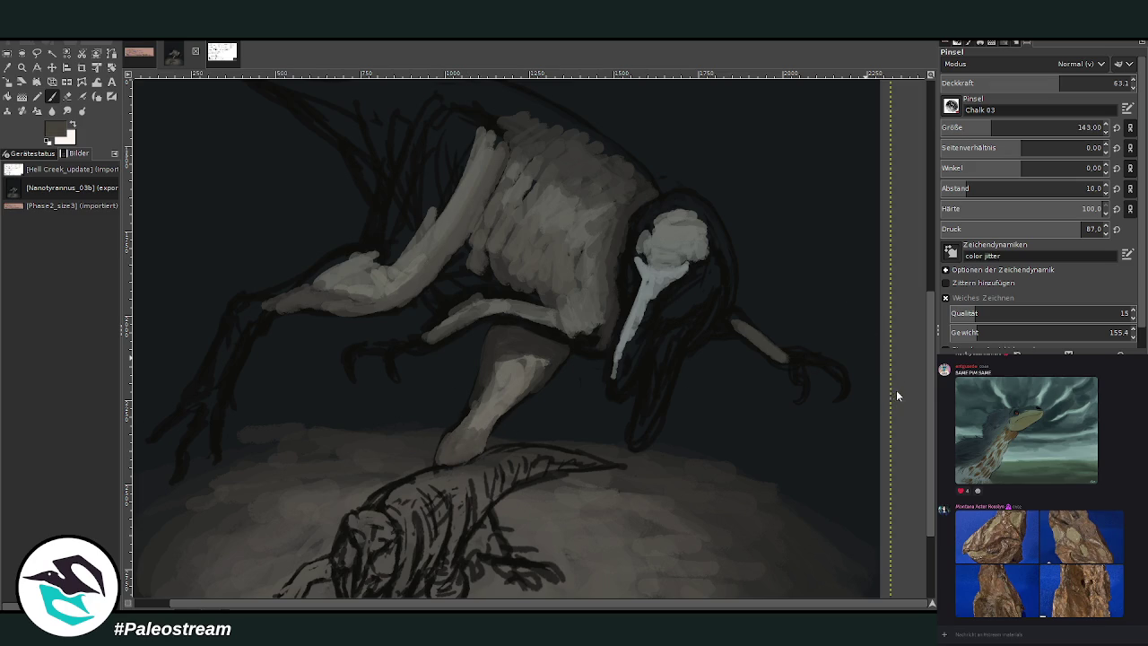
click(974, 127)
drag(479, 390, 511, 348)
mouse_move(397, 269)
mouse_down()
mouse_move(366, 293)
mouse_move(331, 286)
mouse_up()
drag(480, 316, 556, 333)
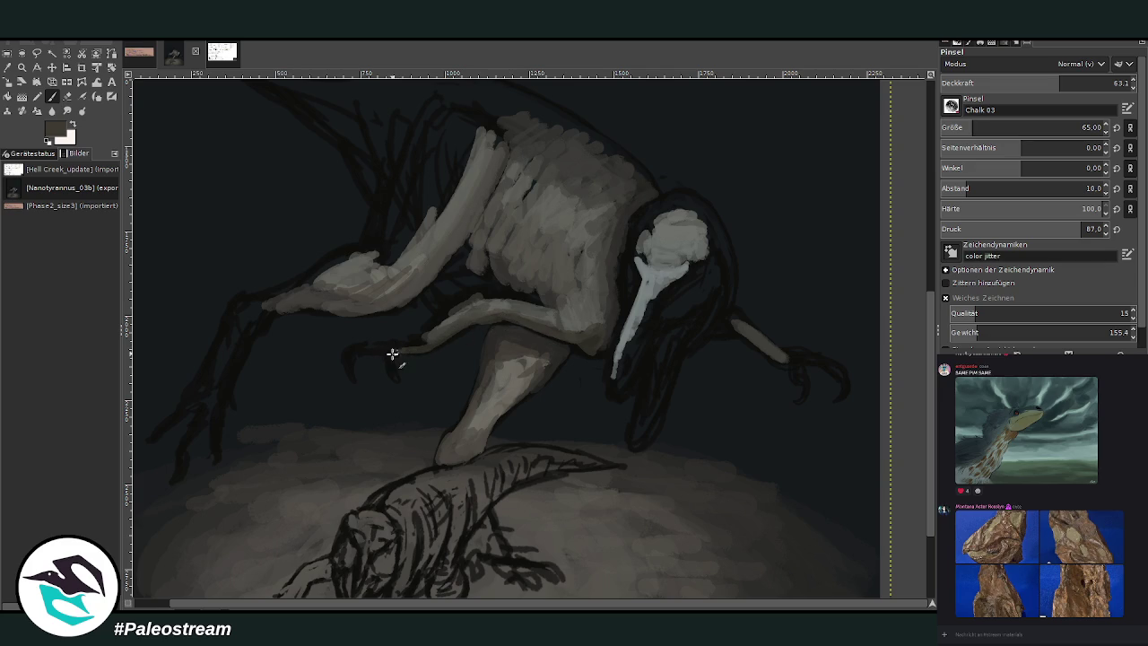
mouse_move(351, 352)
mouse_down()
mouse_move(436, 333)
mouse_move(474, 297)
mouse_move(521, 300)
mouse_move(440, 331)
mouse_up()
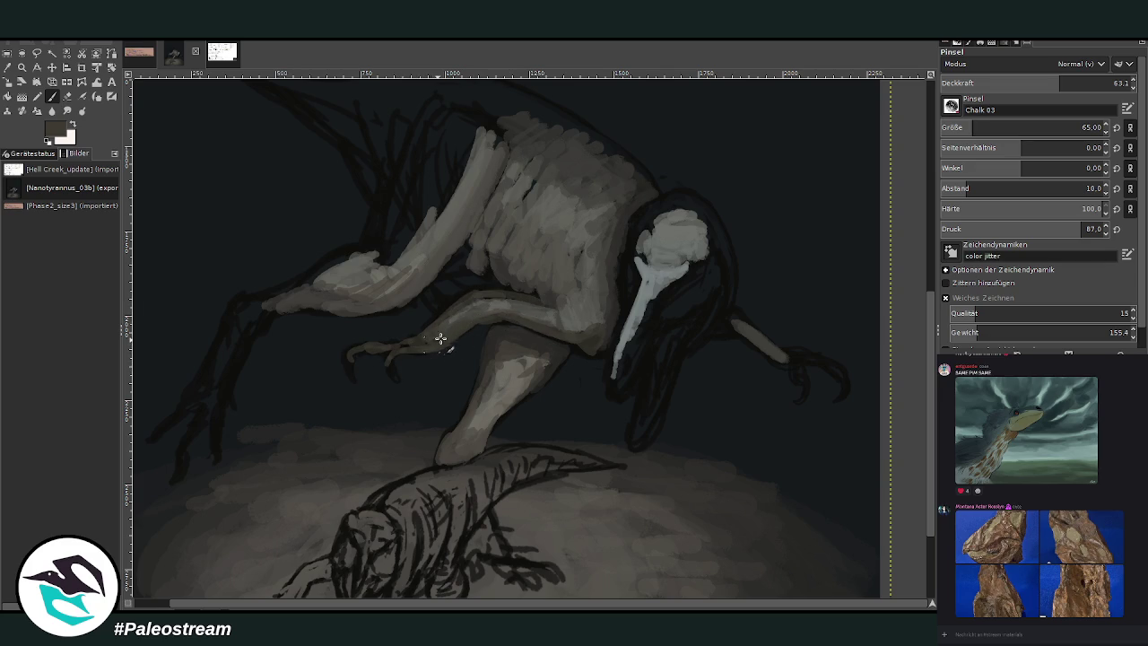
Darken the body and fill the gap under the wing with dark grey
ctrl+click(820, 194)
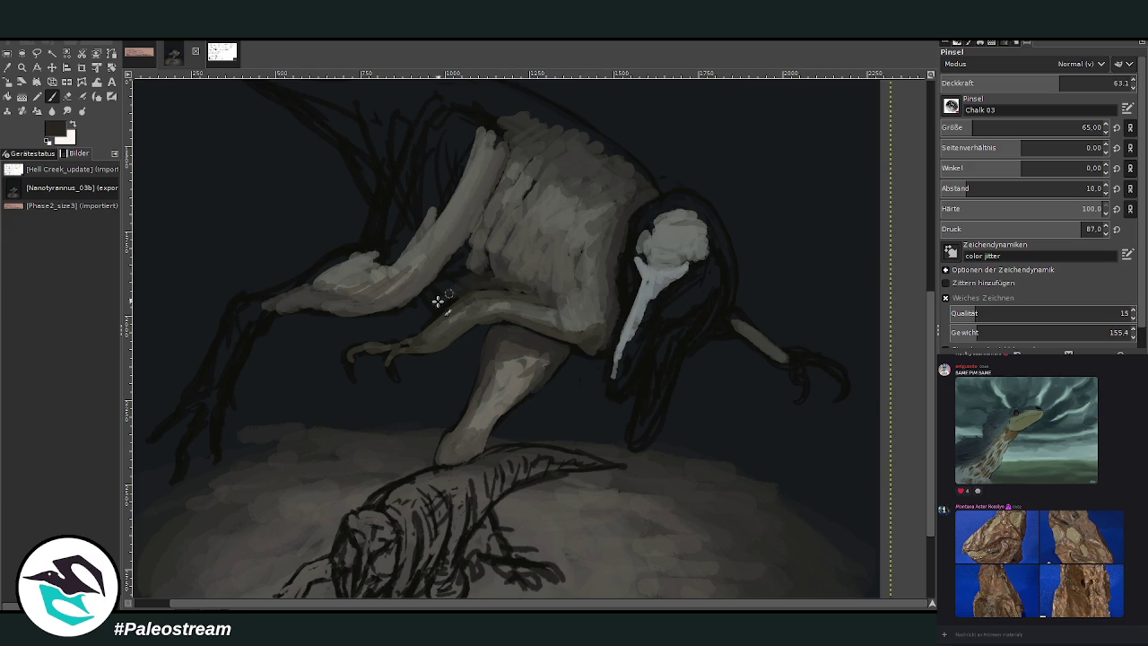
drag(475, 243, 488, 207)
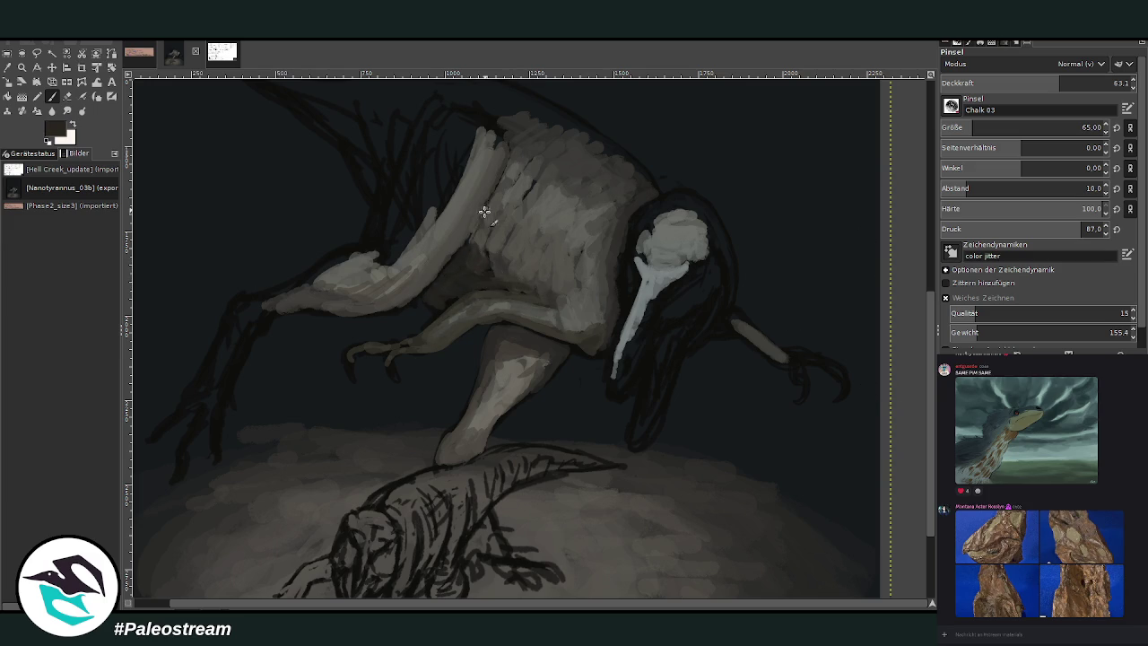
ctrl+click(803, 216)
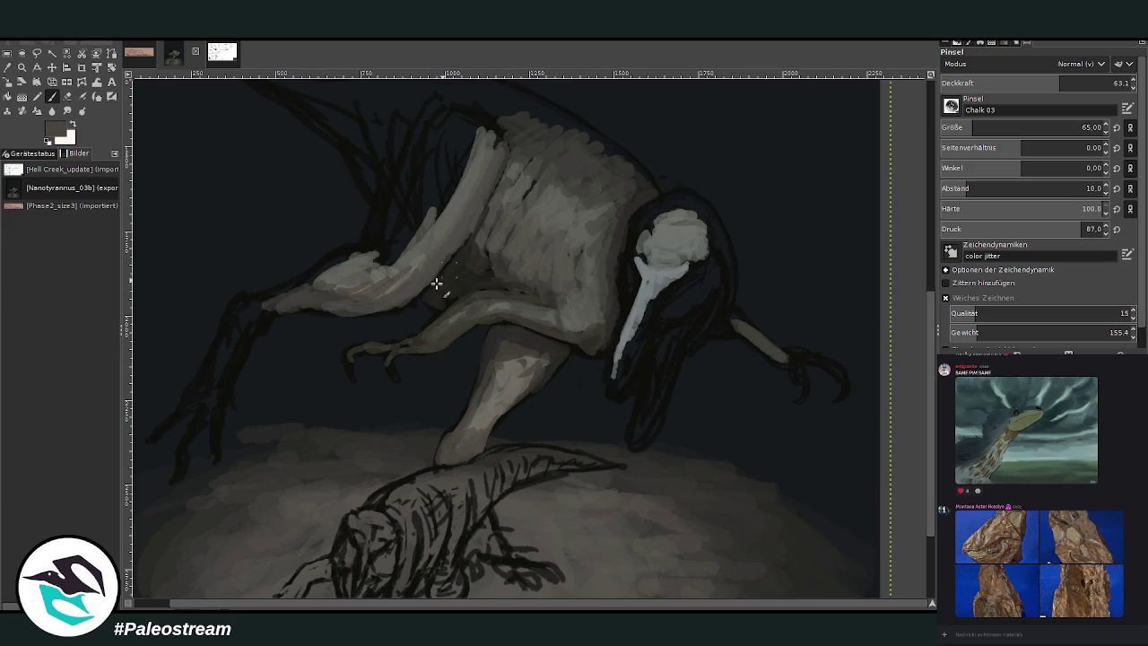
mouse_move(417, 286)
mouse_down()
mouse_move(493, 277)
mouse_move(451, 277)
mouse_move(461, 261)
mouse_move(430, 290)
mouse_move(519, 283)
mouse_move(498, 274)
mouse_move(559, 236)
mouse_move(561, 299)
mouse_move(592, 329)
mouse_move(583, 269)
mouse_move(588, 224)
mouse_move(601, 215)
mouse_move(512, 218)
mouse_move(408, 258)
mouse_move(448, 174)
mouse_move(480, 151)
mouse_up()
With mid-grey at brush size 116, hatch the upper wing, left wing edge and left forearm
ctrl+click(843, 373)
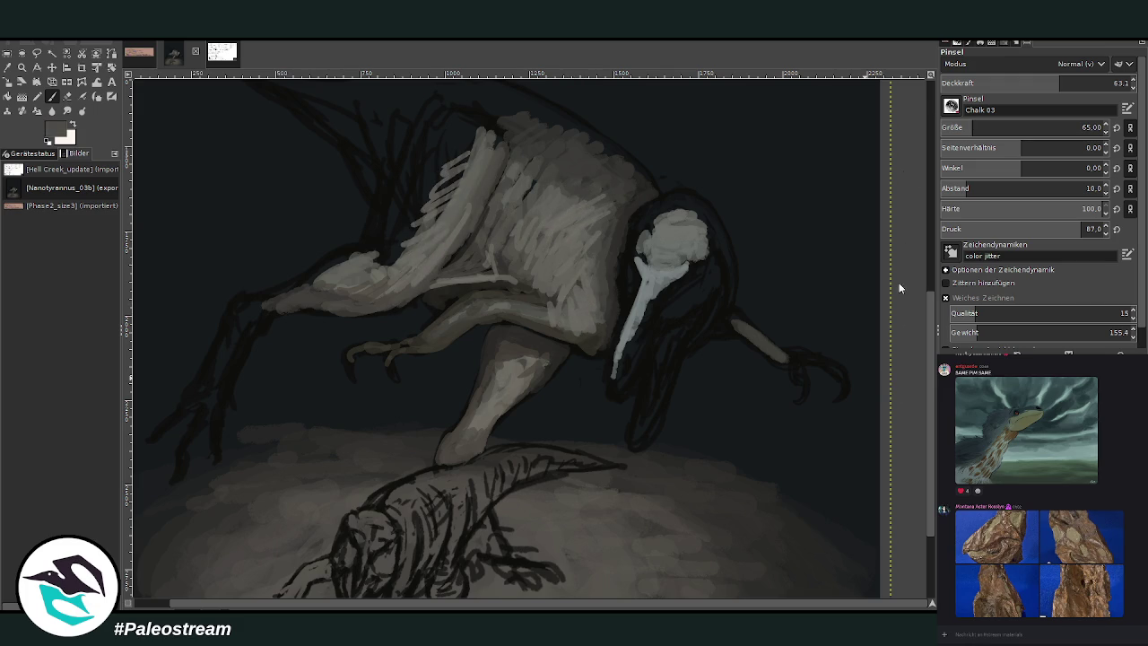
drag(987, 130, 1079, 130)
mouse_move(467, 182)
mouse_down()
mouse_move(474, 146)
mouse_move(431, 167)
mouse_move(380, 254)
mouse_move(401, 176)
mouse_move(461, 142)
mouse_move(441, 112)
mouse_move(497, 98)
mouse_move(567, 144)
mouse_up()
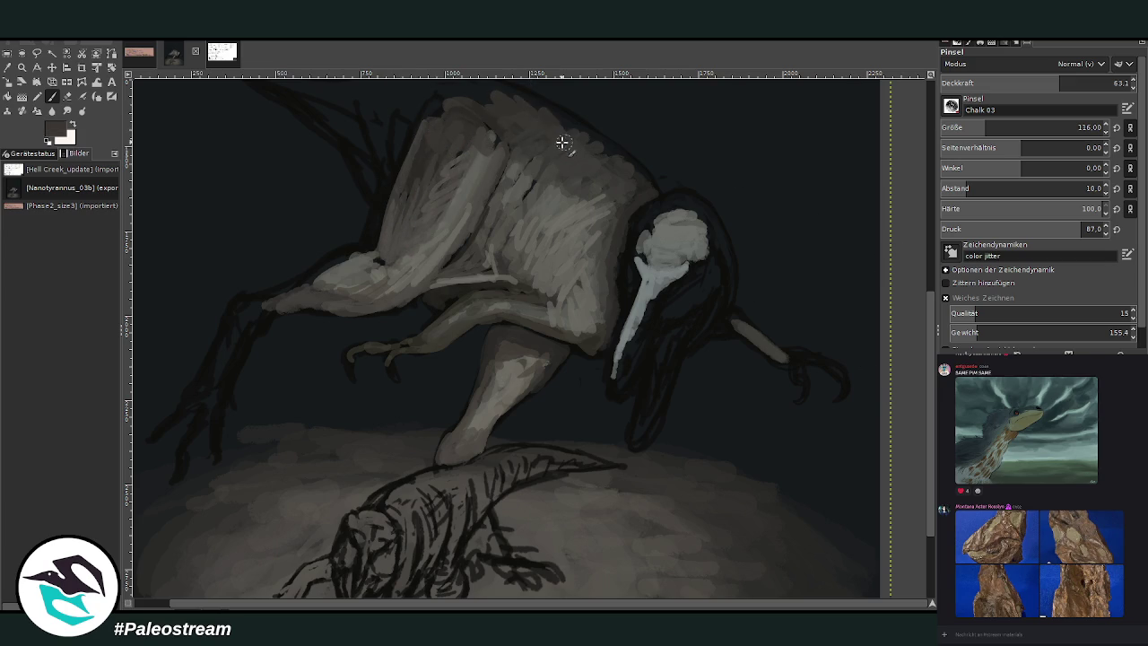
mouse_move(370, 231)
mouse_down()
mouse_move(385, 187)
mouse_move(372, 260)
mouse_move(358, 256)
mouse_move(305, 286)
mouse_up()
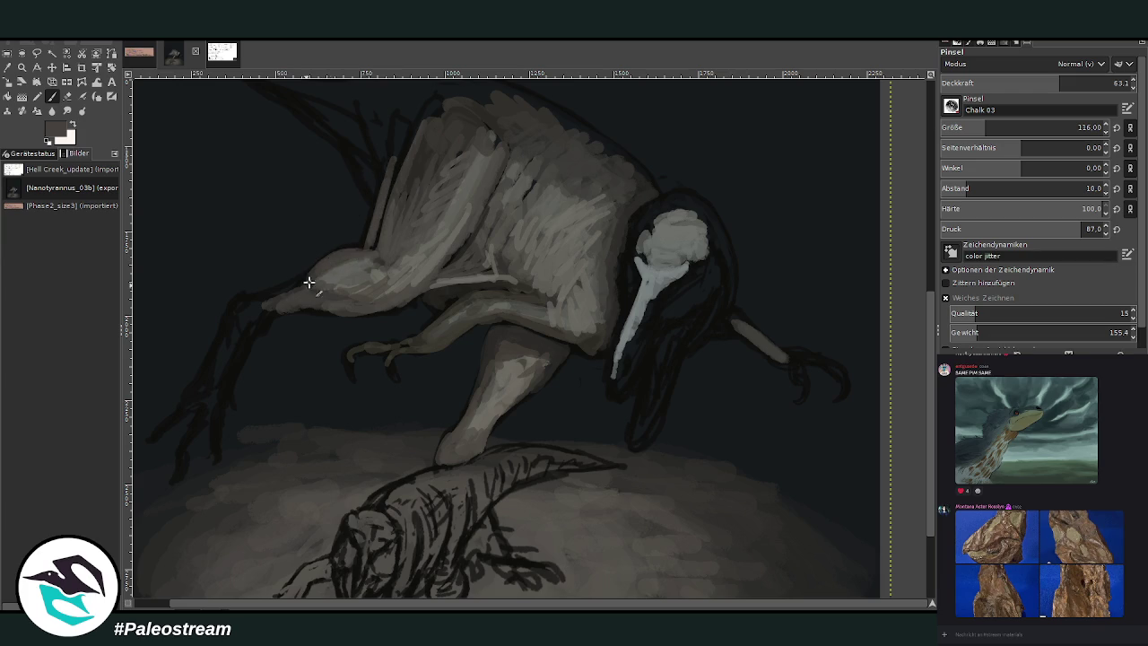
drag(380, 233, 420, 122)
mouse_move(376, 199)
mouse_down()
mouse_move(400, 117)
mouse_move(398, 152)
mouse_up()
mouse_move(313, 267)
mouse_down()
mouse_move(269, 305)
mouse_move(216, 395)
mouse_up()
drag(238, 318, 225, 395)
Shade the foot at the ground and darken the neck beside the beak
drag(467, 441, 442, 457)
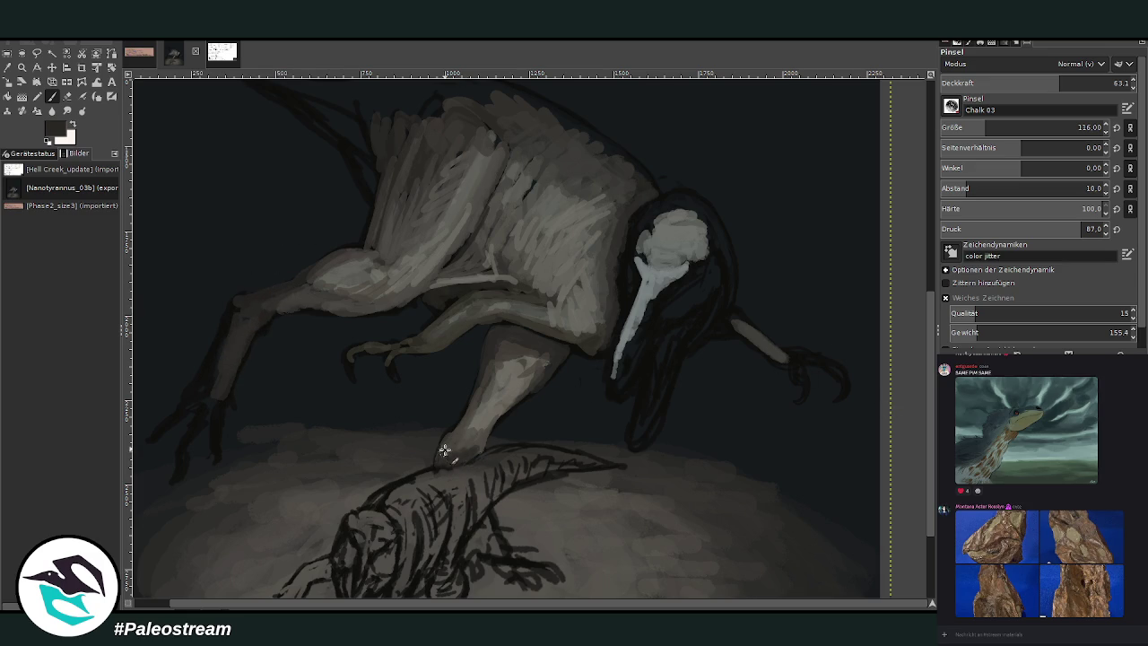
drag(679, 300, 672, 310)
mouse_move(712, 269)
mouse_down()
mouse_move(696, 307)
mouse_move(660, 327)
mouse_move(664, 311)
mouse_move(692, 310)
mouse_move(655, 336)
mouse_move(687, 333)
mouse_move(670, 388)
mouse_up()
Shrink the brush to 61 and lighten the claw tip, eye, cheek and head top with chalk
click(1080, 80)
click(971, 127)
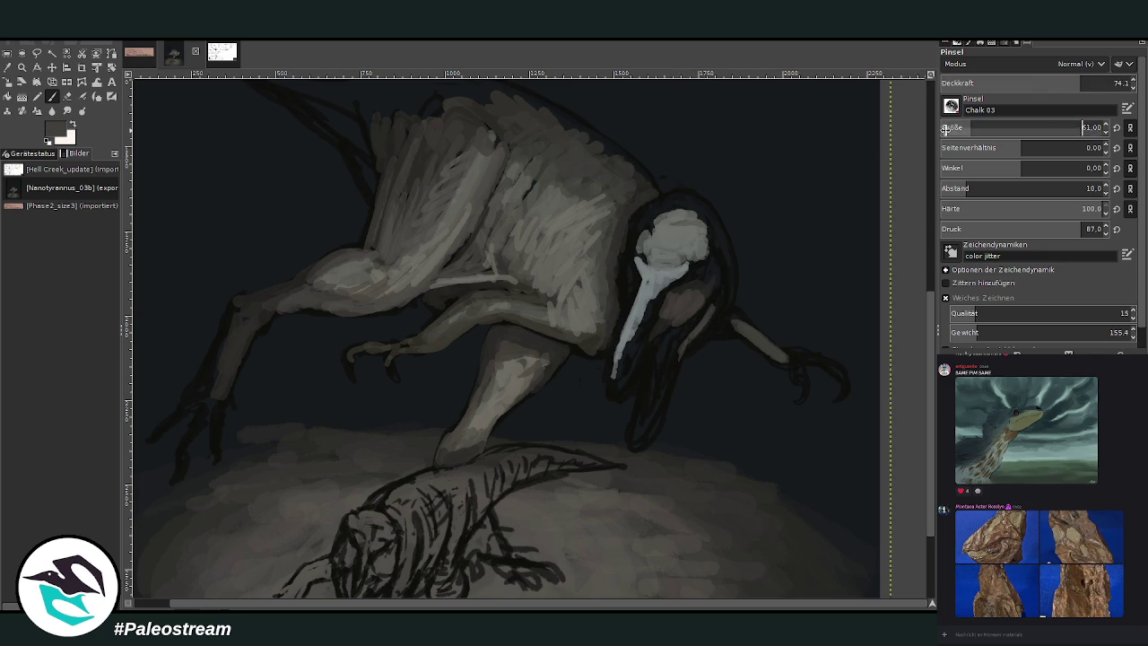
mouse_move(634, 440)
mouse_down()
mouse_move(675, 371)
mouse_move(637, 328)
mouse_up()
ctrl+click(766, 334)
drag(683, 294, 674, 303)
mouse_move(654, 239)
mouse_down()
mouse_move(649, 217)
mouse_move(669, 219)
mouse_move(648, 214)
mouse_move(675, 207)
mouse_up()
Firm up the top edge of the head with near-black and add a lighter forearm stroke
ctrl+click(866, 223)
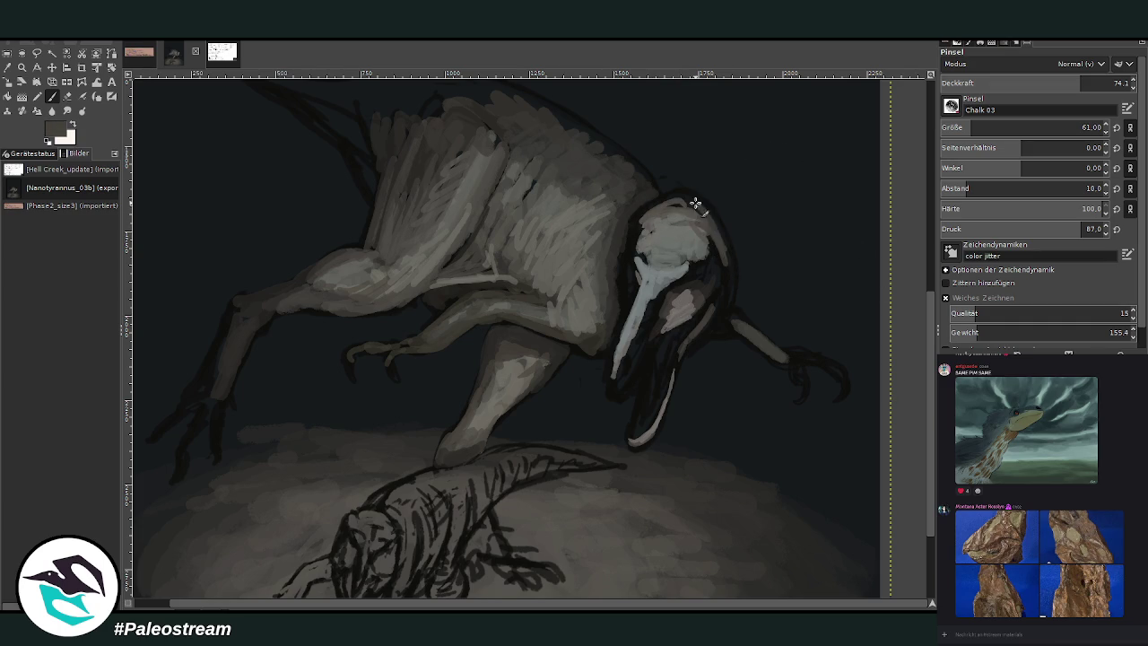
ctrl+click(775, 214)
mouse_move(700, 205)
mouse_down()
mouse_move(681, 197)
mouse_move(628, 210)
mouse_move(646, 225)
mouse_move(642, 213)
mouse_up()
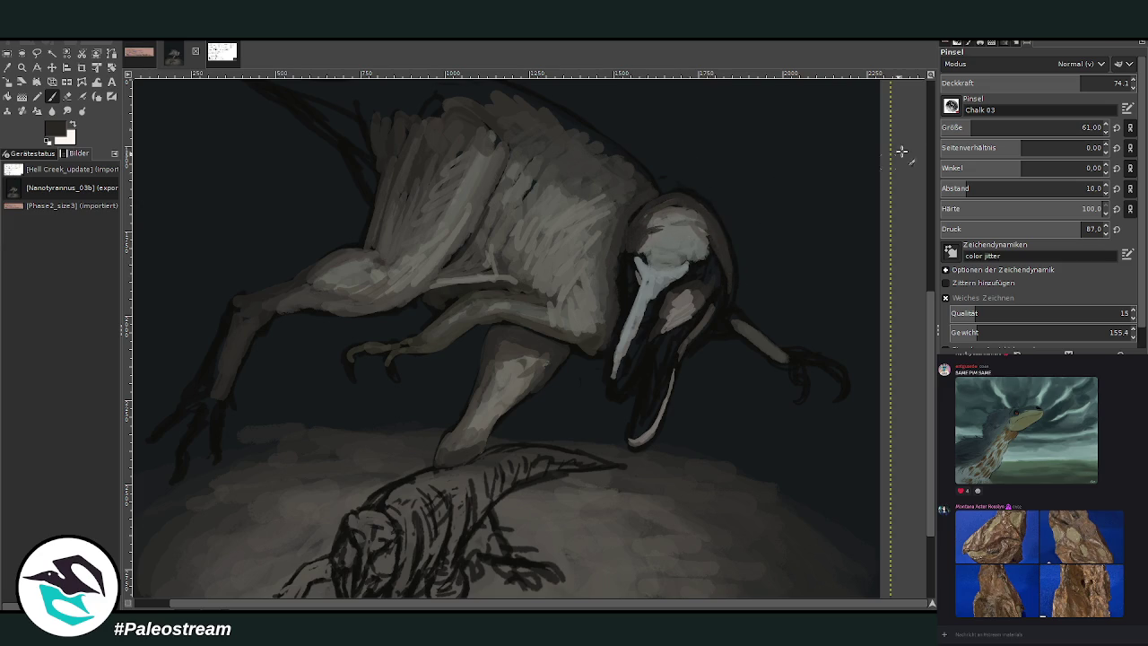
click(1114, 80)
mouse_move(686, 216)
mouse_down()
mouse_move(640, 231)
mouse_move(668, 235)
mouse_move(666, 215)
mouse_move(699, 208)
mouse_up()
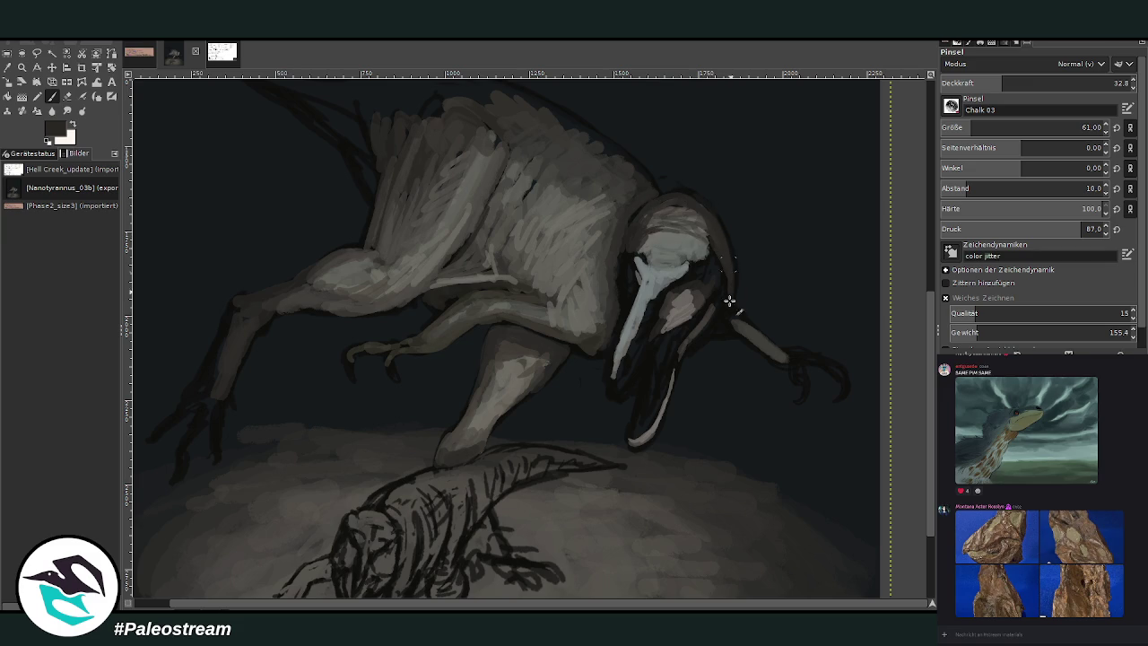
ctrl+click(886, 403)
mouse_move(731, 323)
mouse_down()
mouse_move(815, 362)
mouse_move(798, 372)
mouse_move(806, 381)
mouse_up()
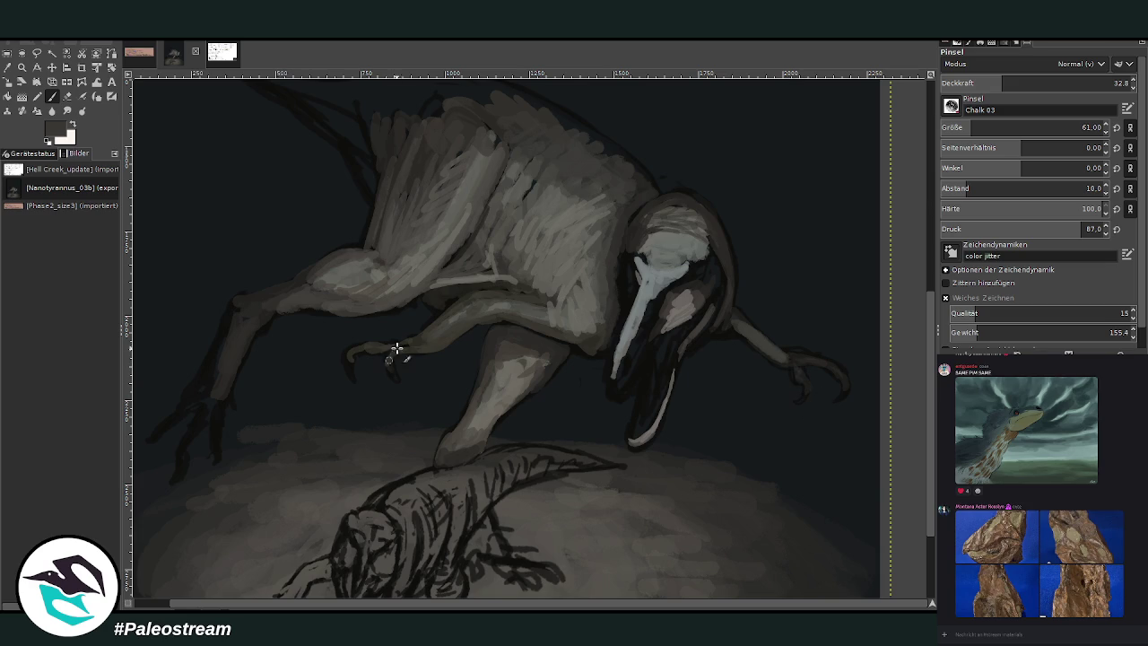
Outline the lower jaw tip in light grey and paint teeth at 48.6 opacity
ctrl+click(890, 393)
ctrl+click(883, 340)
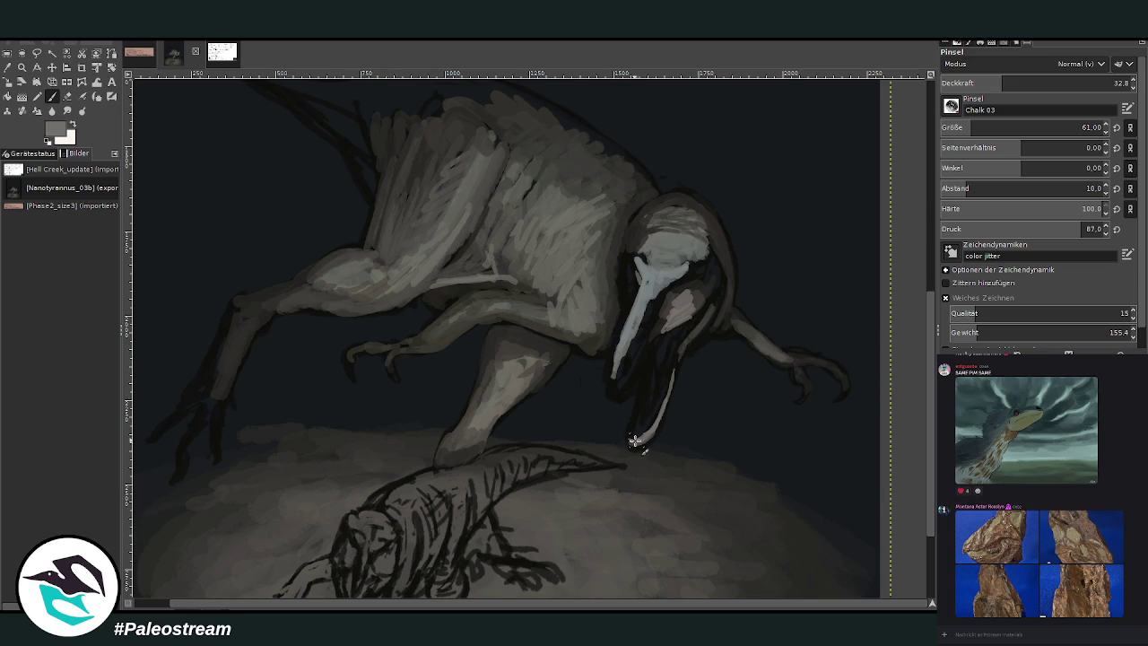
drag(628, 433, 630, 406)
click(1032, 83)
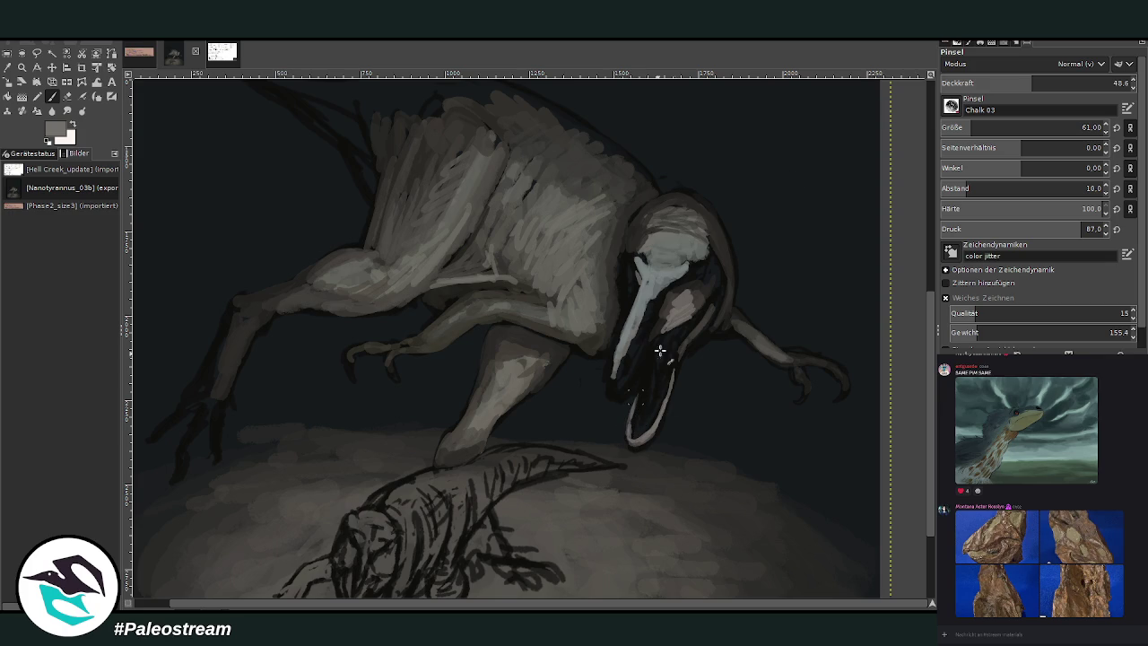
mouse_move(639, 385)
mouse_down()
mouse_move(621, 397)
mouse_move(606, 387)
mouse_move(653, 375)
mouse_move(656, 358)
mouse_move(628, 389)
mouse_move(666, 328)
mouse_move(631, 310)
mouse_move(624, 289)
mouse_up()
Darken the snout top and fill the open mouth interior with muted purple
ctrl+click(886, 397)
ctrl+click(884, 401)
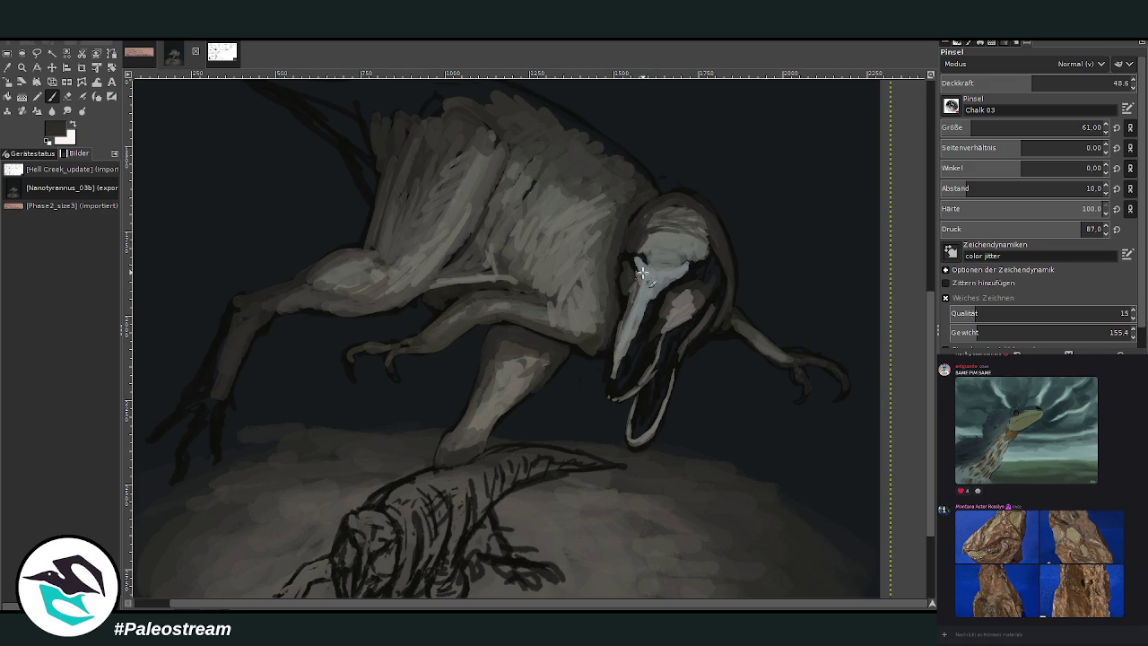
drag(623, 272, 649, 259)
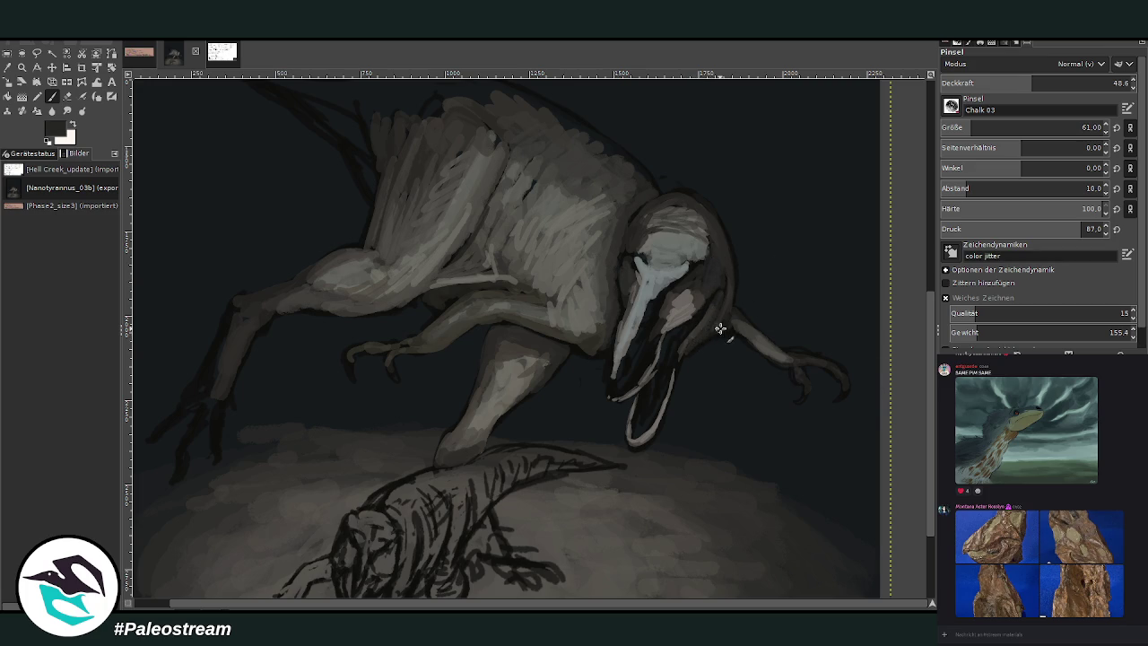
ctrl+click(889, 393)
mouse_move(637, 425)
mouse_down()
mouse_move(691, 319)
mouse_move(655, 386)
mouse_move(675, 343)
mouse_move(652, 377)
mouse_move(664, 361)
mouse_up()
ctrl+click(898, 396)
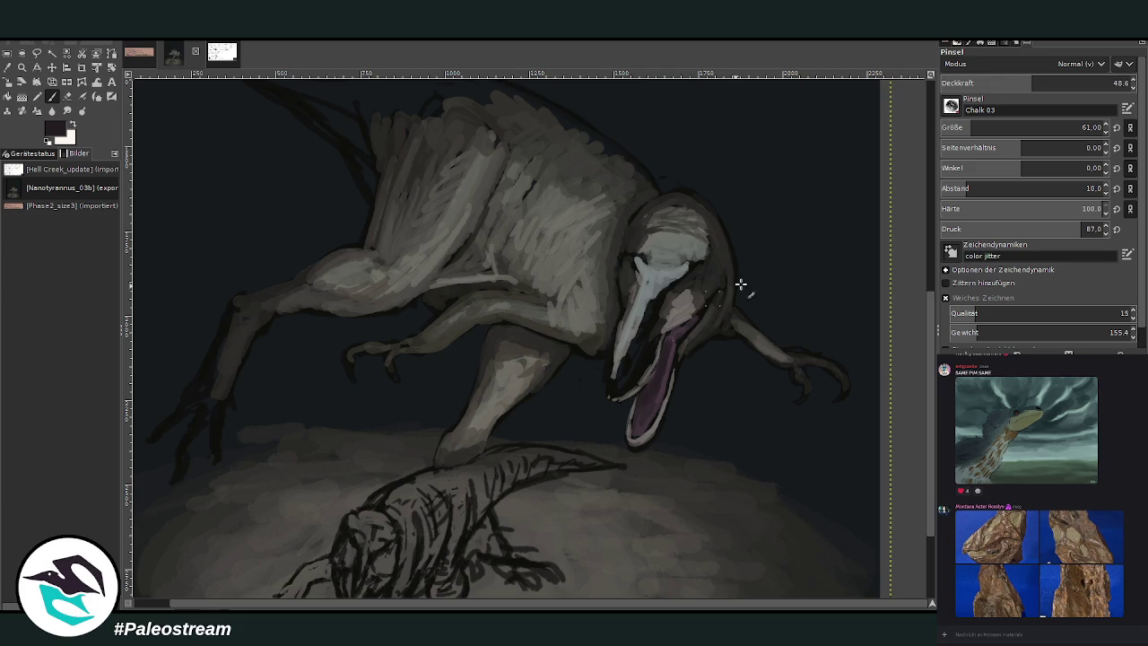
Paint pink highlights on the lower jaw tip and along the tongue, at 65.3 then 46.4 opacity
drag(1031, 83, 1064, 82)
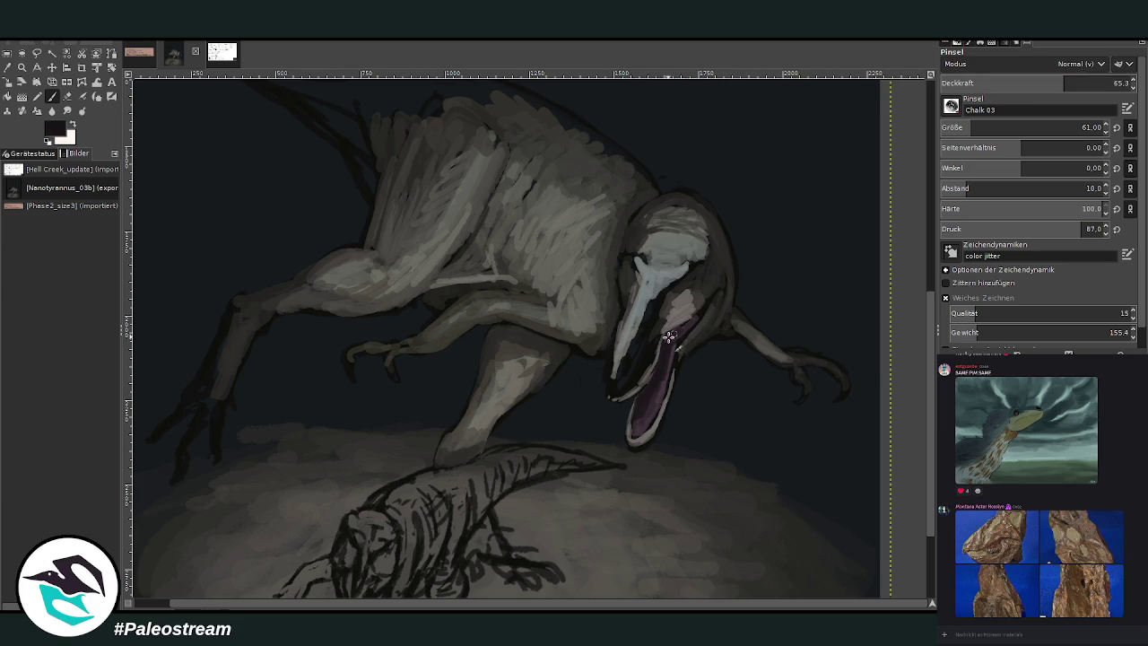
ctrl+click(642, 408)
drag(644, 431, 646, 417)
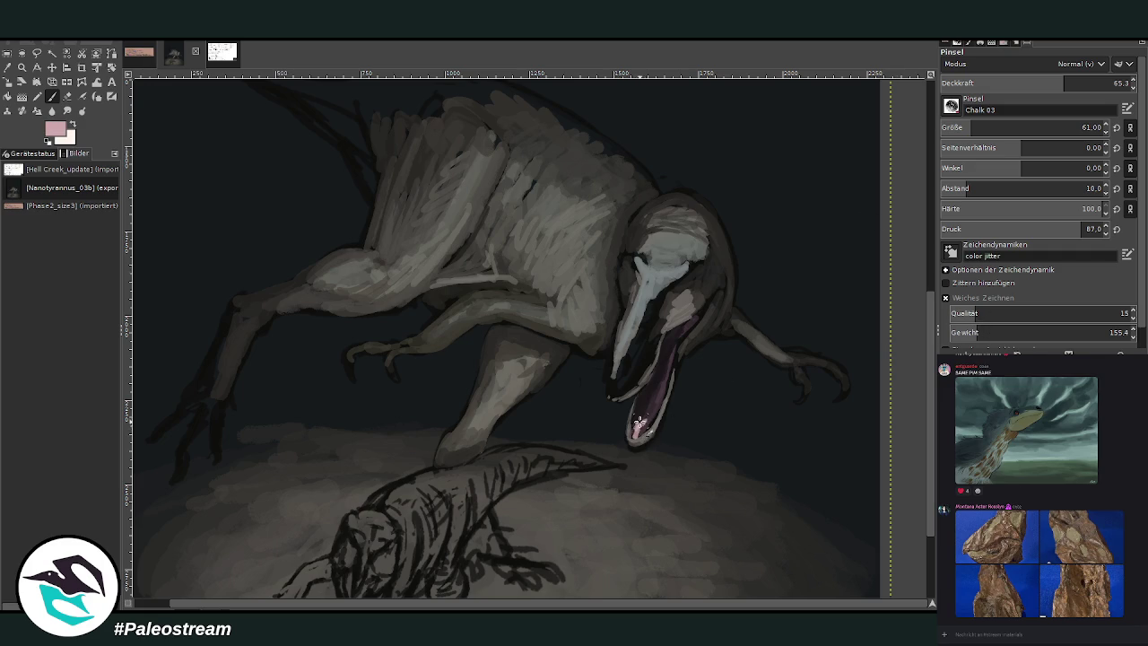
click(1030, 79)
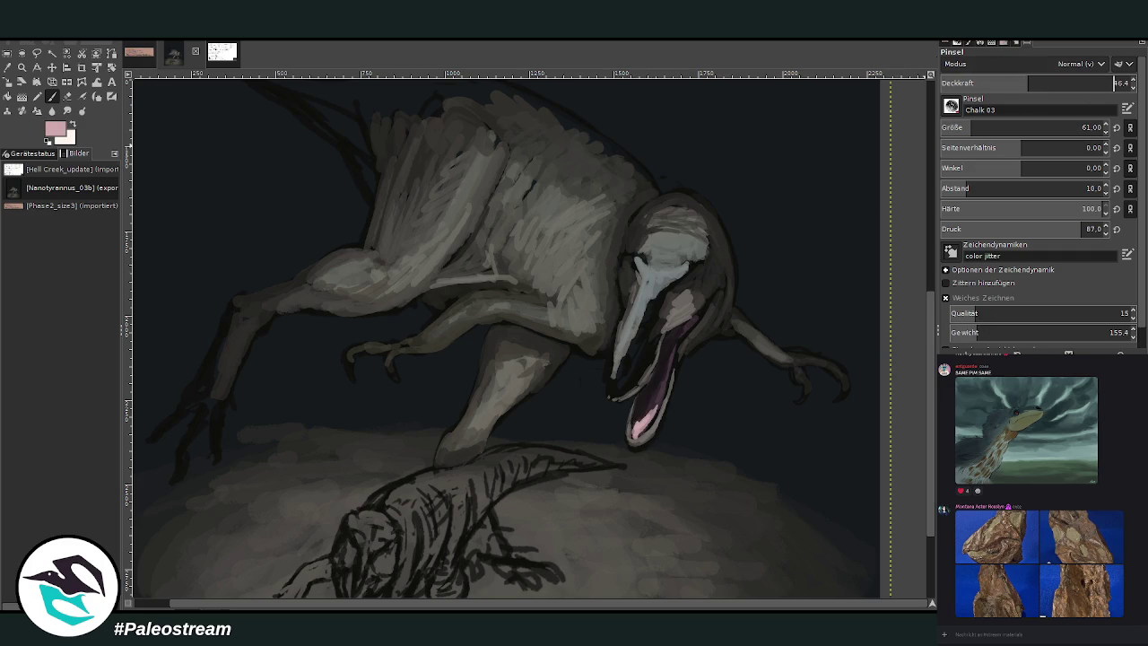
mouse_move(649, 417)
mouse_down()
mouse_move(671, 359)
mouse_move(632, 435)
mouse_up()
mouse_move(664, 386)
mouse_down()
mouse_move(672, 350)
mouse_move(654, 410)
mouse_up()
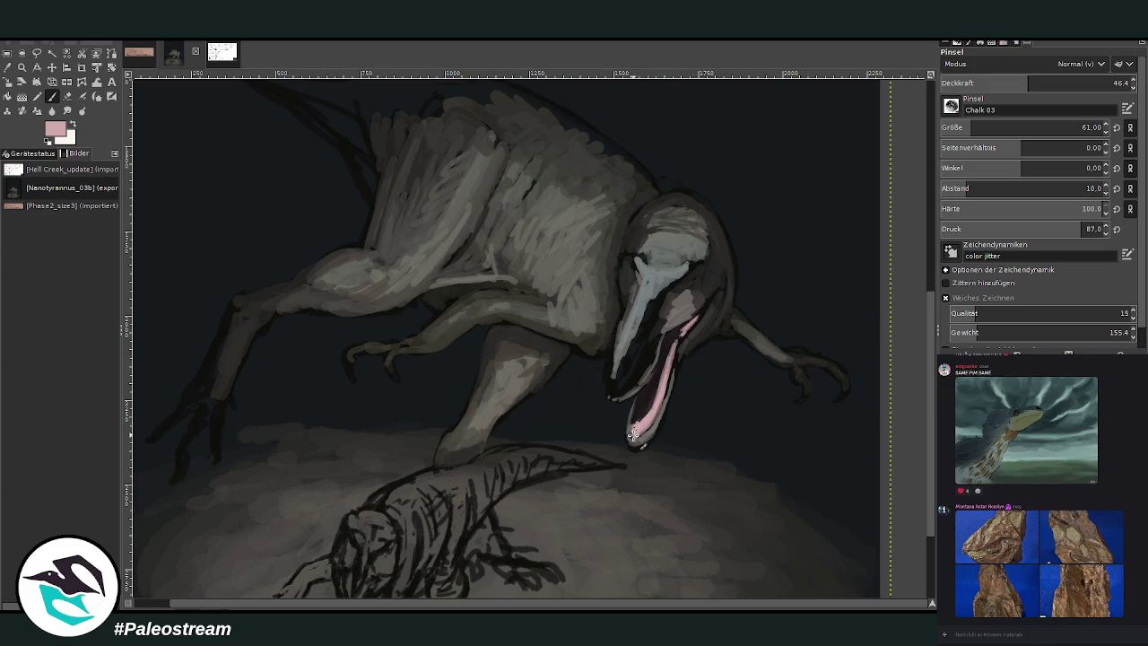
Shade the lower jaw, snout, upper jaw and cheek with greys, raising opacity to 63.1
ctrl+click(888, 370)
mouse_move(617, 387)
mouse_down()
mouse_move(644, 357)
mouse_move(639, 372)
mouse_move(637, 357)
mouse_up()
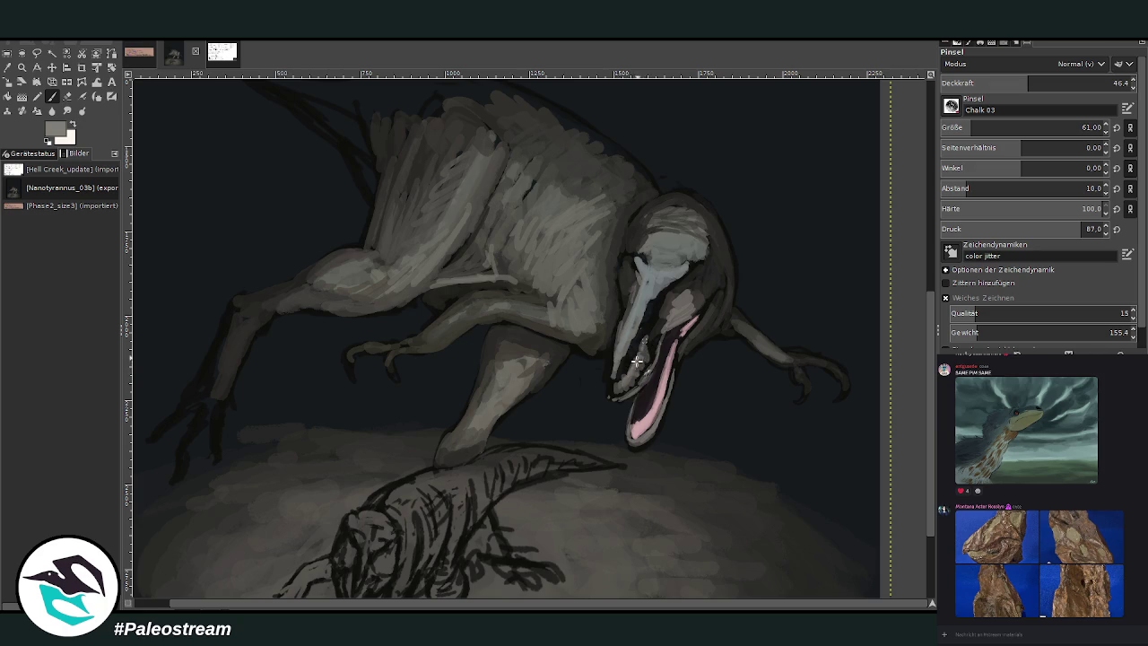
ctrl+click(792, 293)
mouse_move(659, 350)
mouse_down()
mouse_move(653, 363)
mouse_move(642, 337)
mouse_up()
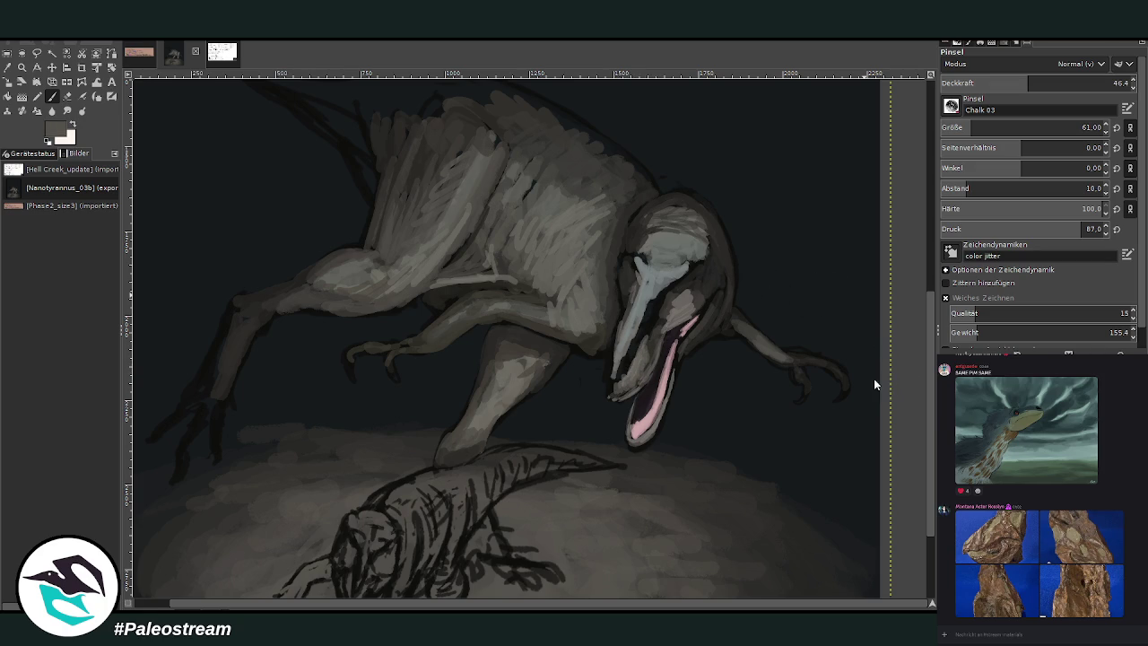
click(1060, 82)
mouse_move(644, 330)
mouse_down()
mouse_move(654, 303)
mouse_move(670, 303)
mouse_move(633, 362)
mouse_move(677, 321)
mouse_up()
drag(717, 286, 696, 298)
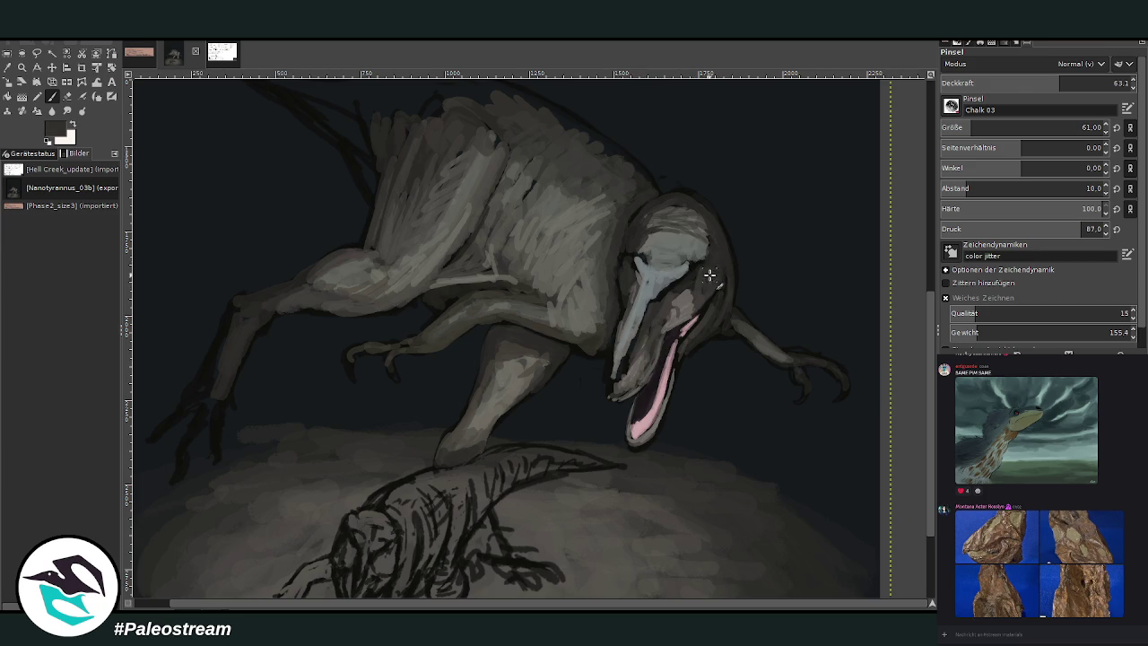
ctrl+click(687, 297)
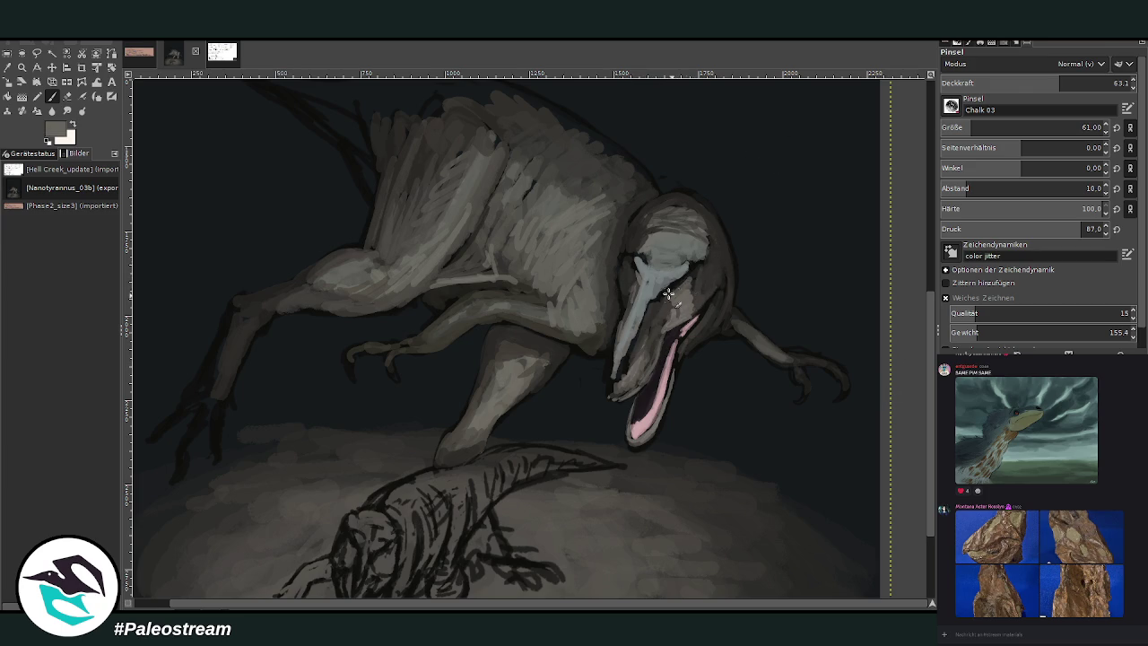
drag(687, 297, 660, 329)
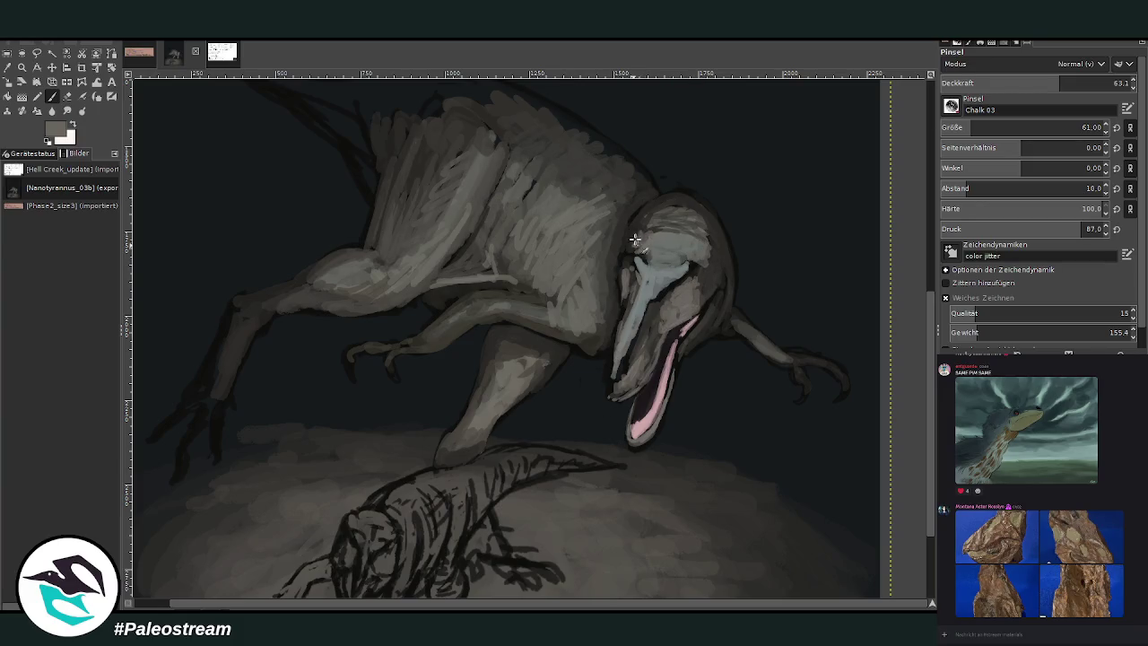
Sample a dark colour from the jaw and return to the Paintbrush
key(o)
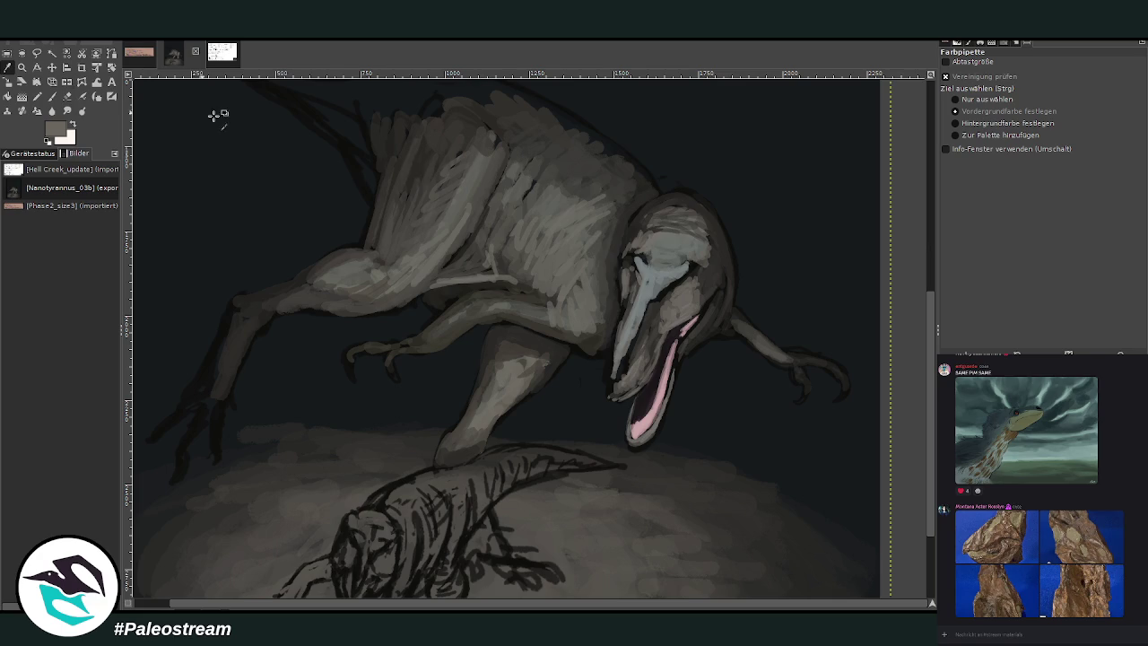
click(613, 282)
click(51, 96)
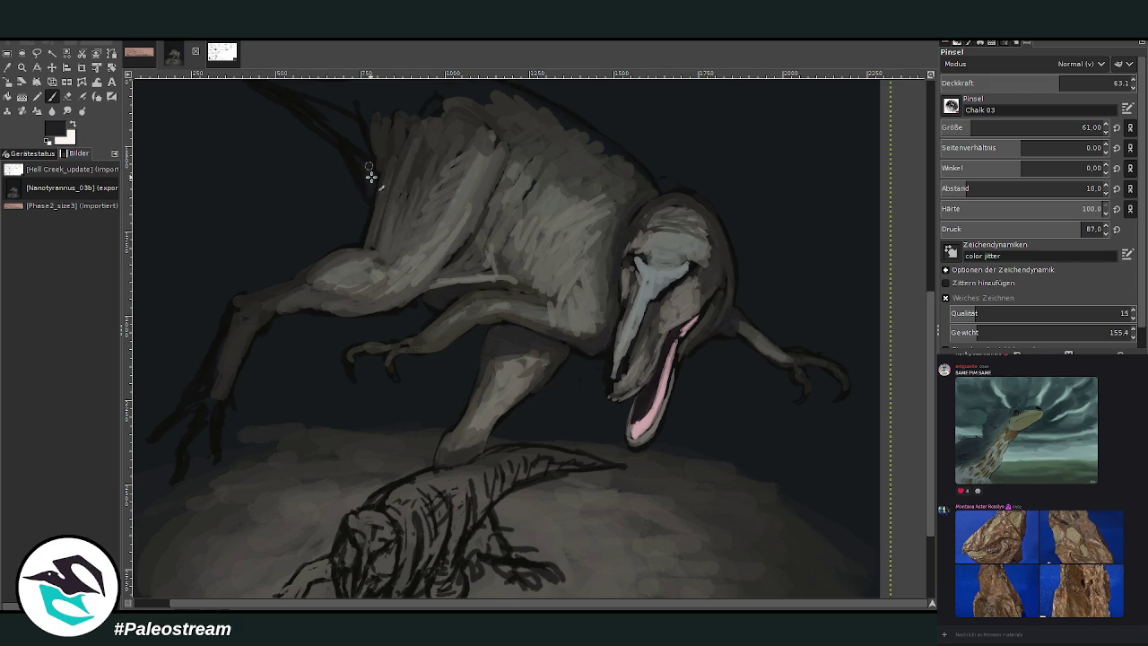
Zoom out to see the whole painting, then zoom in close on the tyrannosaur's head
key(shift+ctrl+j)
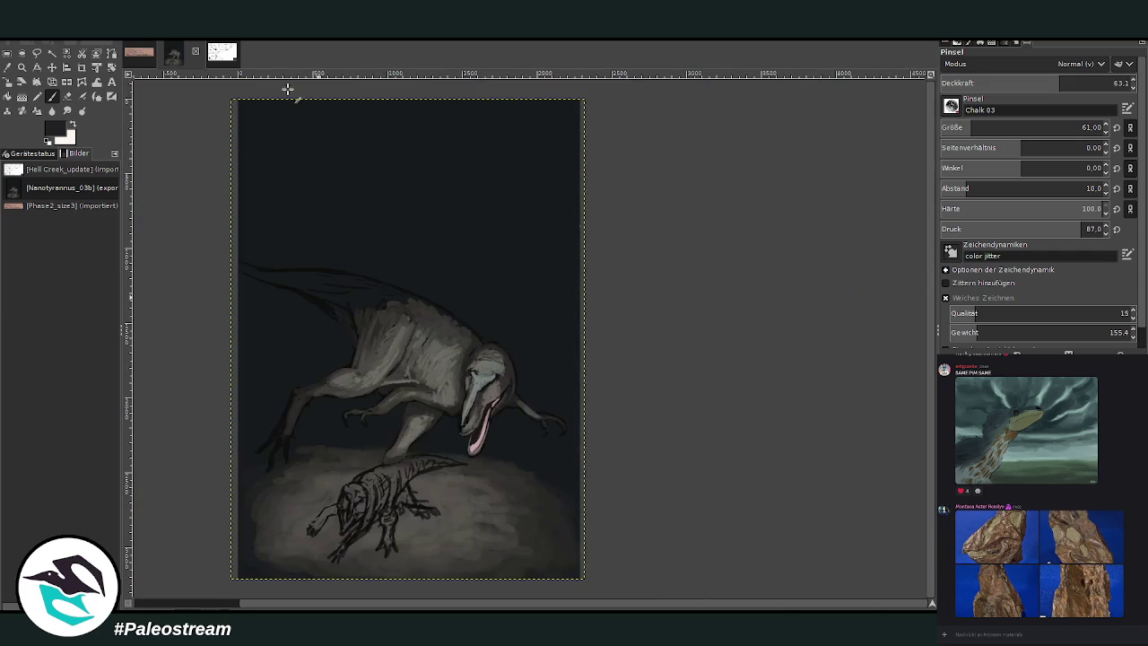
key(minus)
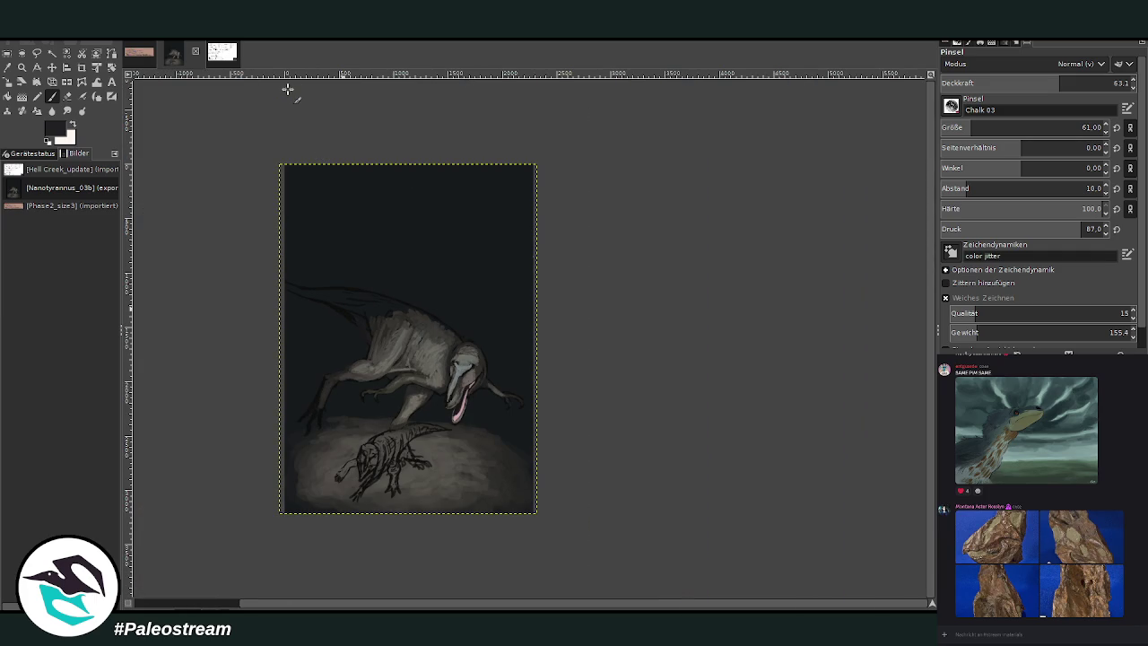
click(21, 68)
drag(438, 325, 500, 458)
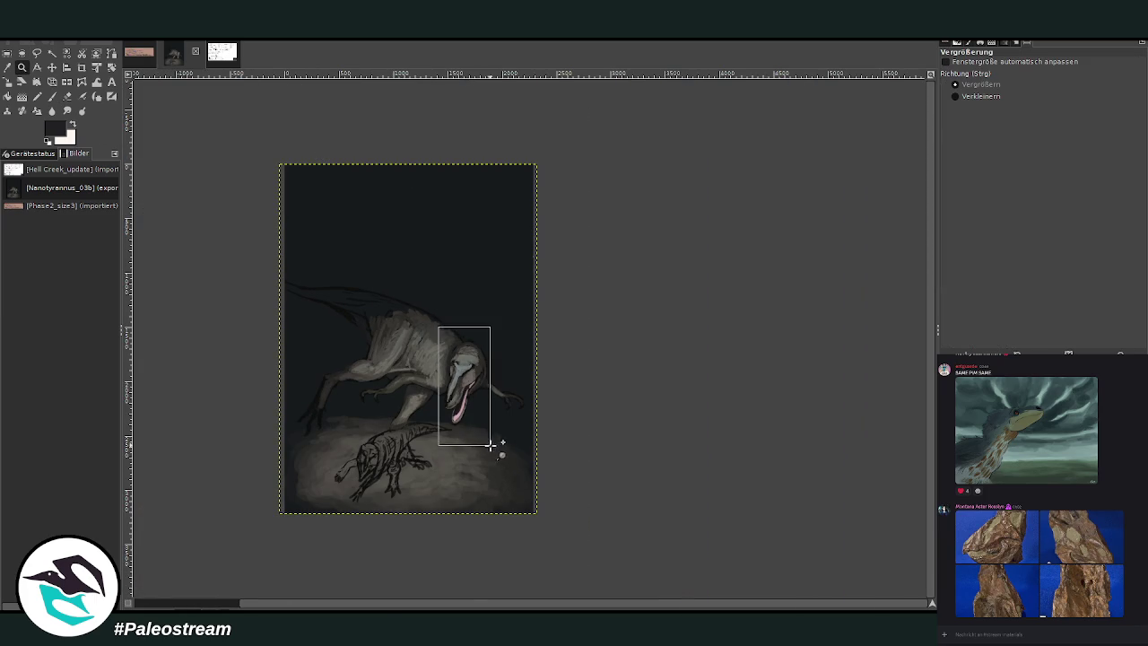
drag(410, 158, 633, 547)
Shrink the brush to size 21 and lighten the lower jaw tip and left edge
key(p)
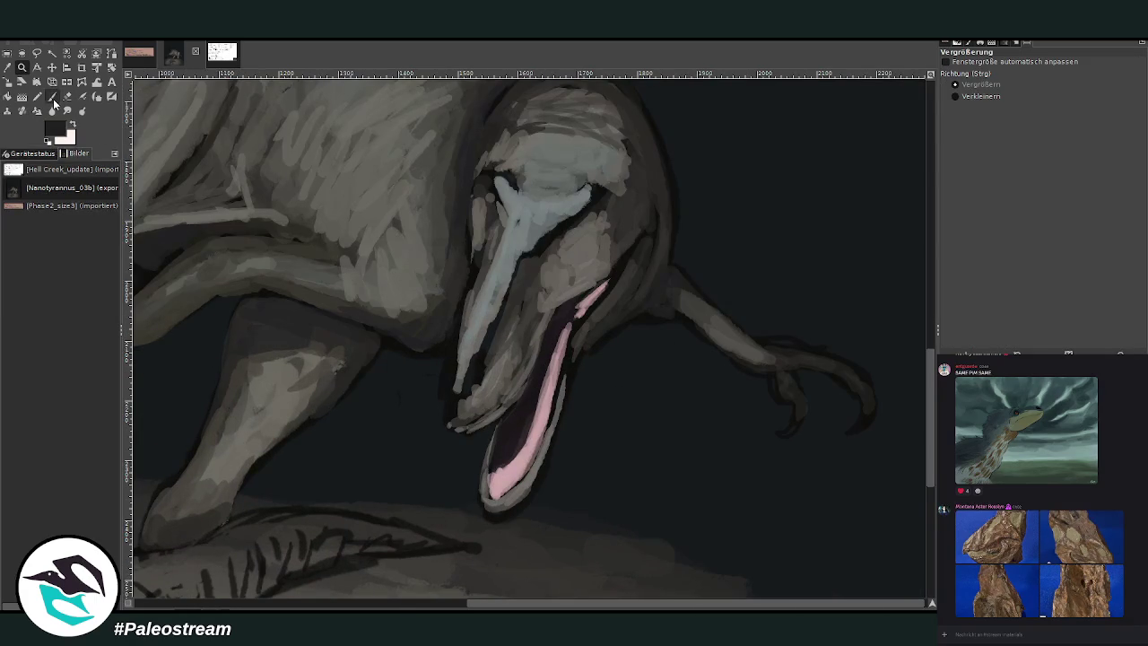
key(o)
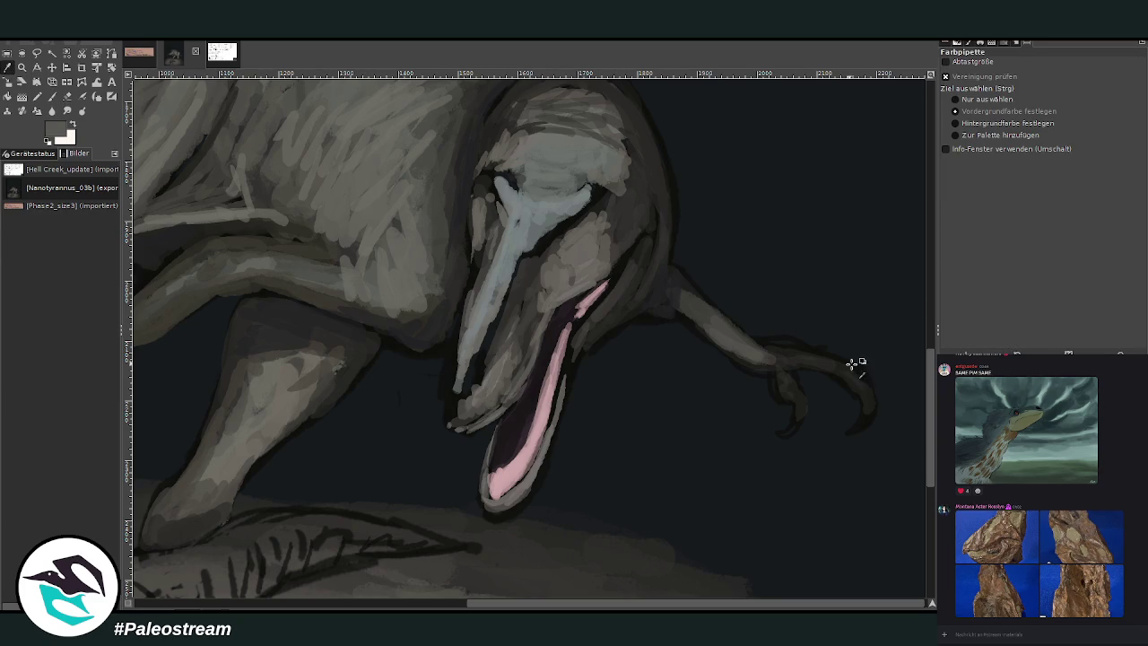
key(p)
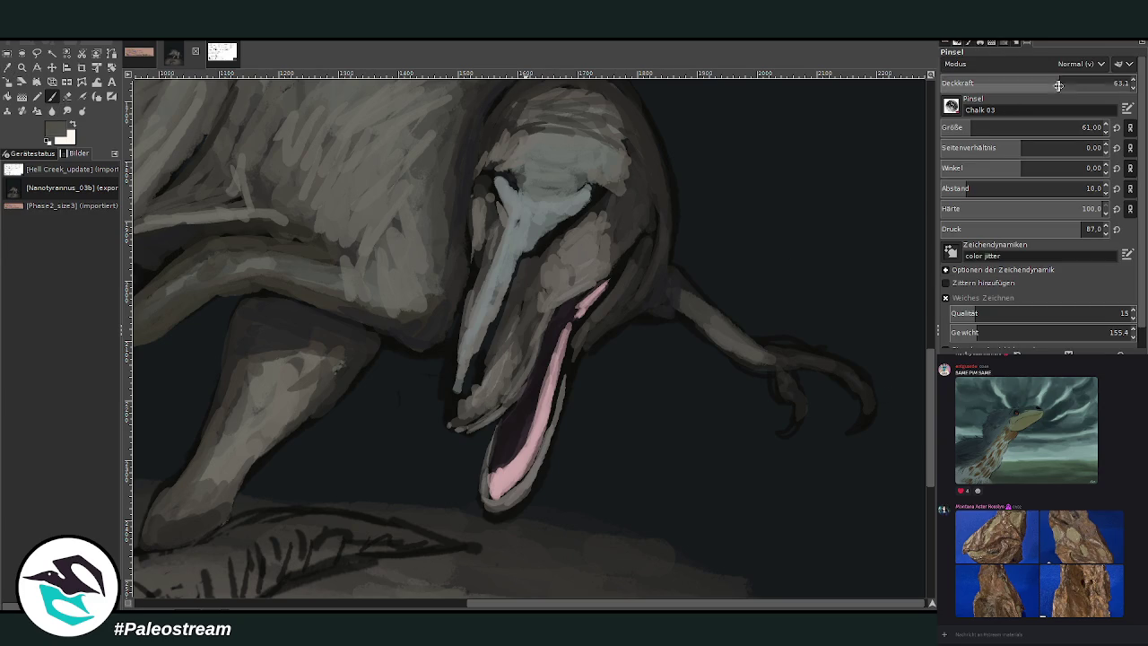
drag(992, 127, 957, 127)
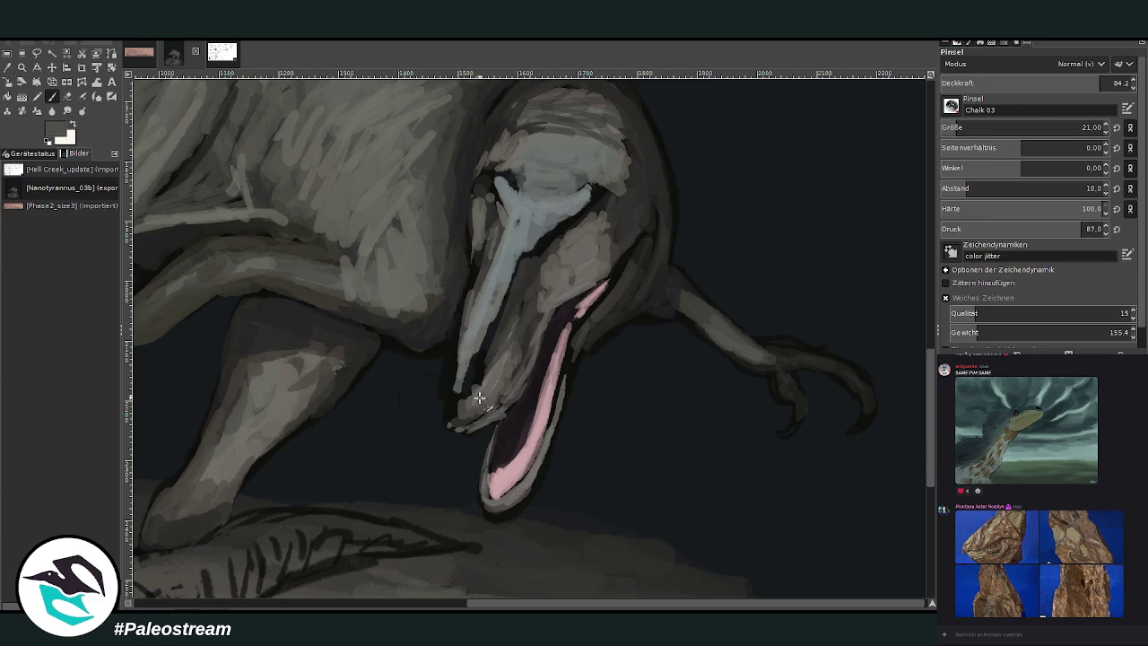
mouse_move(452, 415)
mouse_down()
mouse_move(487, 416)
mouse_move(487, 429)
mouse_move(443, 403)
mouse_move(455, 335)
mouse_move(443, 389)
mouse_up()
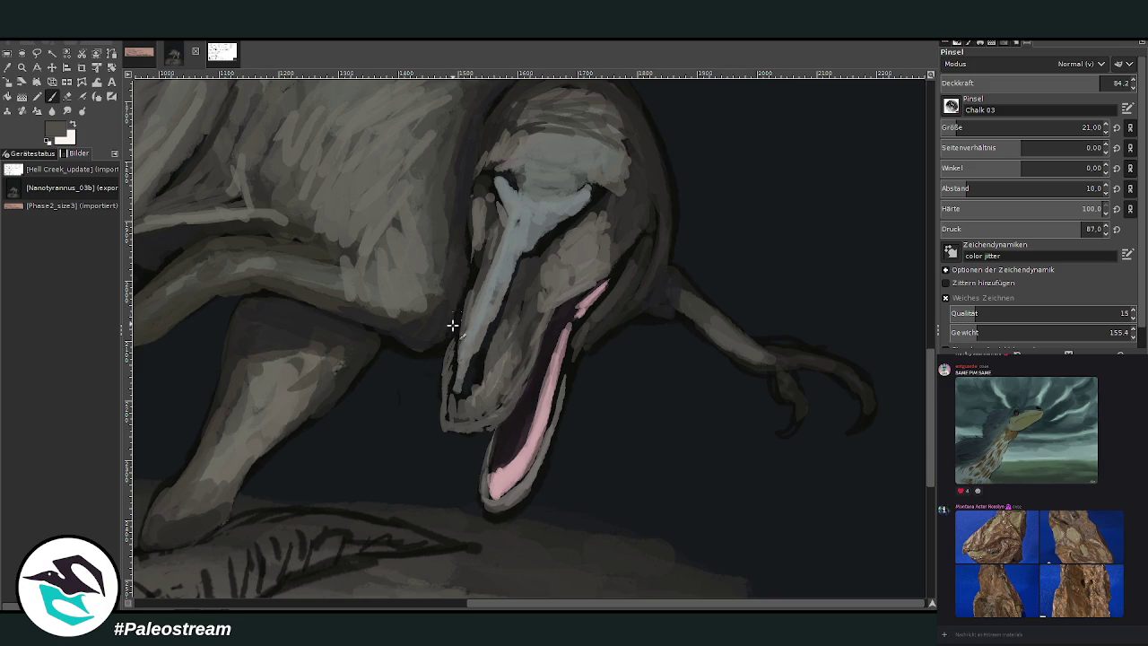
drag(488, 438, 482, 491)
Paint the upper snout light blue-grey and warp it slightly left and wider
ctrl+click(759, 334)
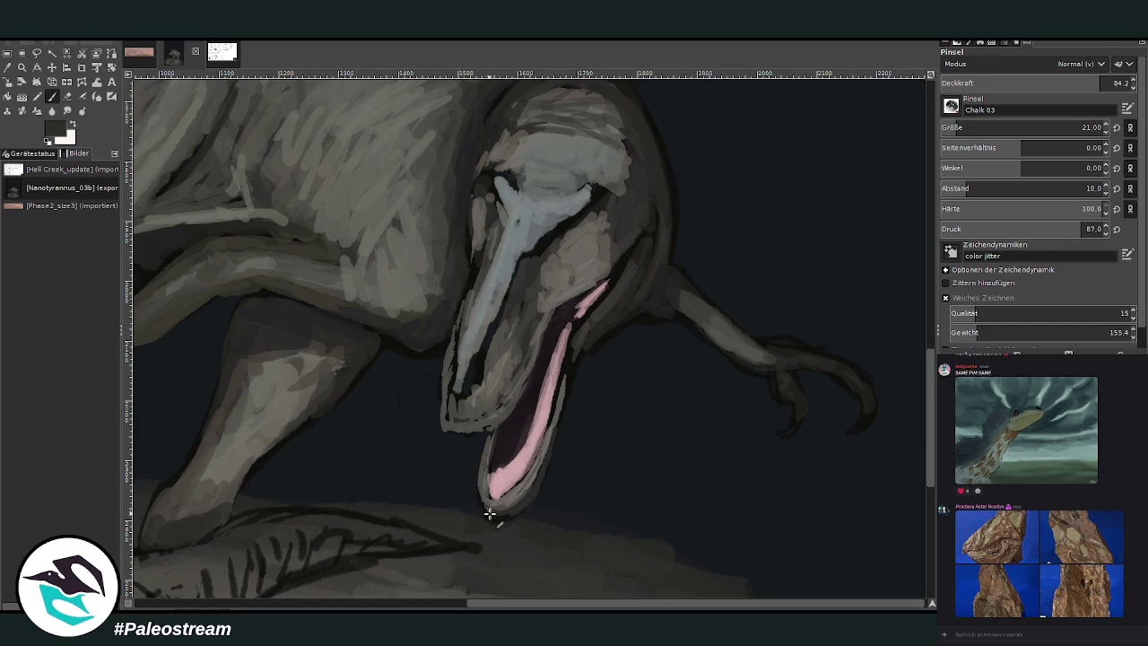
click(69, 97)
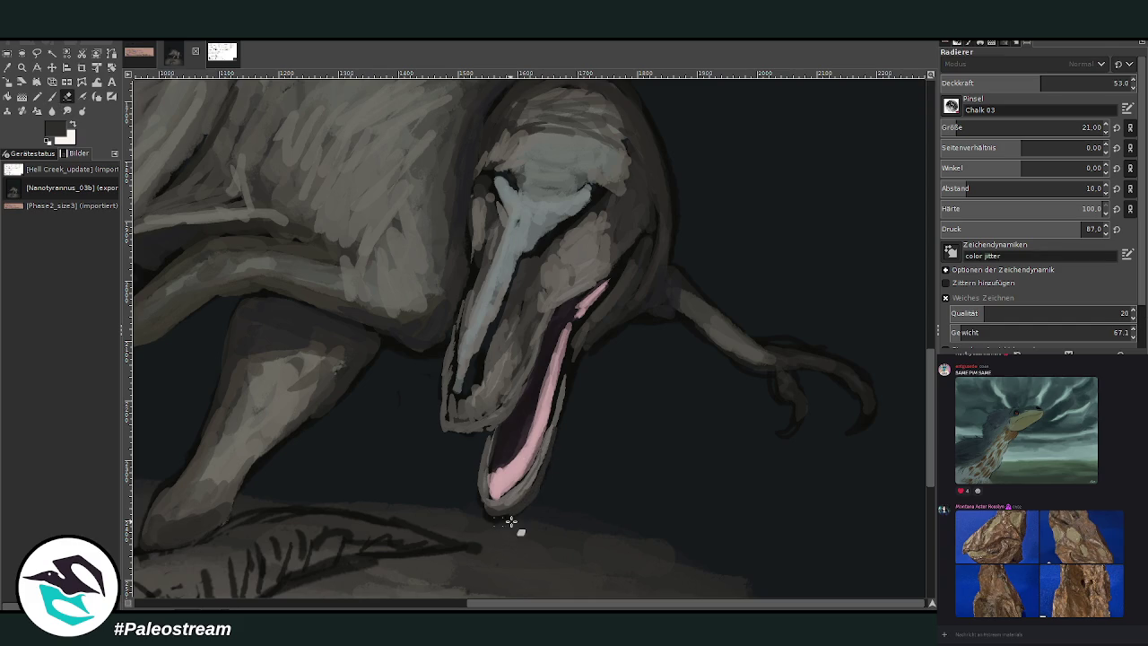
click(52, 97)
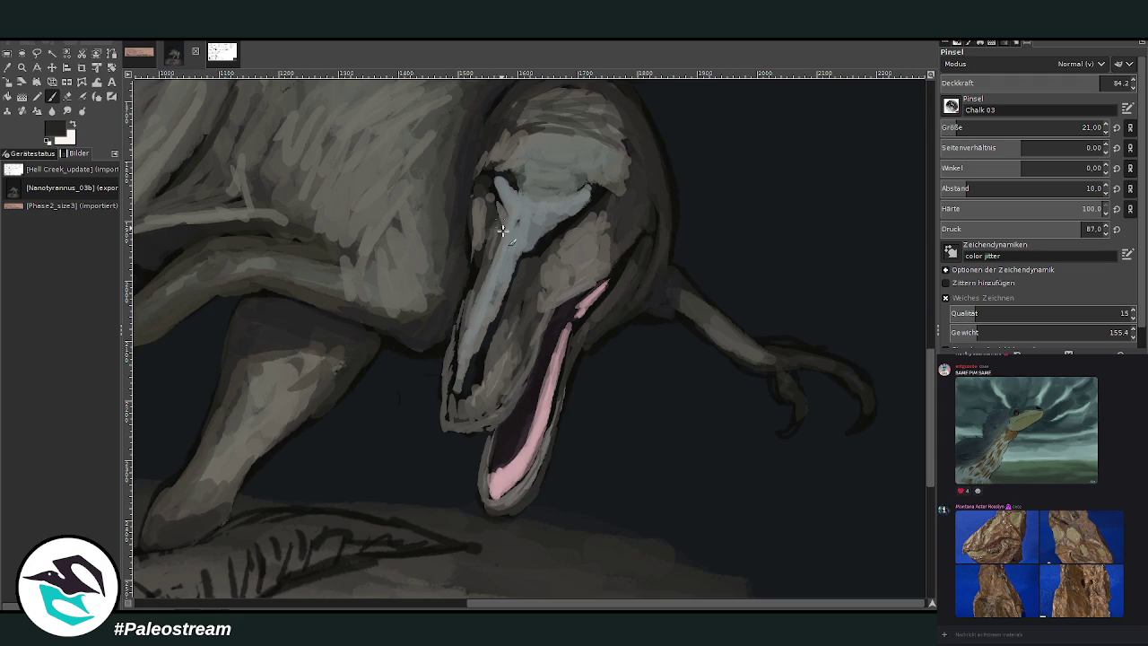
ctrl+click(888, 386)
ctrl+click(513, 183)
drag(507, 215, 538, 260)
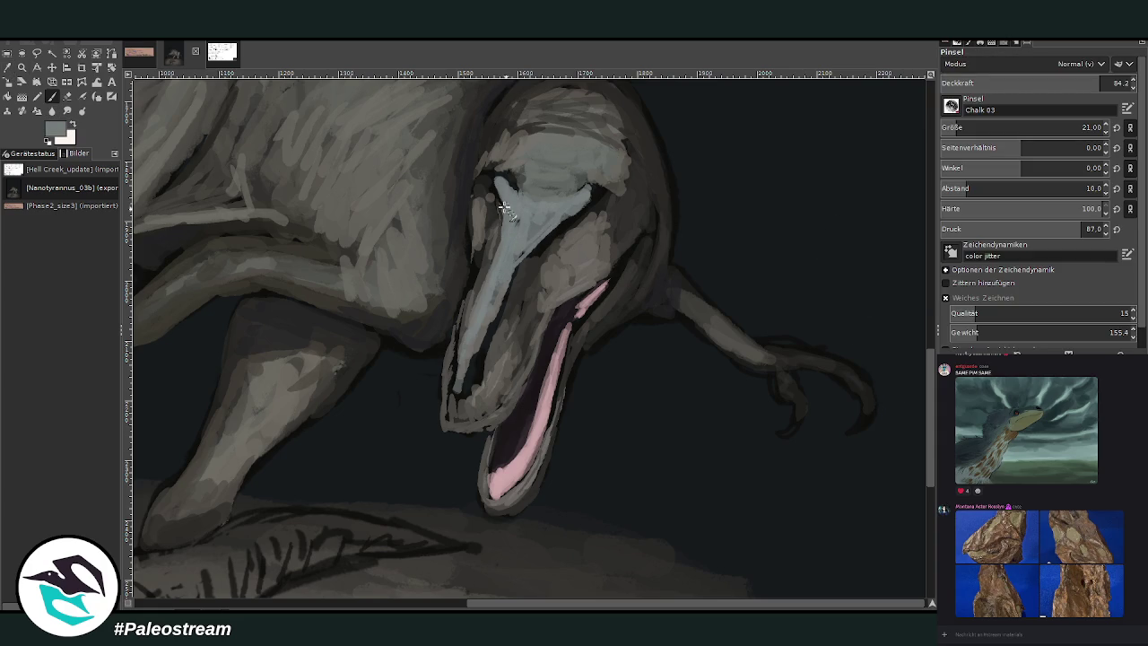
drag(495, 179, 505, 215)
key(w)
drag(504, 198, 487, 192)
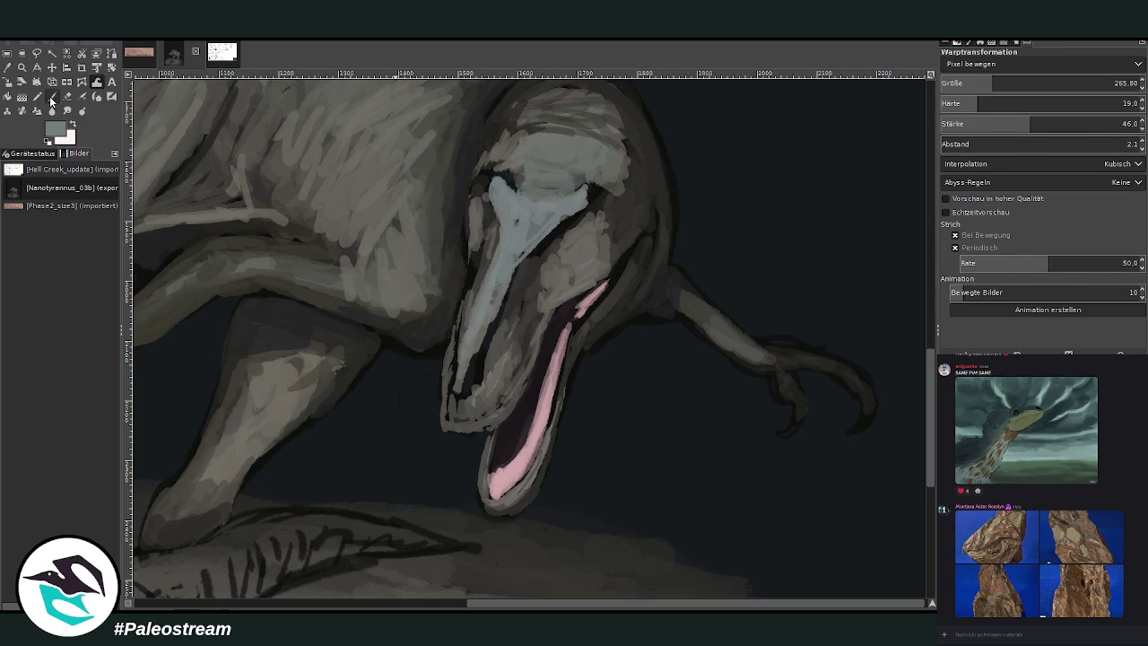
click(51, 97)
Paint chalky teeth along both jaws, using 44.5 opacity for faint jaw and tongue strokes
drag(478, 375, 501, 355)
mouse_move(476, 394)
mouse_down()
mouse_move(454, 422)
mouse_move(447, 413)
mouse_up()
drag(1099, 83, 1025, 84)
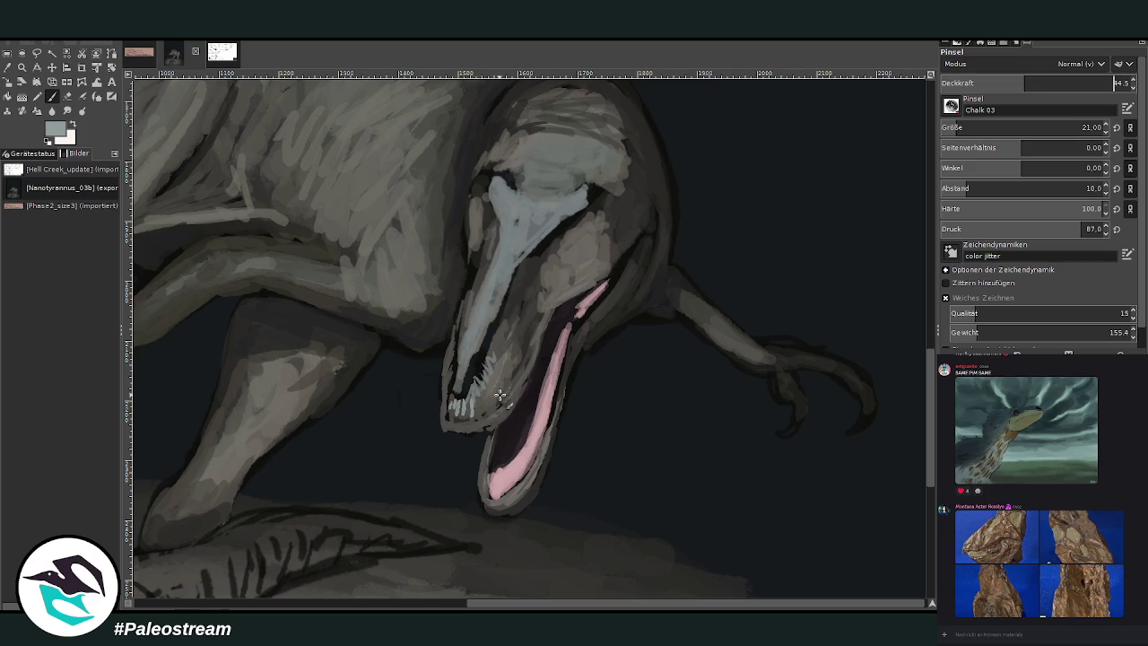
mouse_move(491, 393)
mouse_down()
mouse_move(459, 402)
mouse_move(448, 433)
mouse_move(476, 437)
mouse_up()
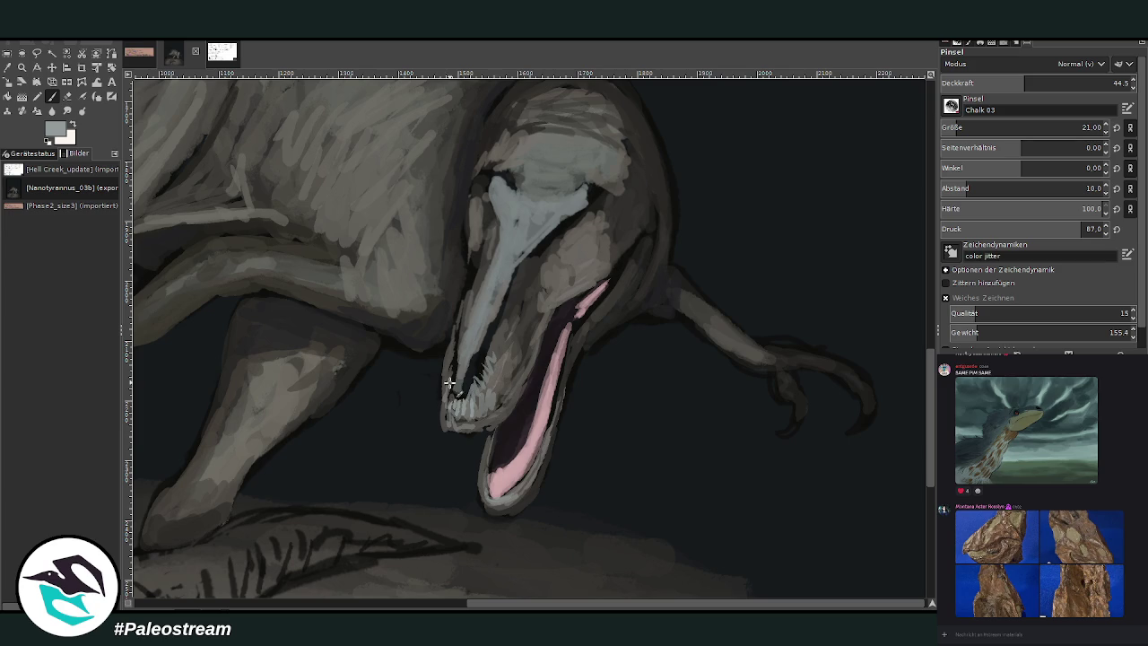
mouse_move(475, 381)
mouse_down()
mouse_move(486, 396)
mouse_move(476, 401)
mouse_move(456, 375)
mouse_up()
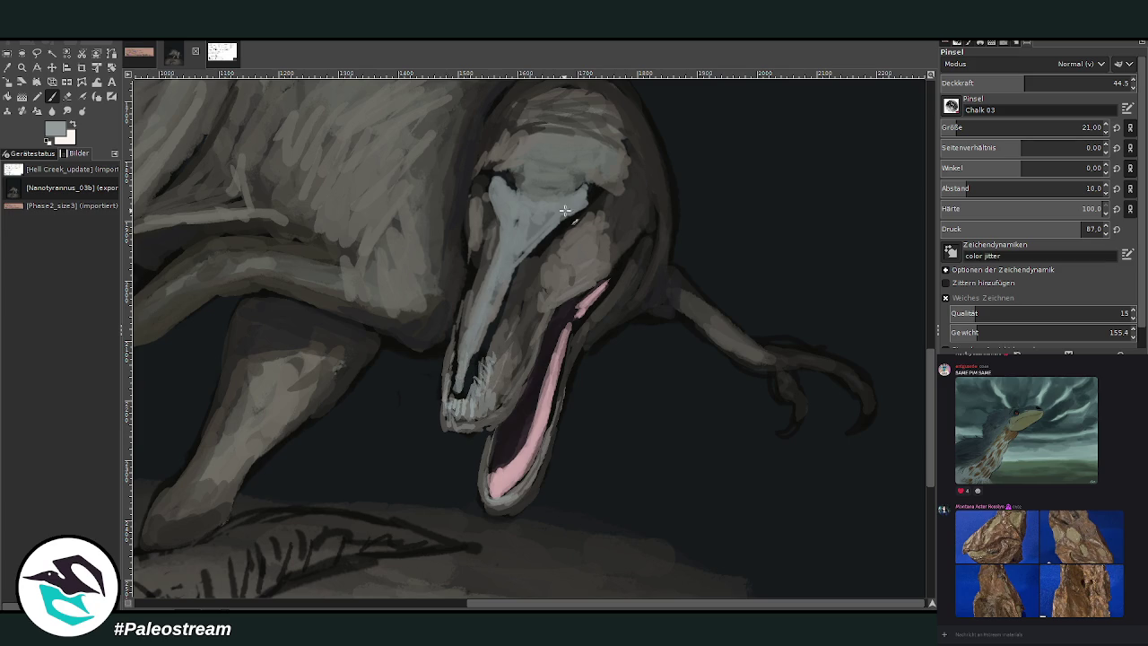
drag(504, 224, 509, 228)
mouse_move(571, 271)
mouse_down()
mouse_move(589, 286)
mouse_move(569, 277)
mouse_move(595, 277)
mouse_up()
mouse_move(581, 322)
mouse_down()
mouse_move(572, 334)
mouse_move(614, 291)
mouse_up()
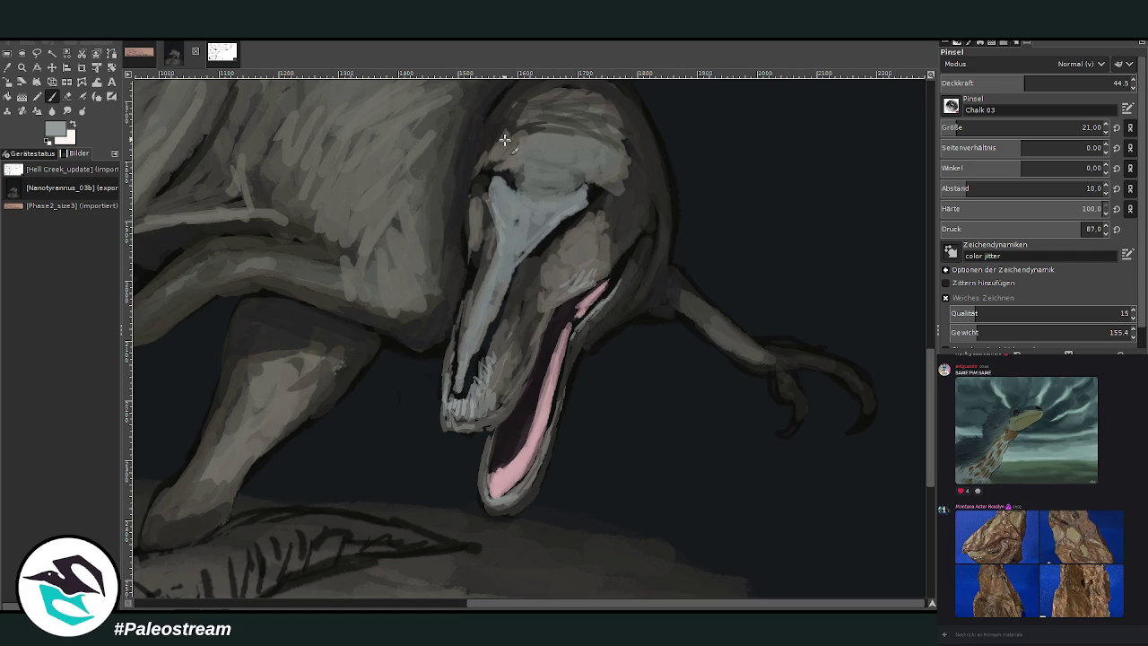
Add blue-grey and light grey strokes across the skull top, then fit the whole image in view
mouse_move(510, 171)
mouse_down()
mouse_move(587, 188)
mouse_move(551, 167)
mouse_up()
mouse_move(612, 143)
mouse_down()
mouse_move(518, 144)
mouse_move(587, 131)
mouse_move(614, 148)
mouse_up()
mouse_move(502, 135)
mouse_down()
mouse_move(559, 114)
mouse_move(539, 104)
mouse_up()
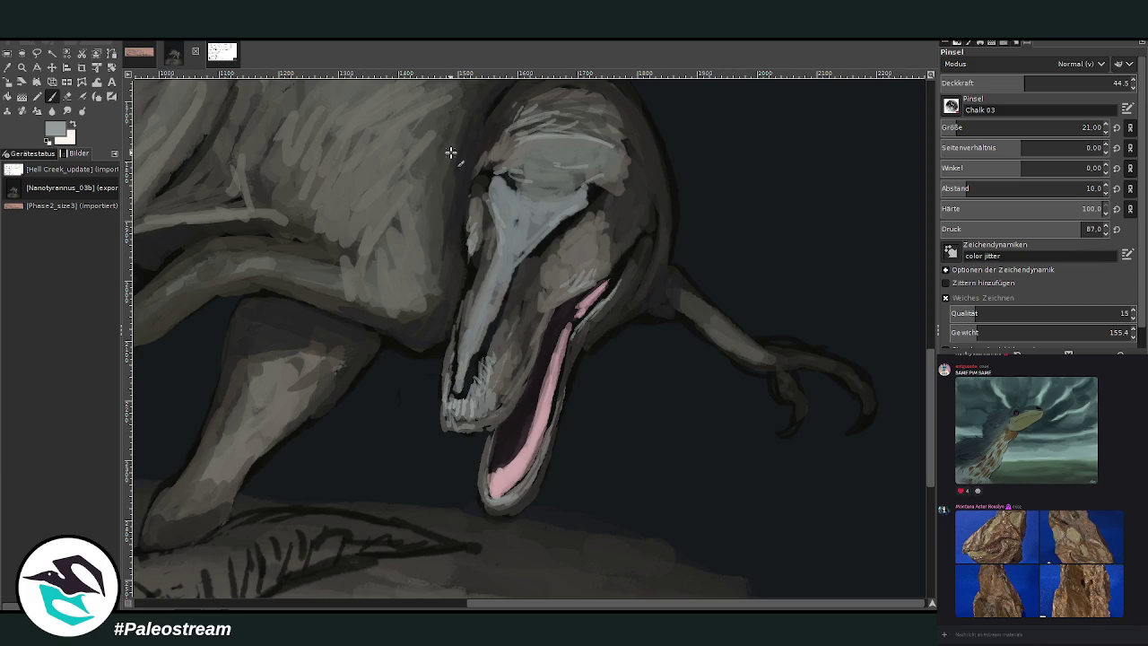
key(shift+ctrl+j)
key(ctrl+z)
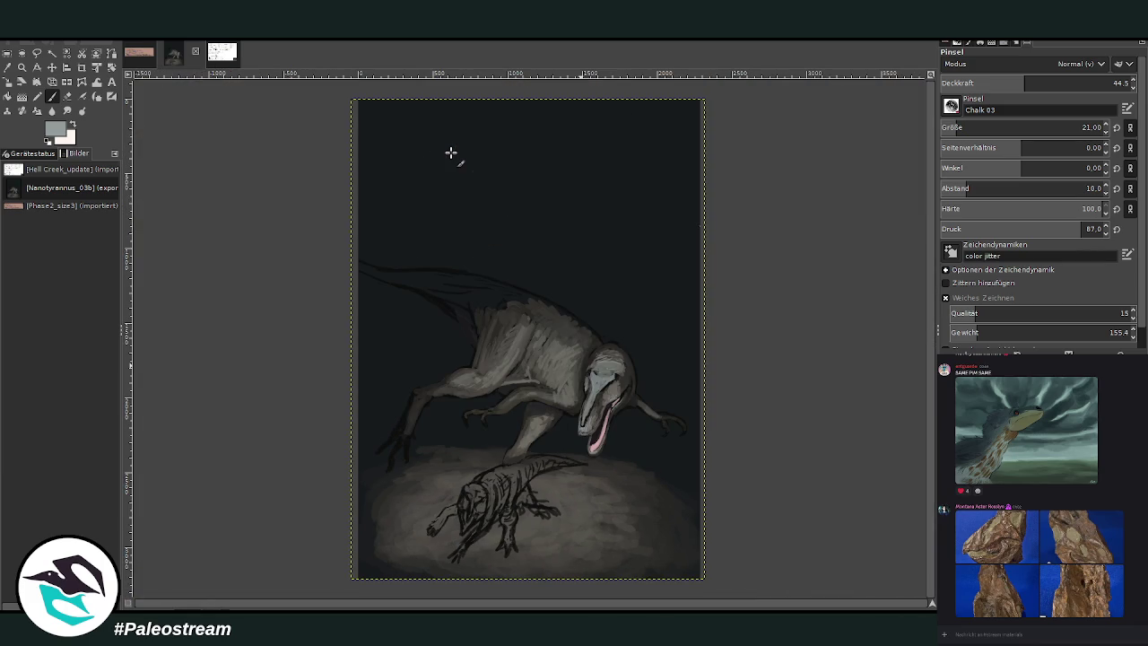
Zoom in on the head and move the skull photo down-right beside it
click(22, 68)
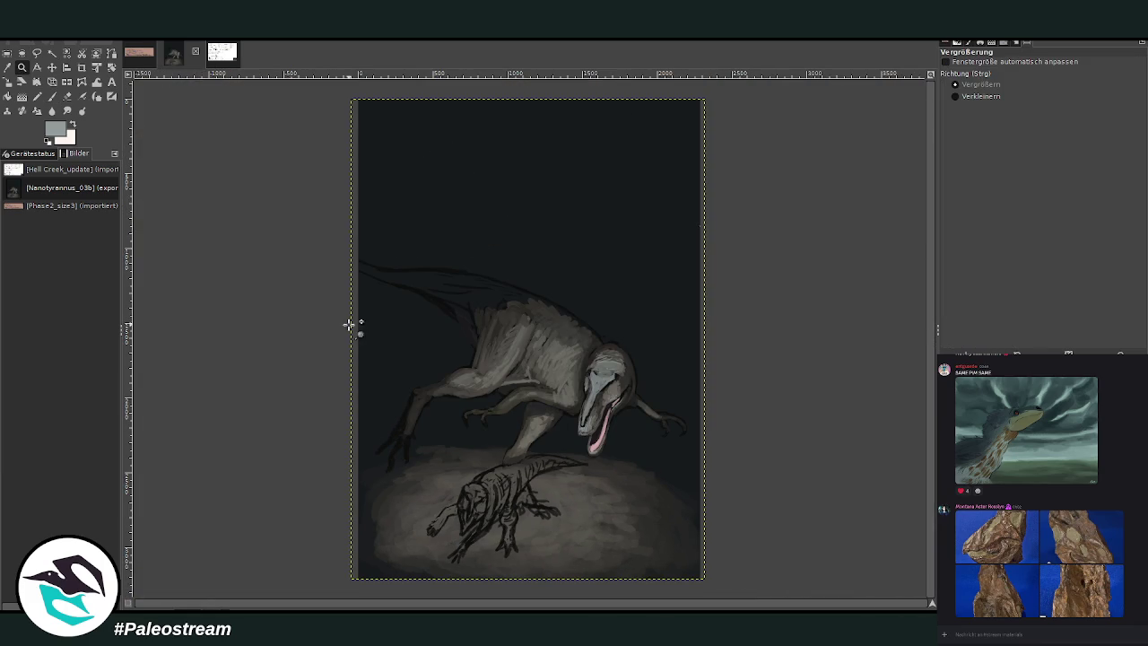
drag(525, 301, 667, 507)
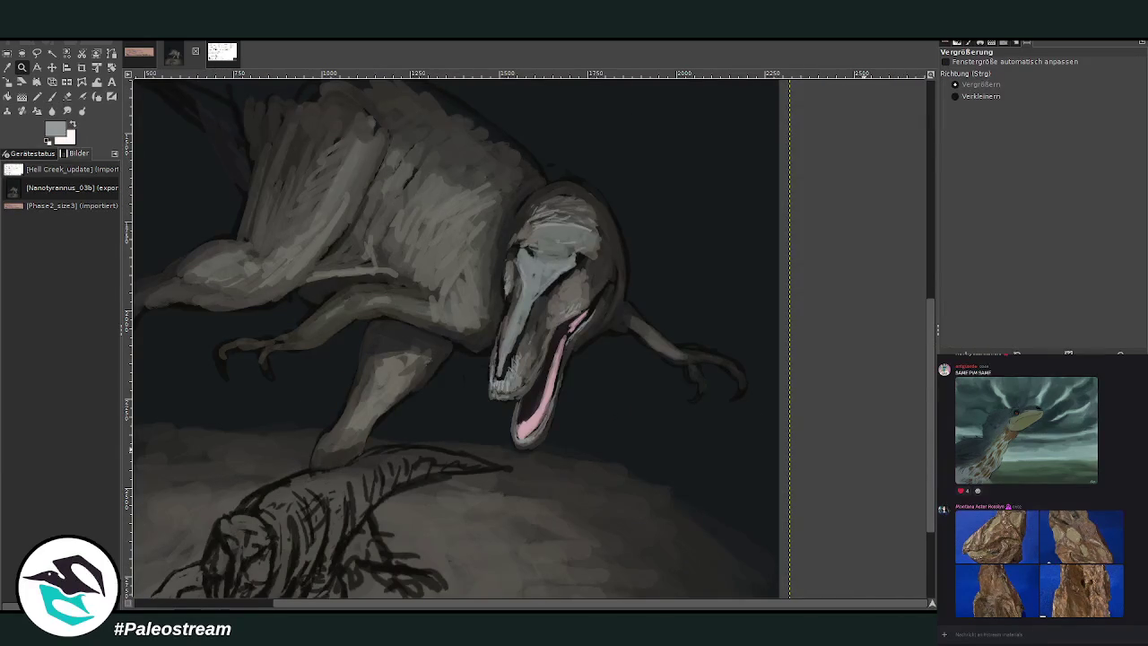
drag(931, 515, 930, 488)
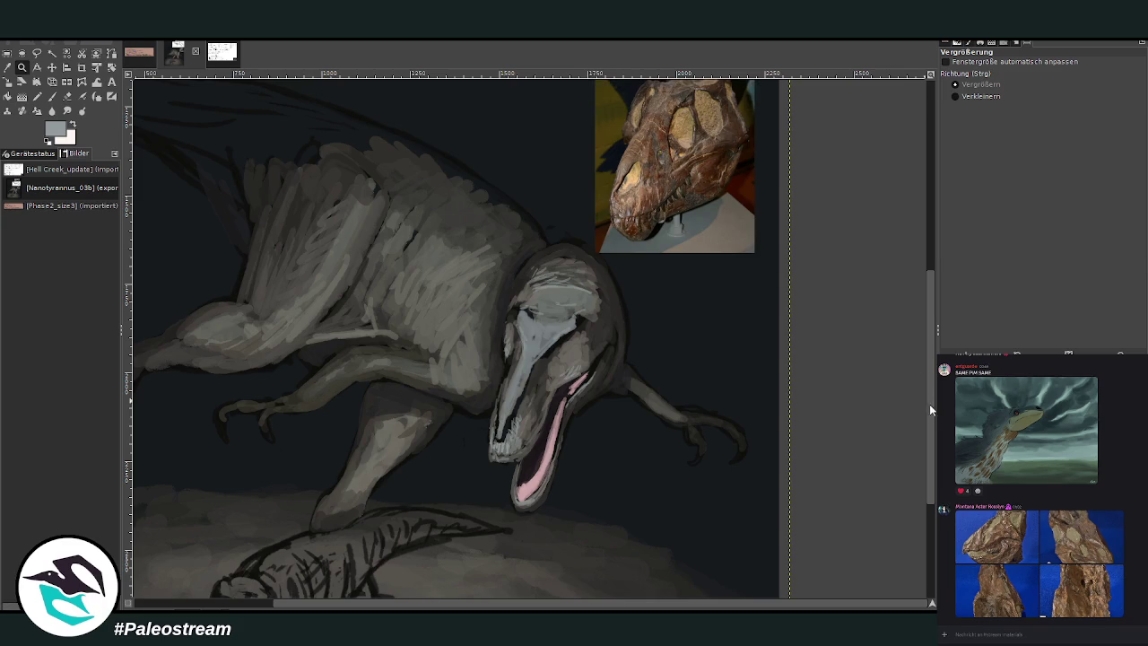
scroll(891, 279, up, 4)
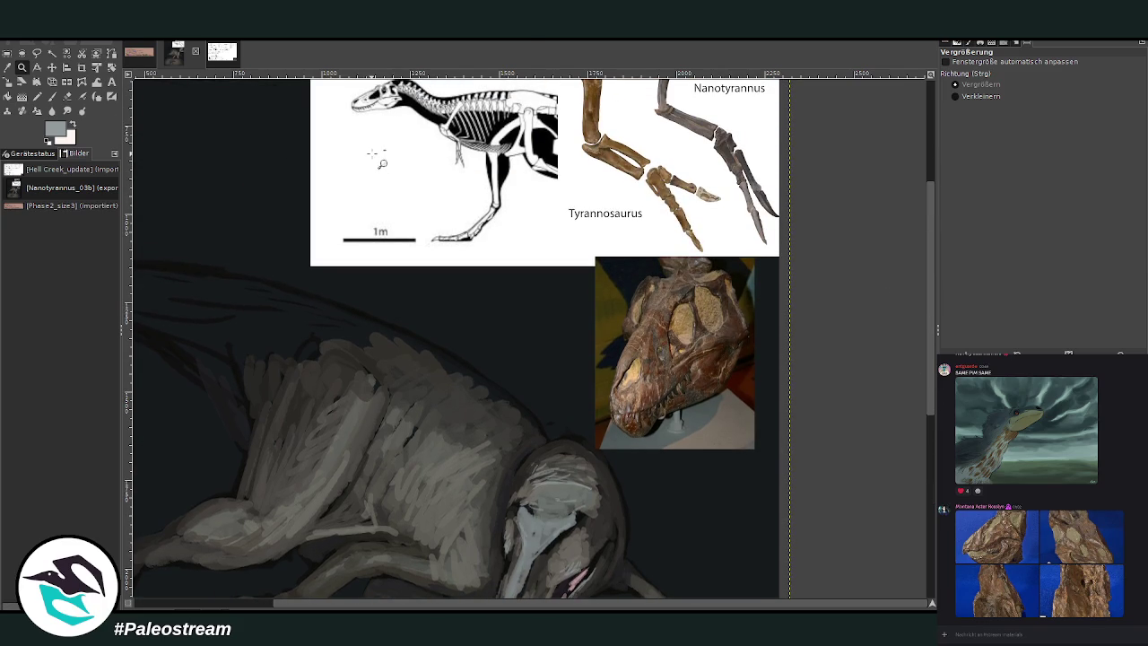
scroll(897, 330, down, 2)
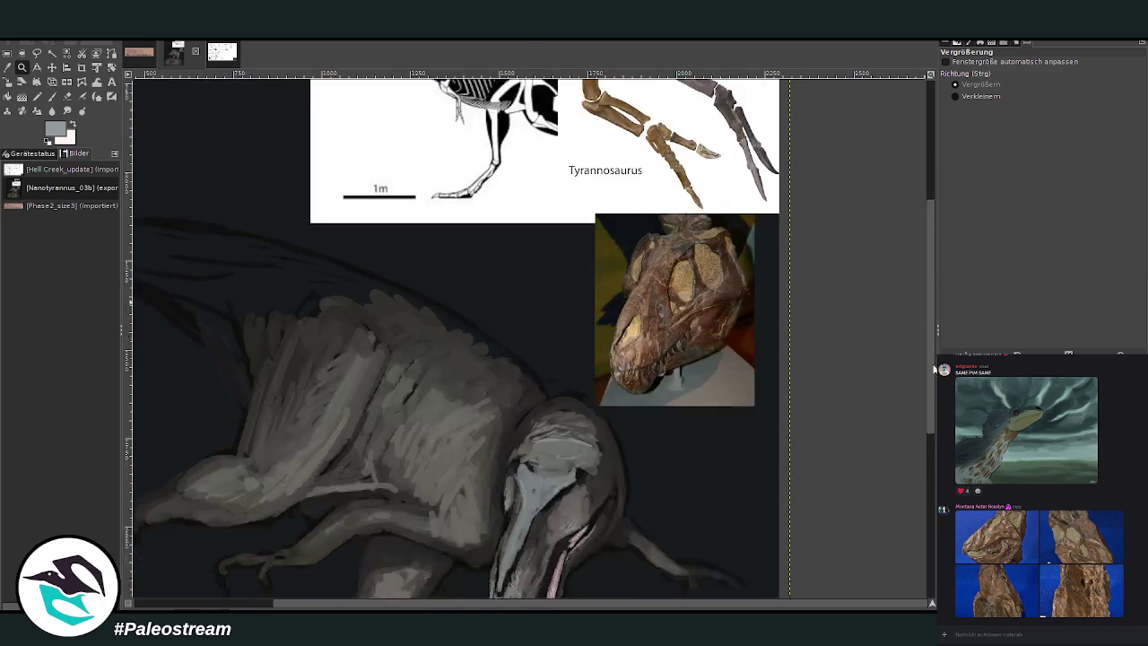
key(m)
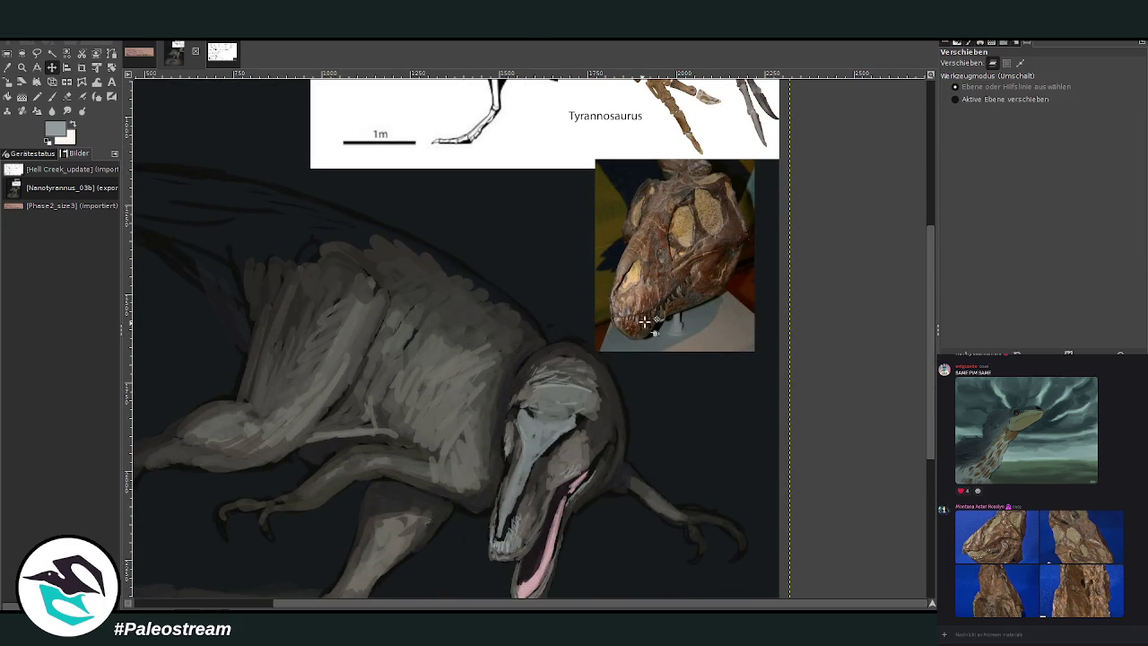
drag(656, 296, 708, 489)
click(709, 487)
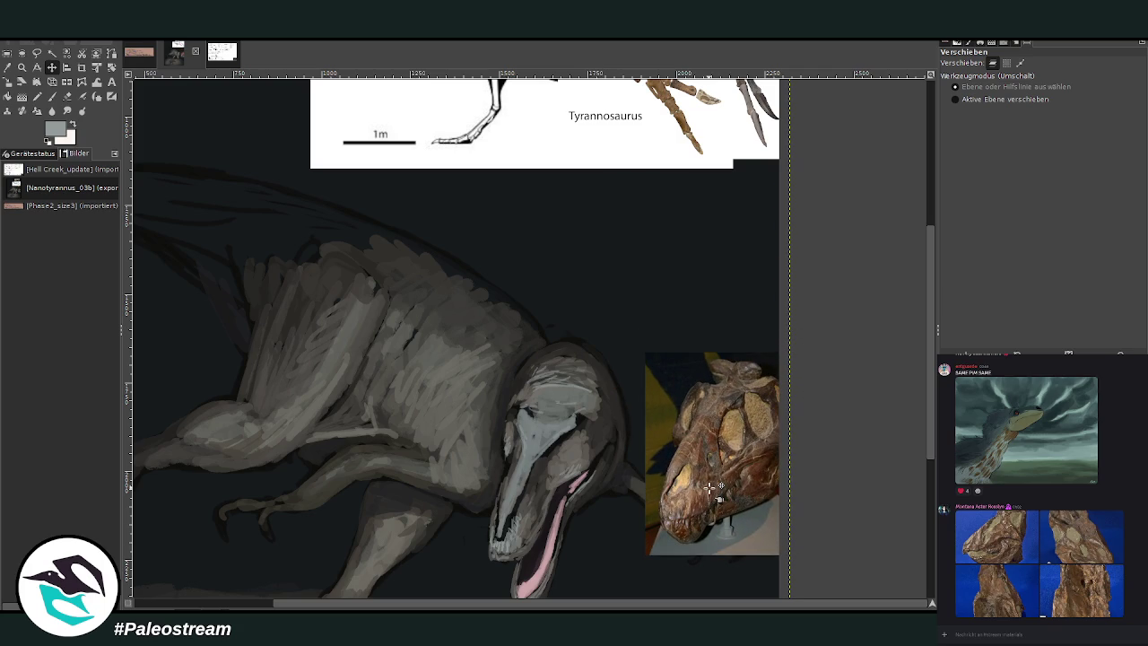
Paste the plate of skull figures onto the canvas
drag(930, 364, 931, 321)
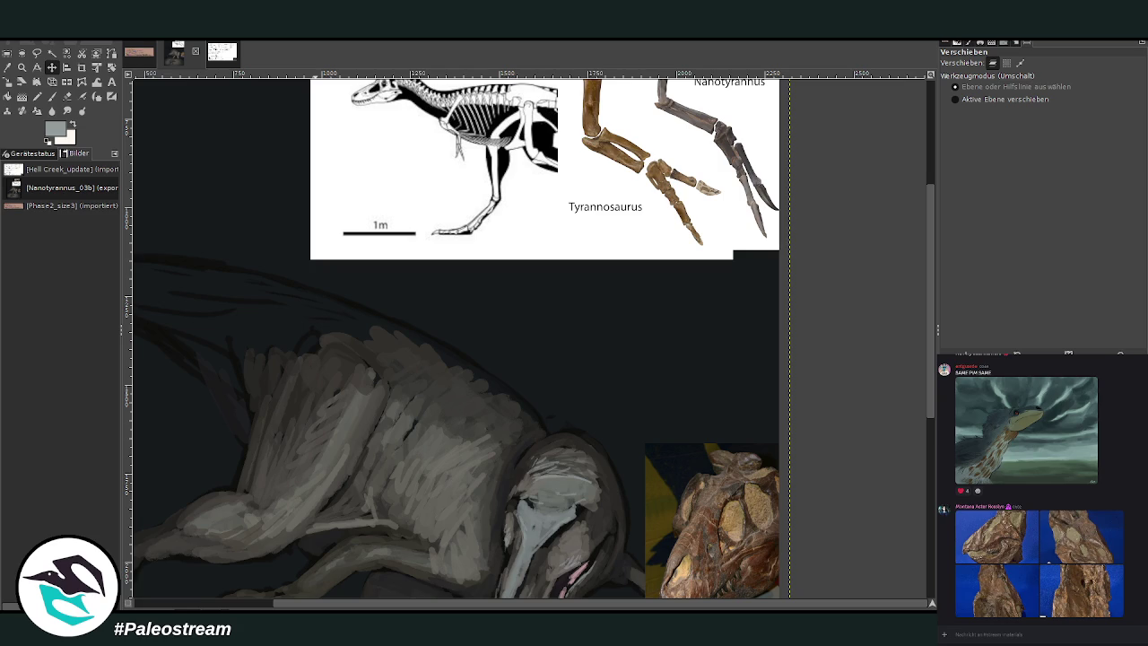
key(z)
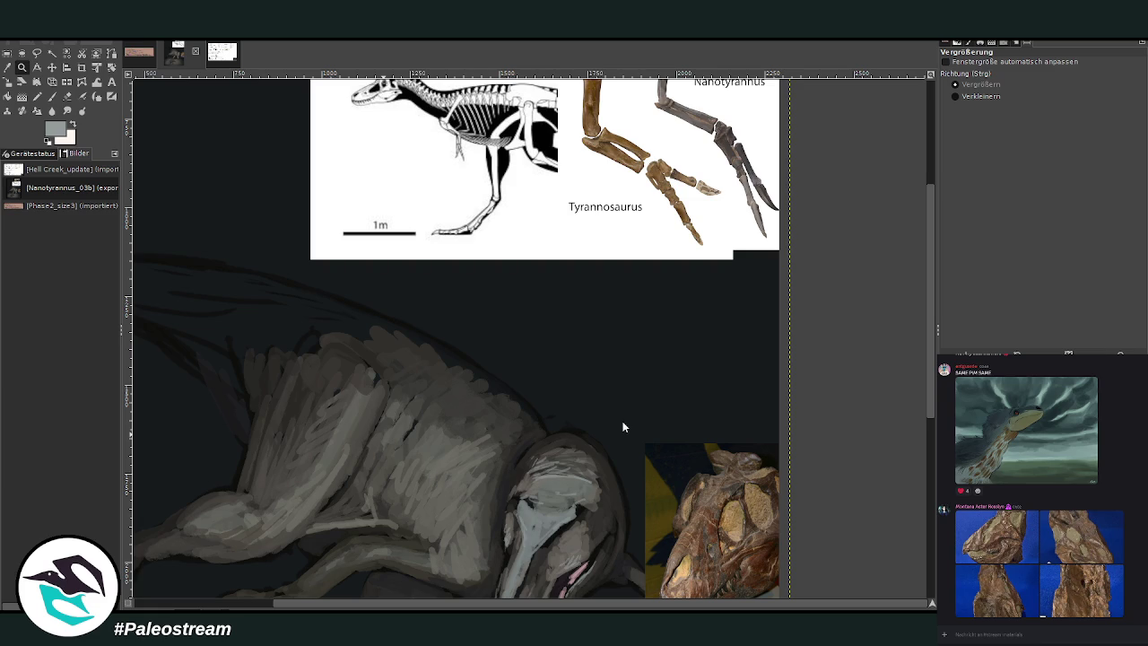
key(ctrl+v)
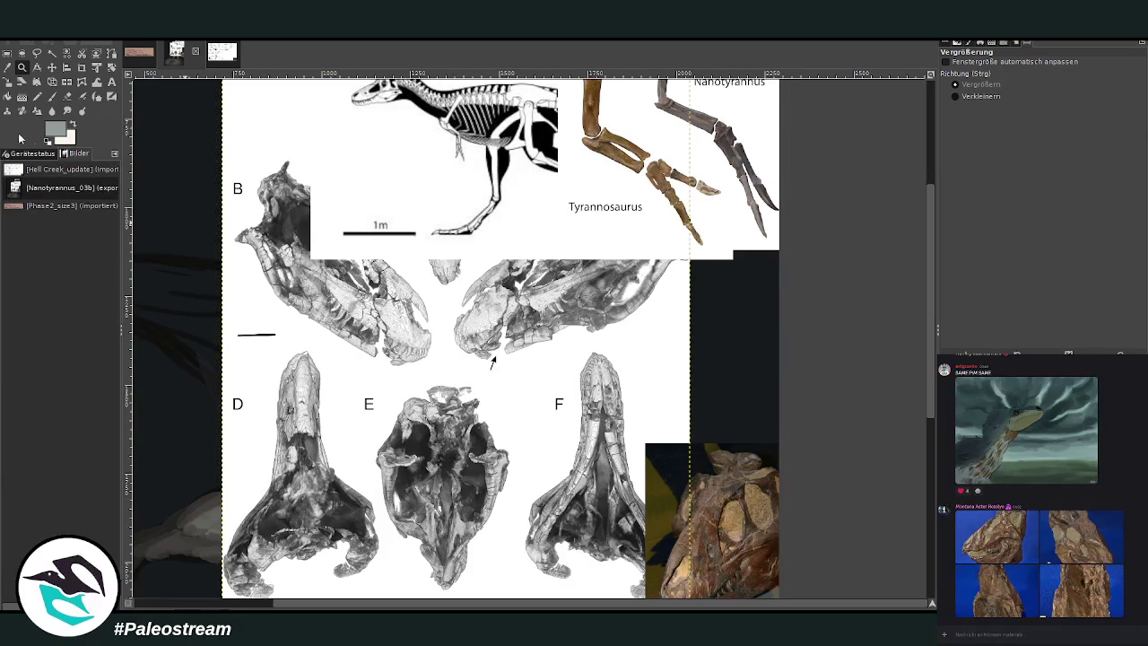
click(52, 67)
Crop the pasted skull plate down to panel A
drag(411, 324, 401, 441)
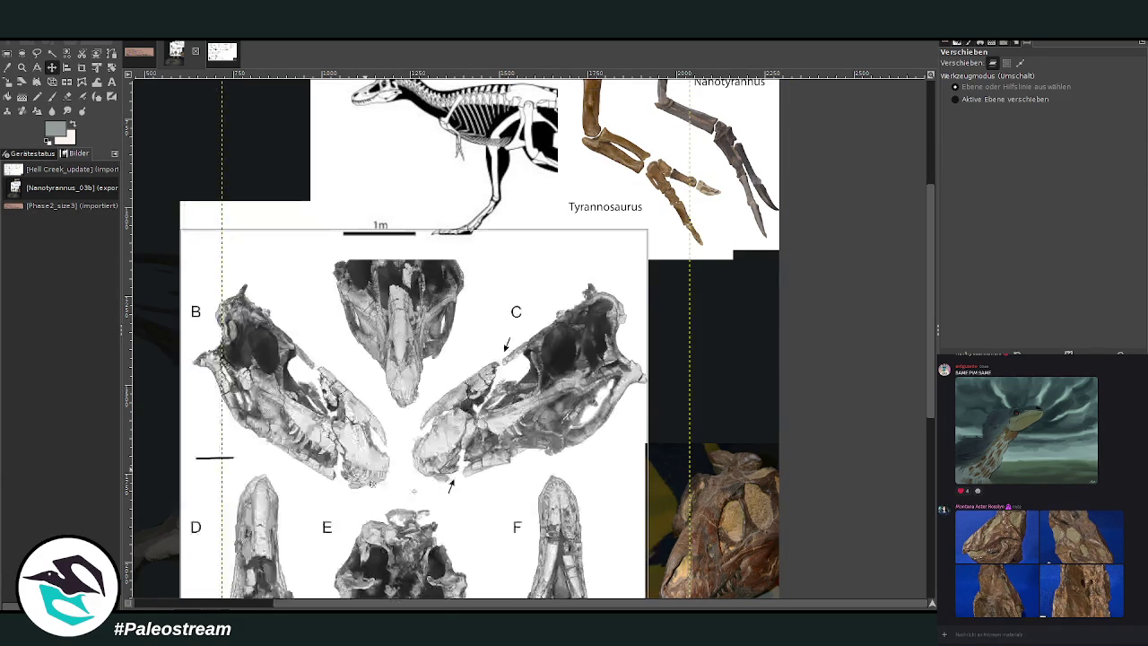
click(82, 67)
drag(323, 264, 484, 473)
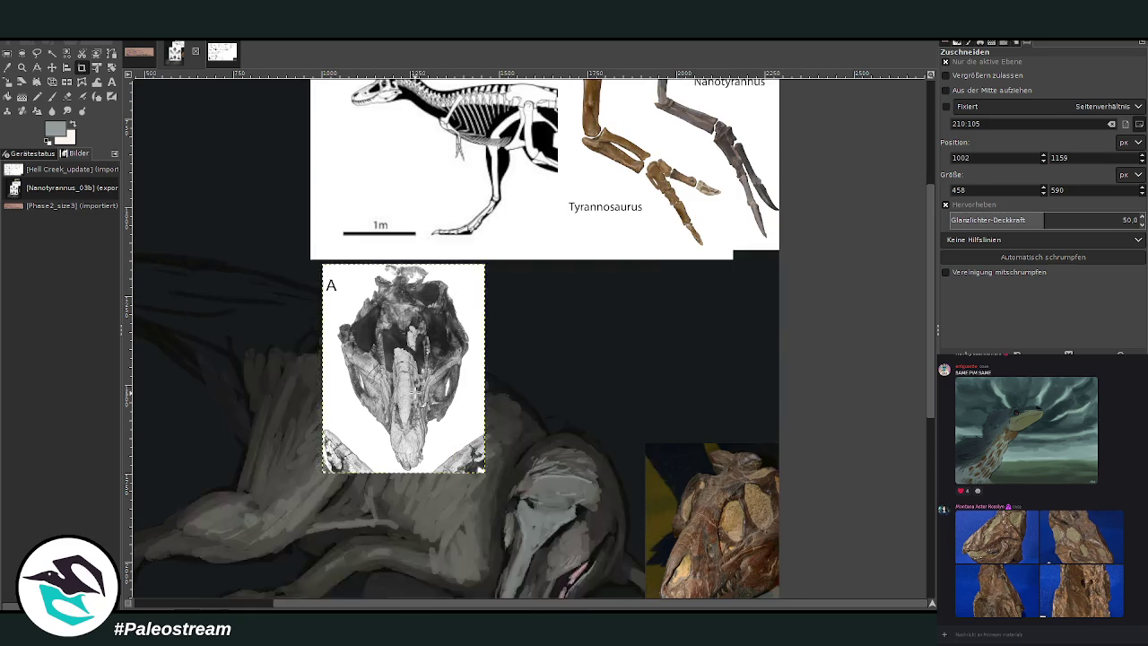
click(419, 400)
Place skull panel A right of the head above the photo, and zoom in on them
key(m)
drag(929, 417, 921, 455)
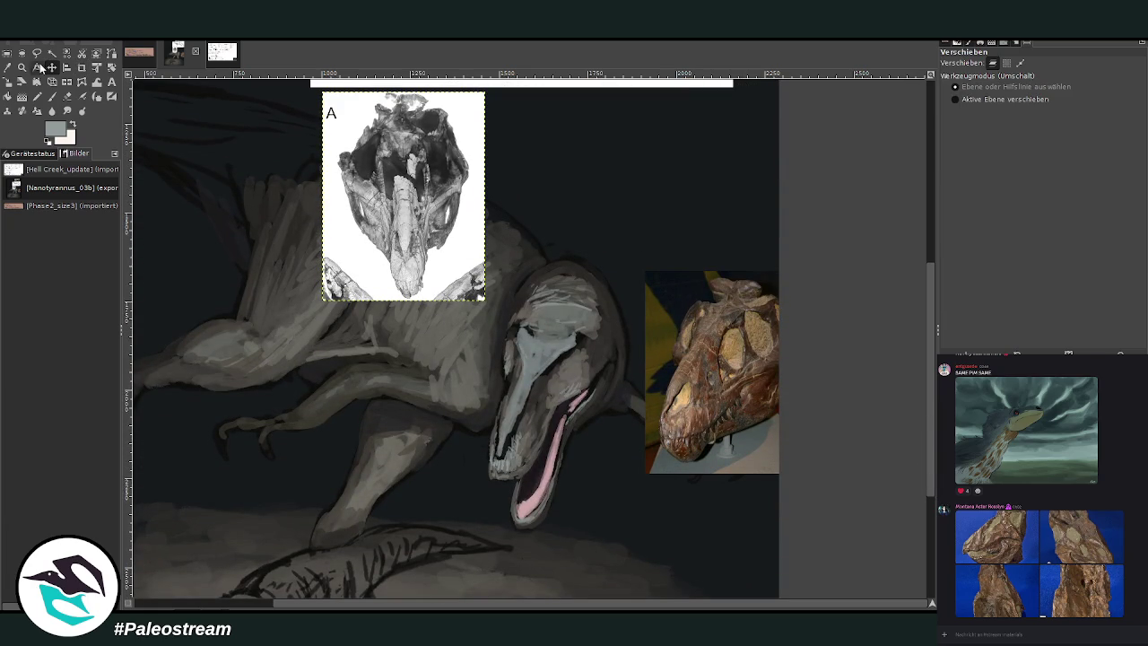
mouse_move(374, 154)
mouse_down()
mouse_move(418, 172)
mouse_move(695, 174)
mouse_up()
drag(709, 367, 699, 520)
drag(679, 244, 675, 339)
key(z)
drag(398, 198, 793, 552)
key(Page_Down)
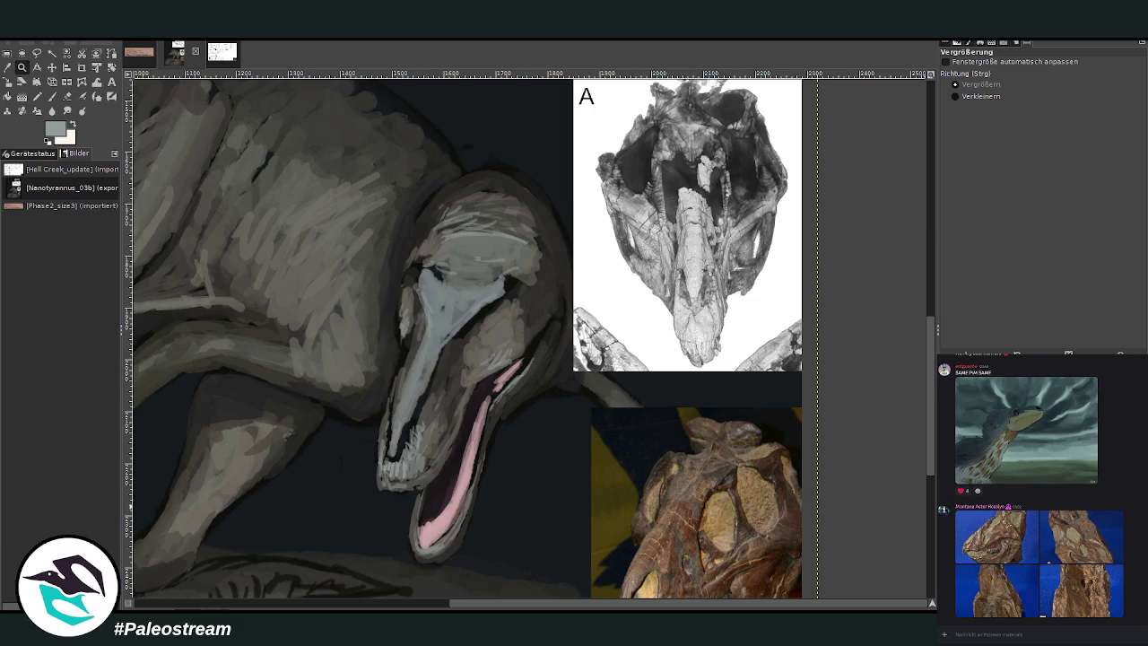
Sample a dark grey and stroke the snout's left edge and both jaw edges
key(o)
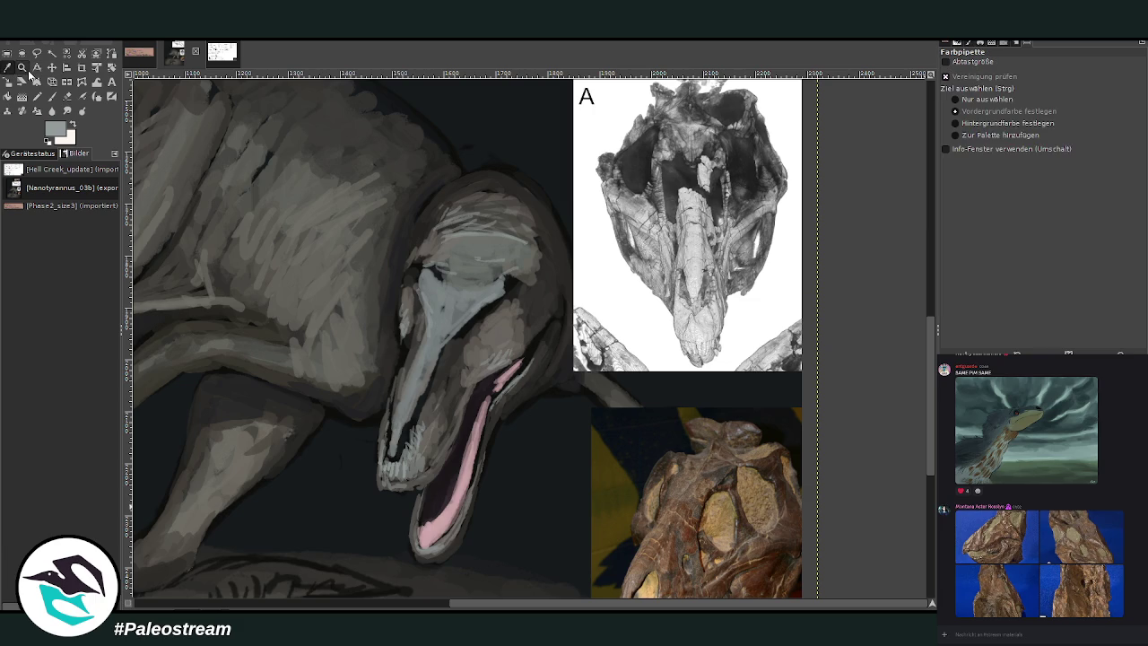
click(514, 352)
click(54, 97)
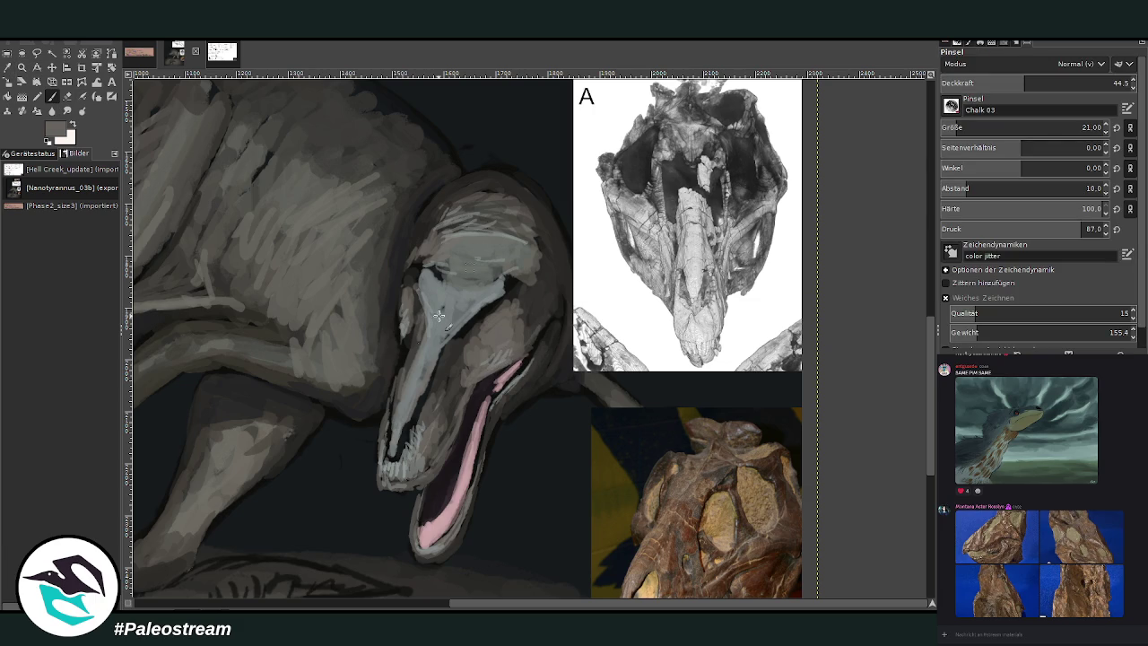
drag(397, 341, 400, 286)
drag(398, 341, 398, 313)
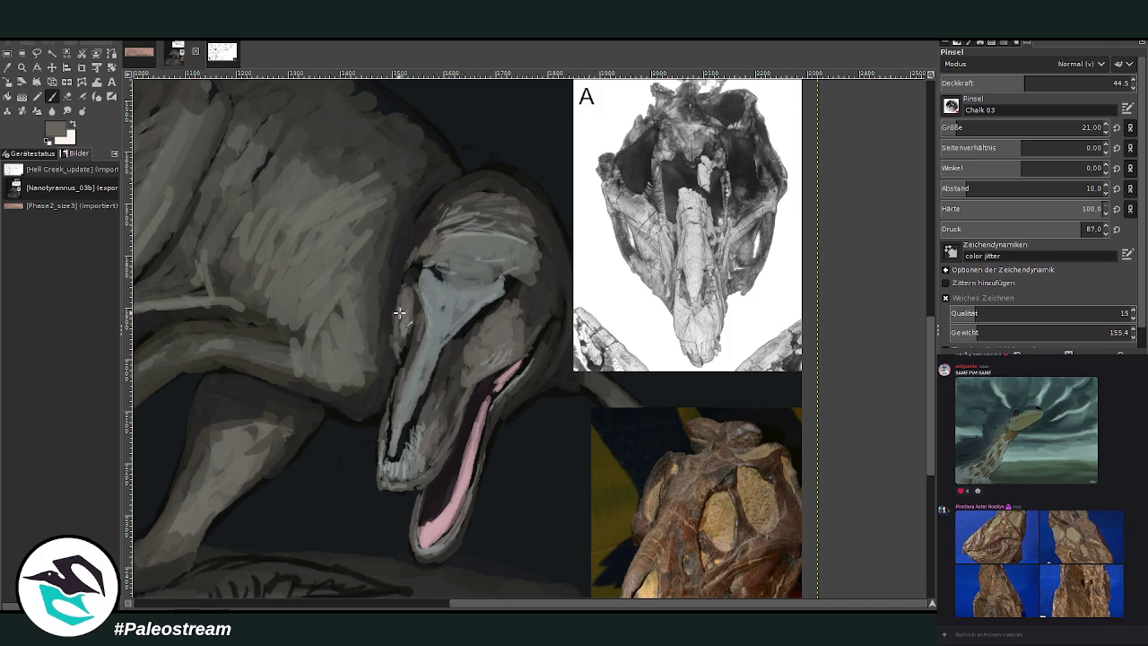
drag(549, 359, 543, 348)
drag(418, 489, 413, 539)
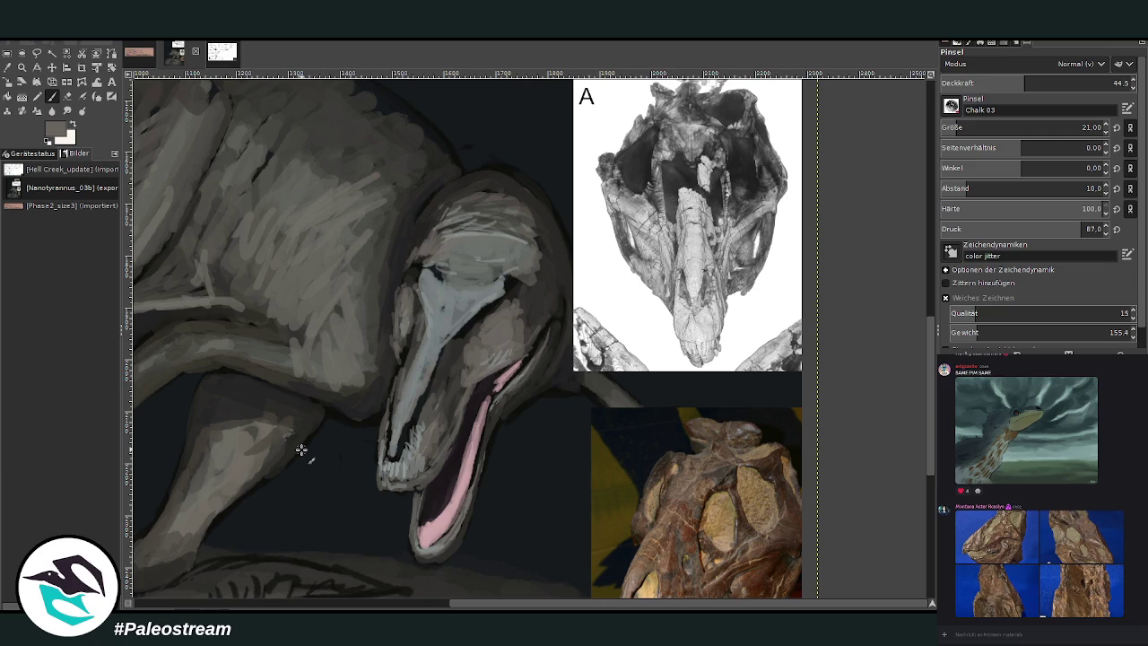
mouse_move(549, 329)
mouse_down()
mouse_move(541, 370)
mouse_move(520, 385)
mouse_move(543, 341)
mouse_up()
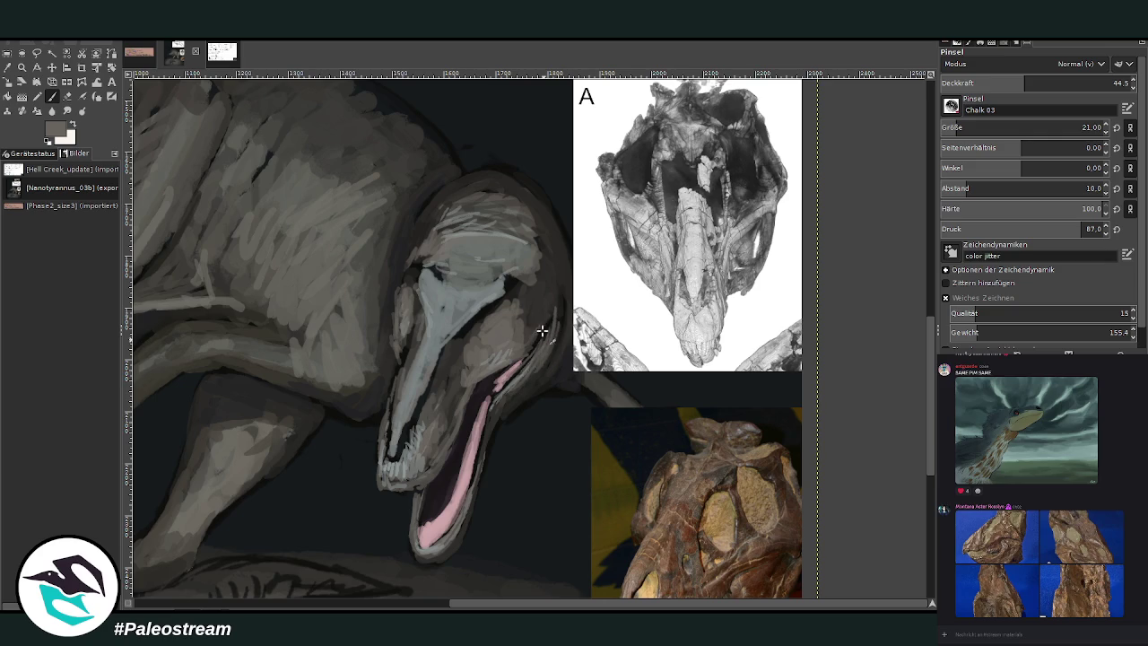
Brighten the lower jaw's pink edge and lighten the snout's left edge with grey at 62.5 opacity
click(51, 107)
click(440, 535)
mouse_move(532, 354)
mouse_down()
mouse_move(503, 389)
mouse_move(536, 347)
mouse_up()
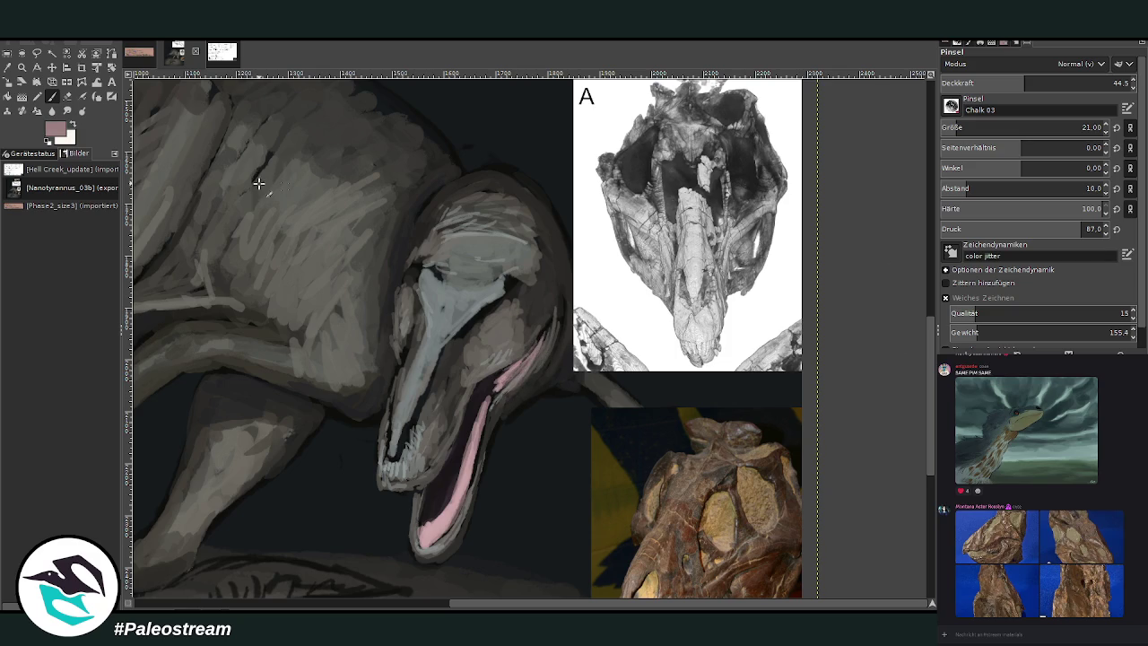
click(7, 67)
click(408, 318)
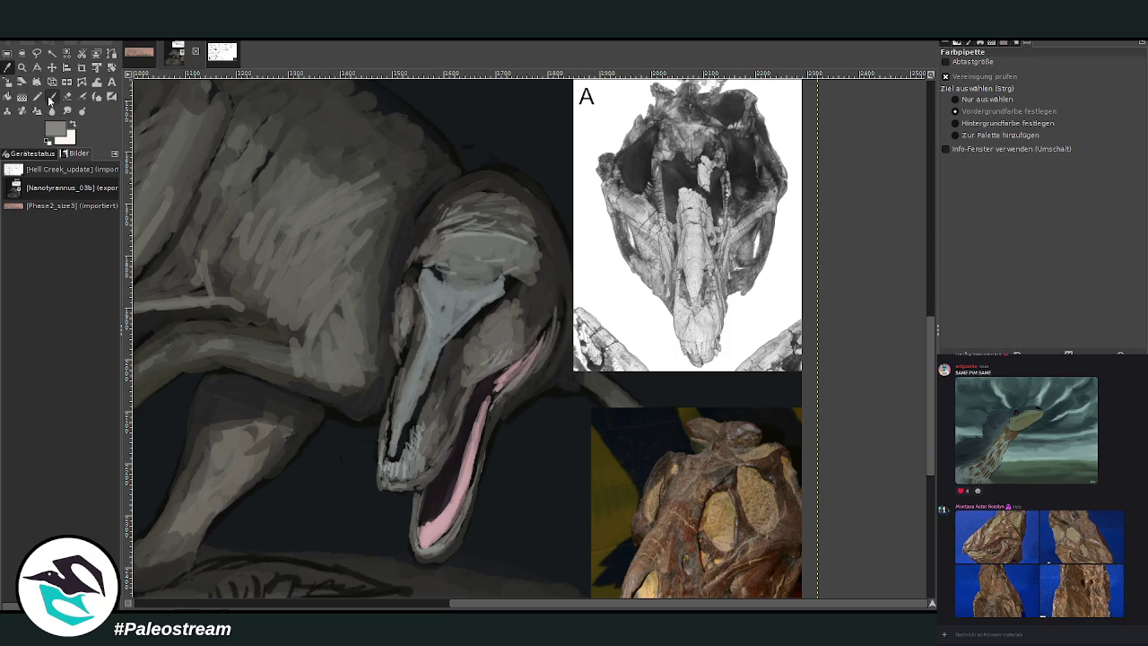
click(51, 96)
drag(398, 325, 405, 348)
click(1063, 83)
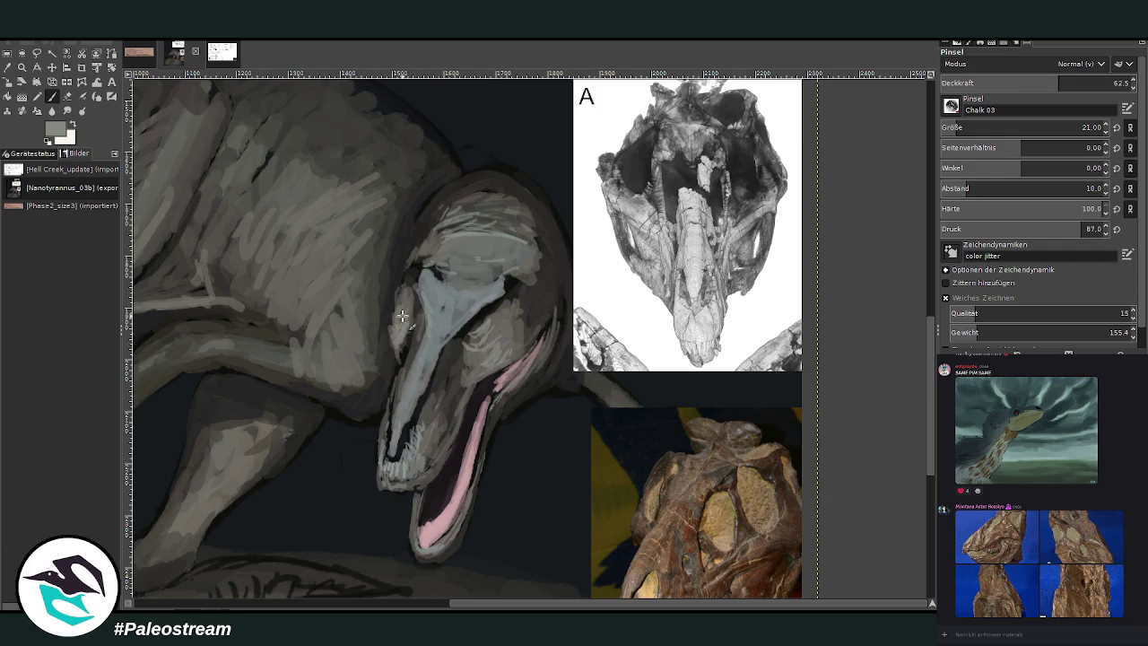
key(o)
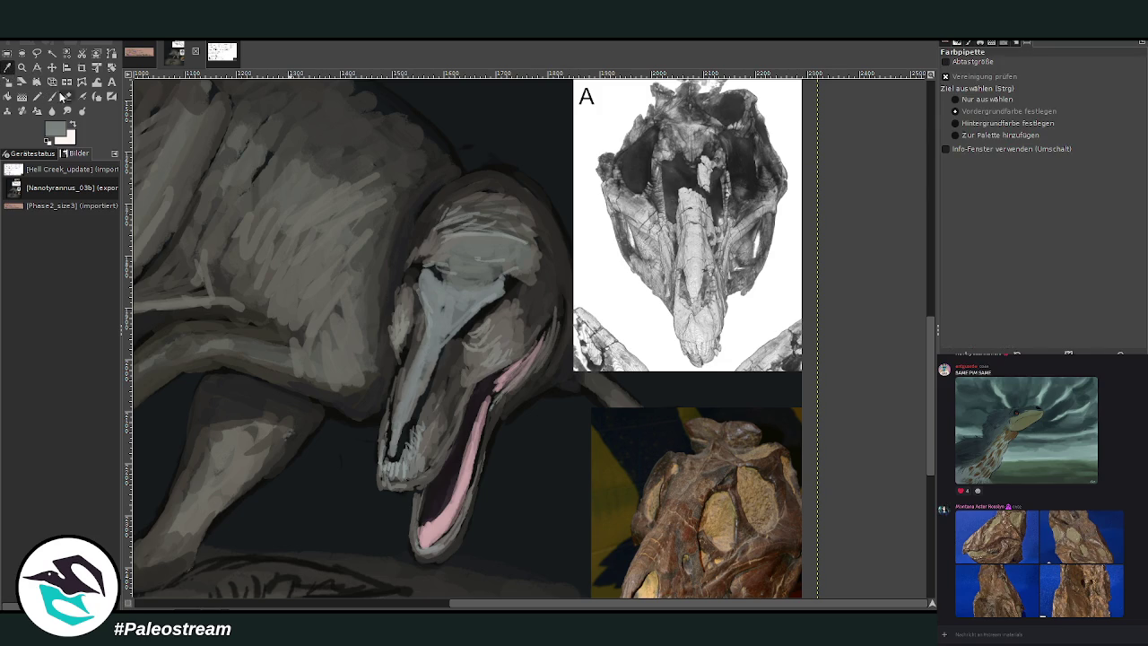
click(52, 96)
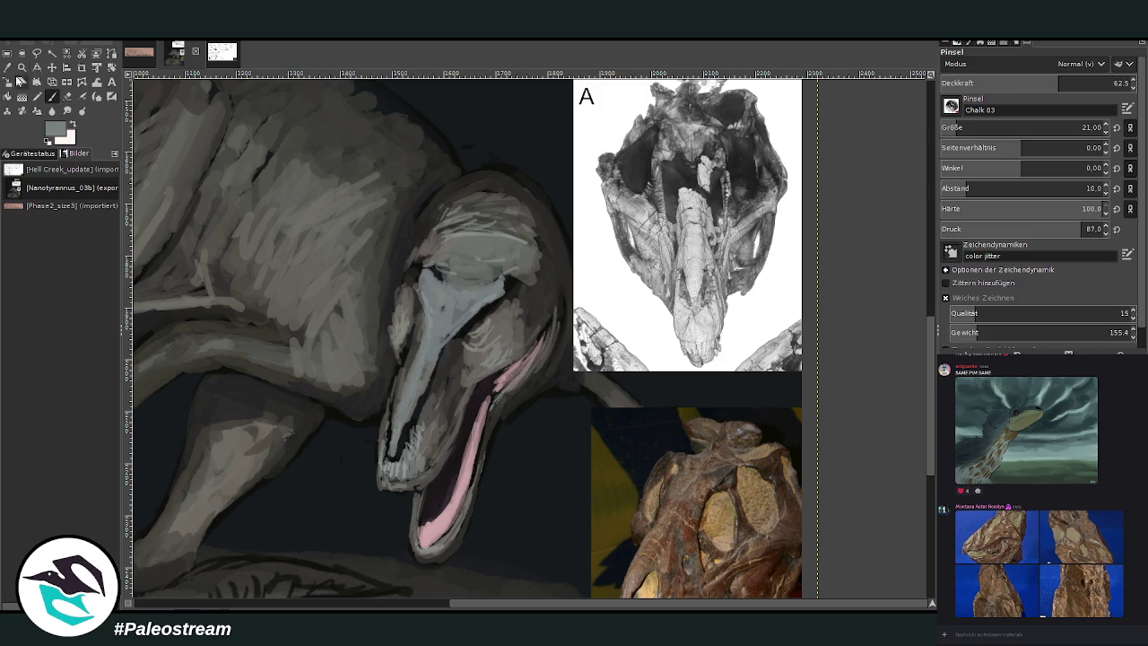
Darken the snout edges and the area beside the eye with black chalk, then soften with grey
click(96, 96)
click(433, 220)
key(p)
mouse_move(420, 309)
mouse_down()
mouse_move(404, 360)
mouse_move(414, 305)
mouse_move(411, 319)
mouse_up()
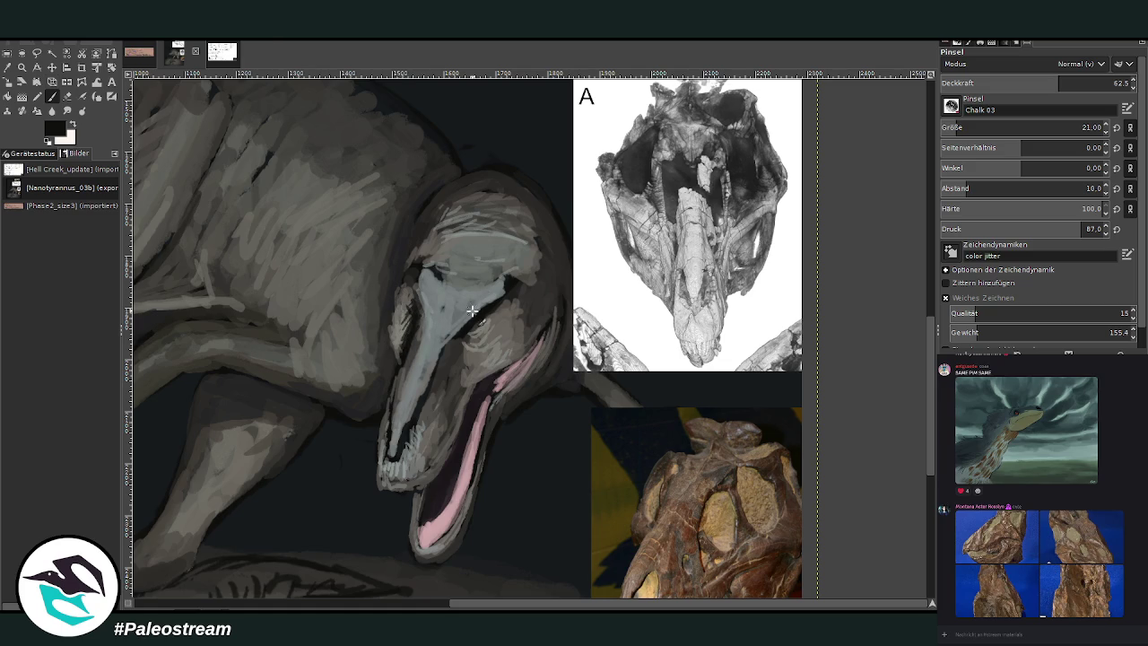
drag(470, 304, 484, 296)
mouse_move(425, 292)
mouse_down()
mouse_move(414, 282)
mouse_move(508, 309)
mouse_move(513, 282)
mouse_up()
ctrl+click(517, 285)
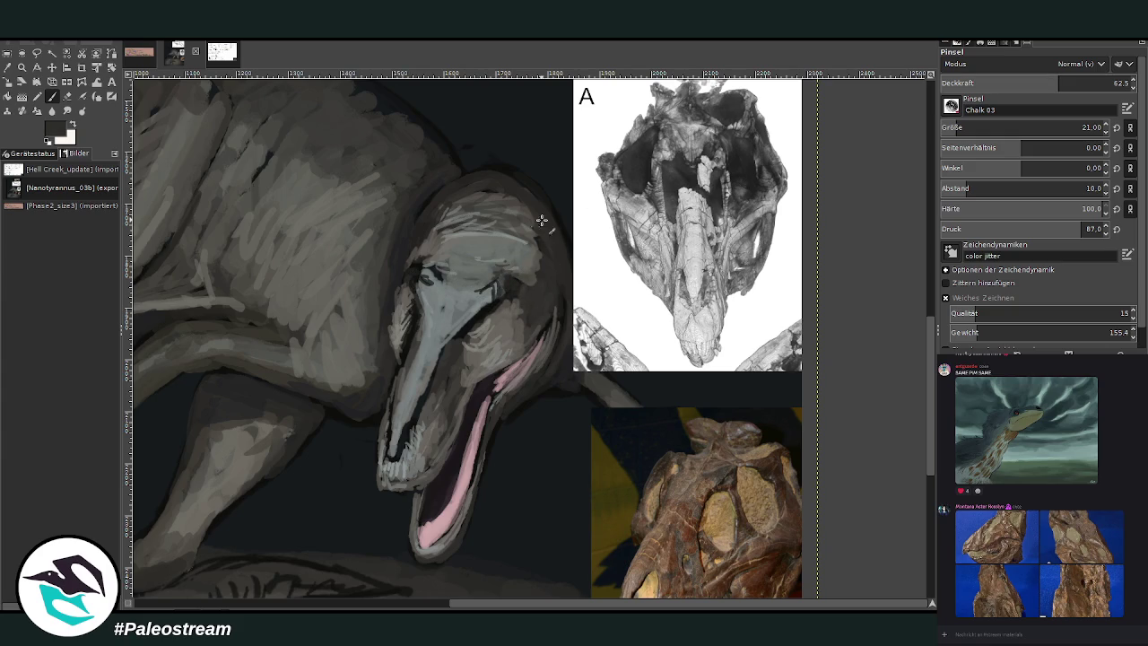
drag(506, 287, 538, 262)
Add medium grey strokes on the snout's left edge, top of the head and right jaw edge
ctrl+click(401, 293)
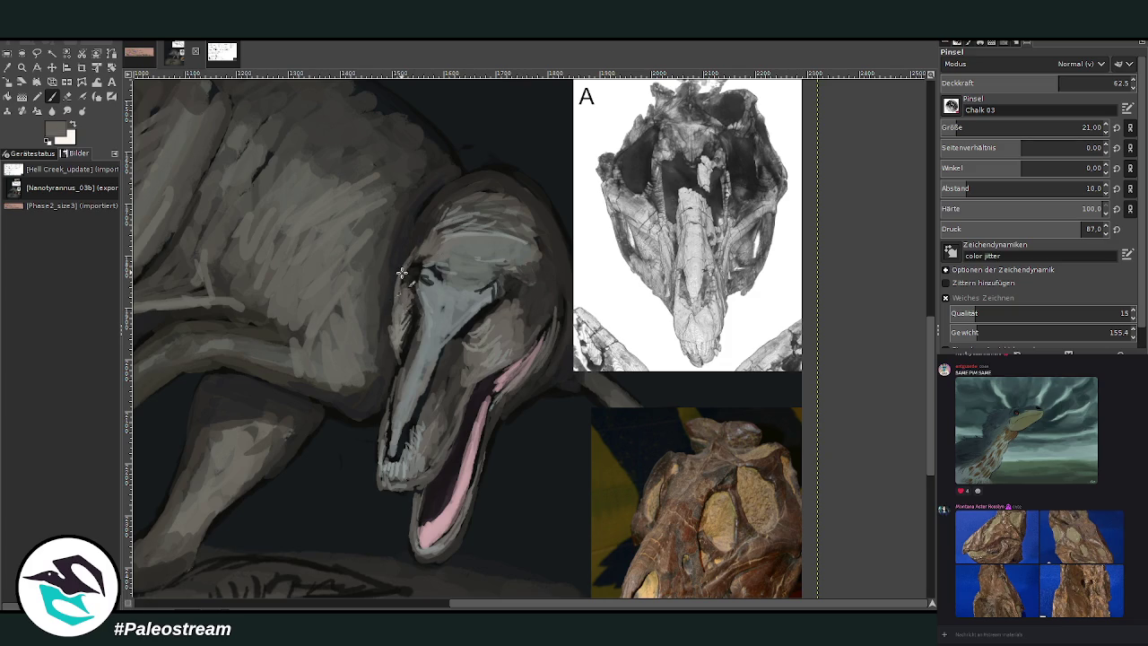
drag(396, 289, 393, 319)
drag(515, 212, 538, 208)
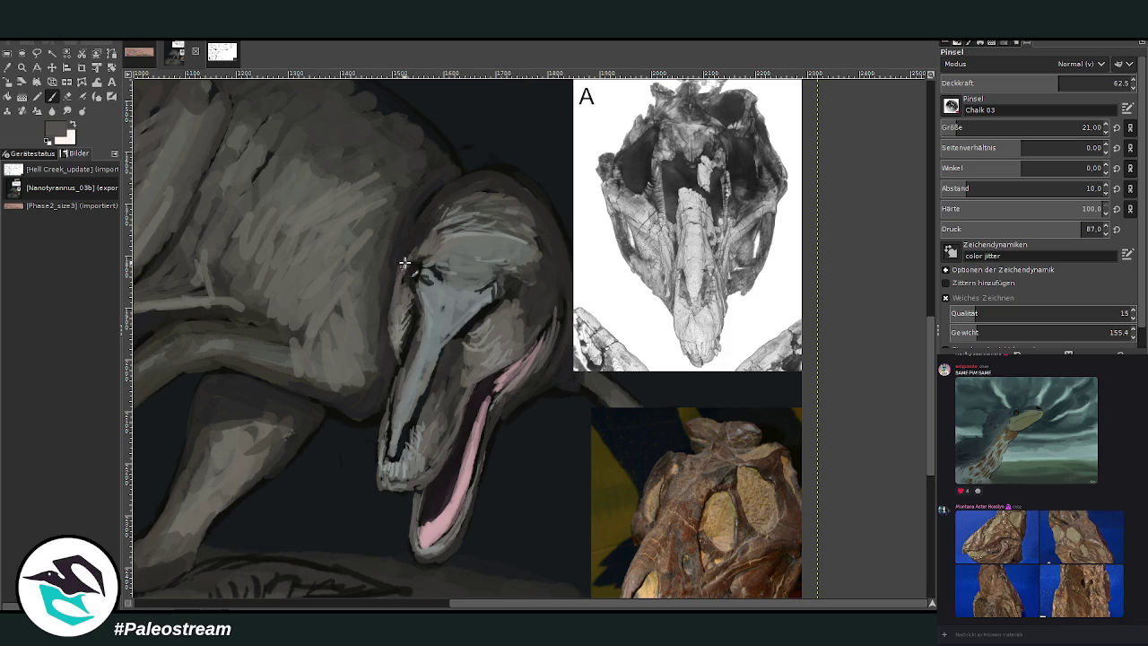
mouse_move(520, 299)
mouse_down()
mouse_move(537, 325)
mouse_move(526, 347)
mouse_up()
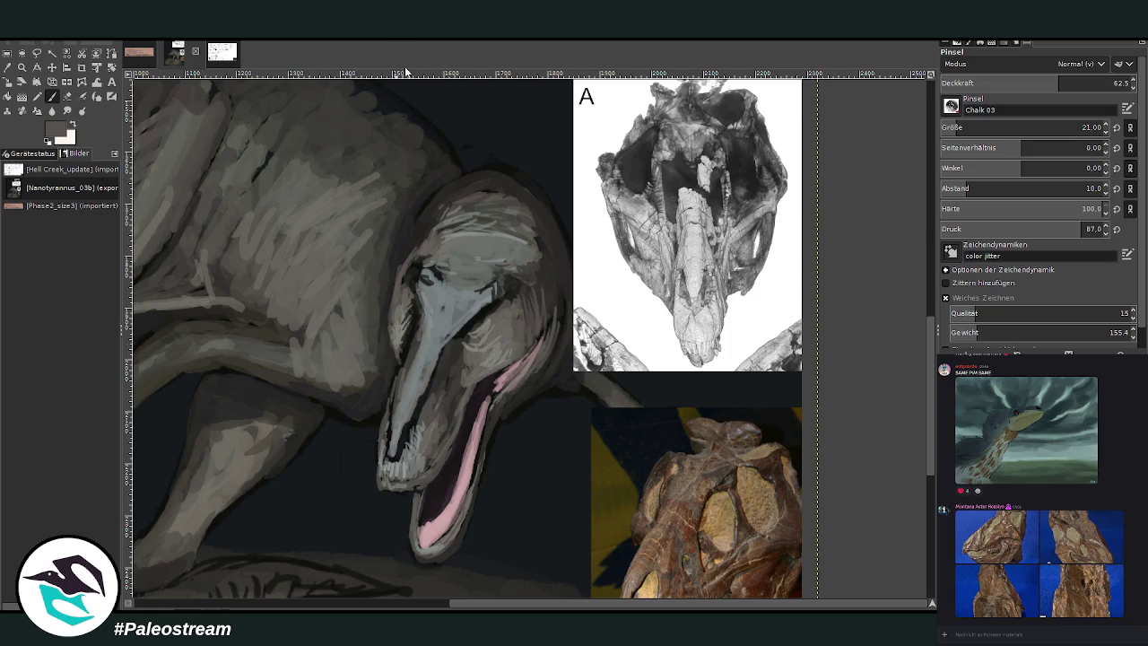
Darken the eye and brow with near-black, then lighten them and the head with grey chalk
ctrl+click(469, 183)
mouse_move(408, 286)
mouse_down()
mouse_move(467, 285)
mouse_move(447, 275)
mouse_up()
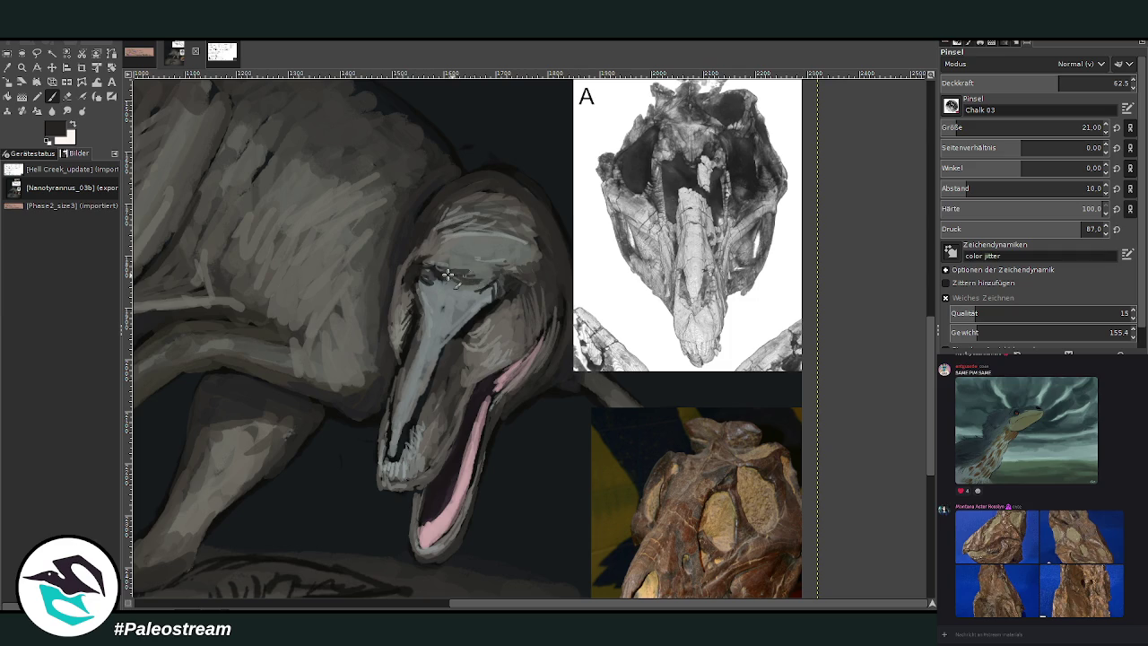
ctrl+click(493, 267)
drag(444, 278, 529, 261)
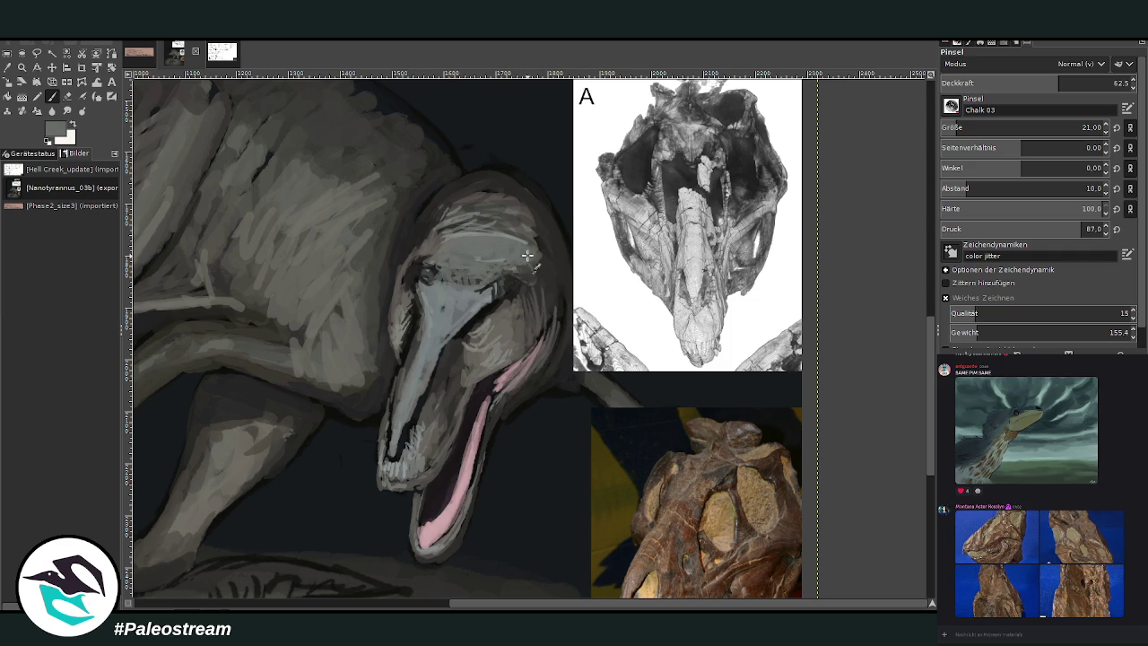
drag(456, 244, 430, 262)
mouse_move(529, 244)
mouse_down()
mouse_move(515, 230)
mouse_move(539, 244)
mouse_move(549, 223)
mouse_move(525, 211)
mouse_up()
At 41.6 opacity, add faint chalk dabs and light strokes along the top of the head
ctrl+click(518, 258)
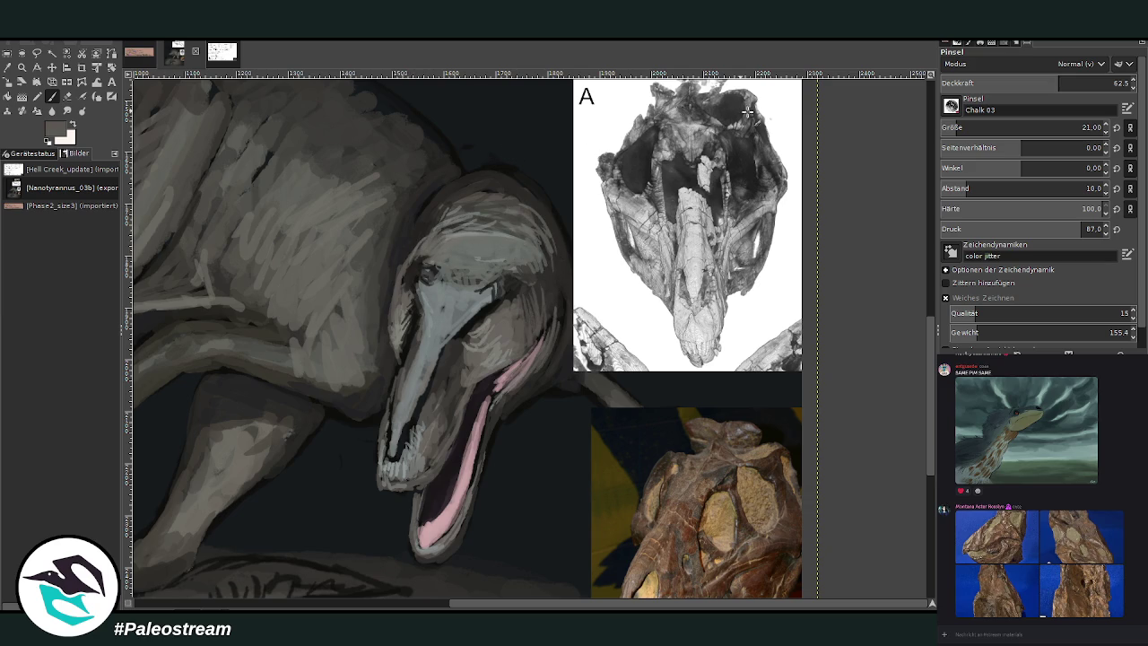
key(less)
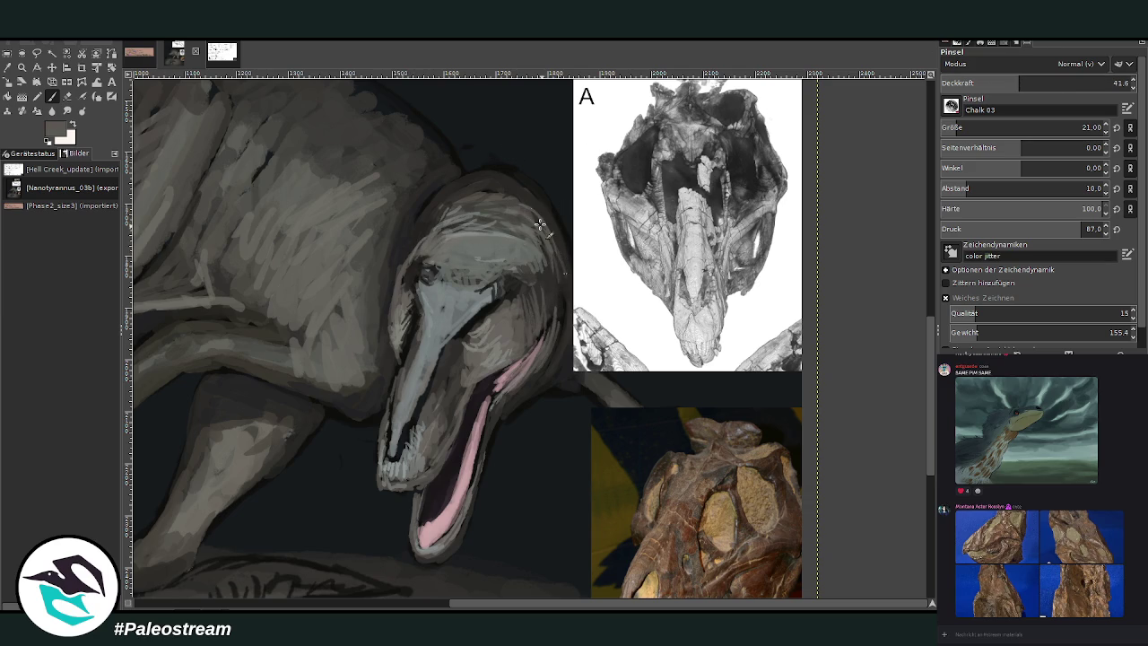
mouse_move(428, 225)
mouse_down()
mouse_move(442, 210)
mouse_move(422, 253)
mouse_move(405, 258)
mouse_up()
ctrl+click(388, 226)
drag(436, 200, 484, 191)
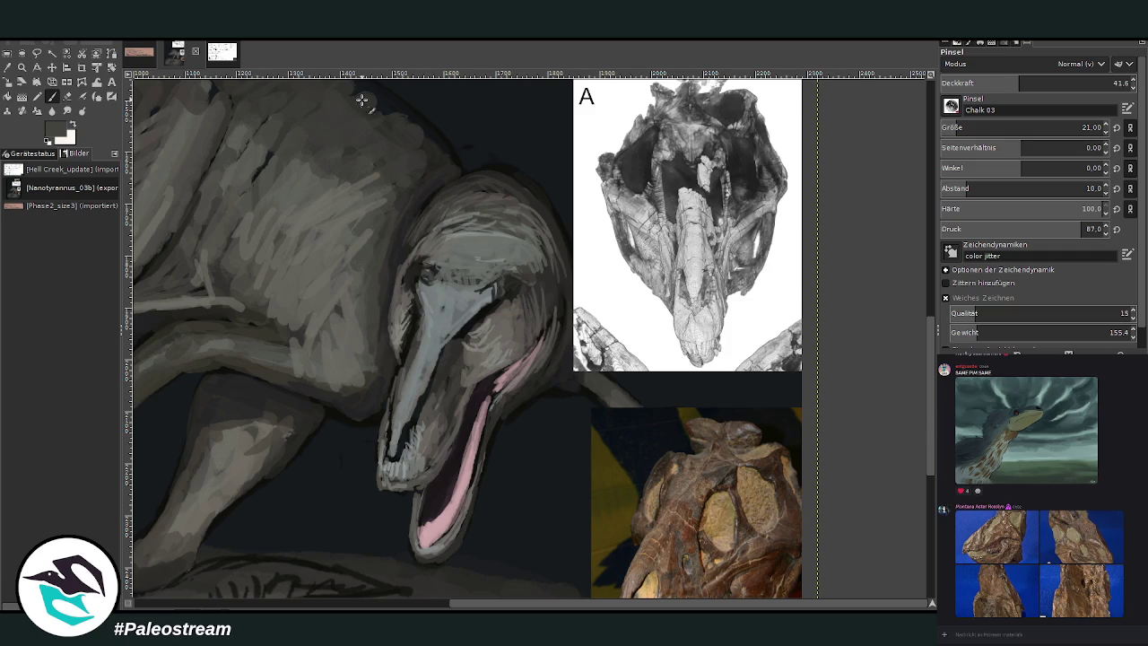
Erase along the snout's lower edge, then lighten the snout tip with grey at 75.4 opacity
click(68, 96)
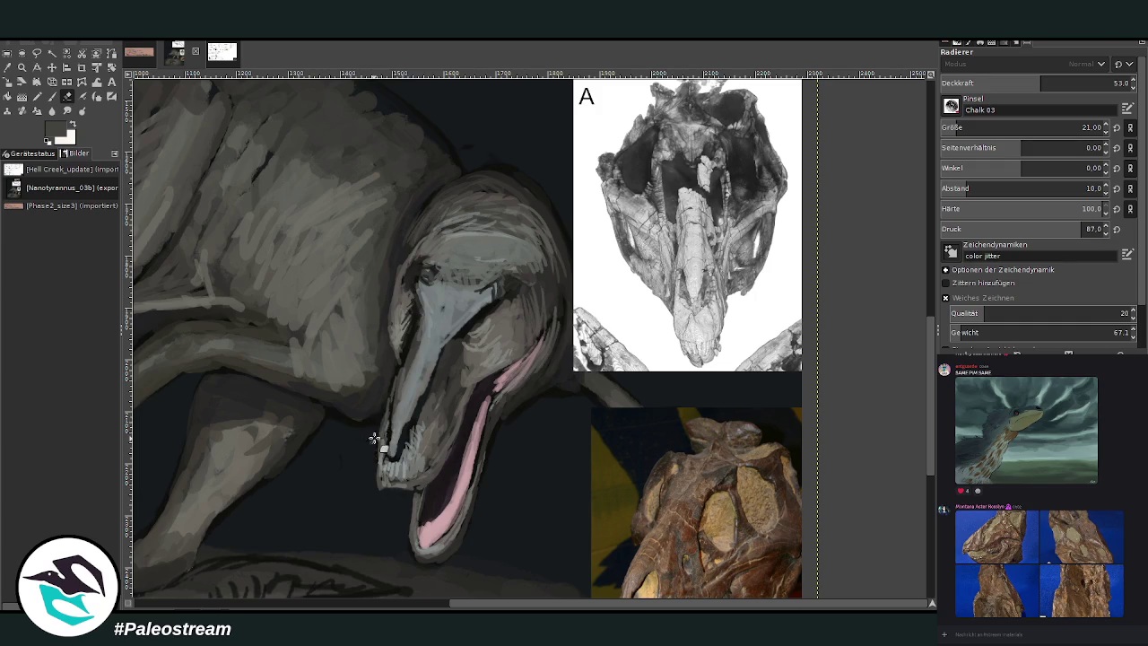
drag(377, 432, 388, 404)
click(52, 96)
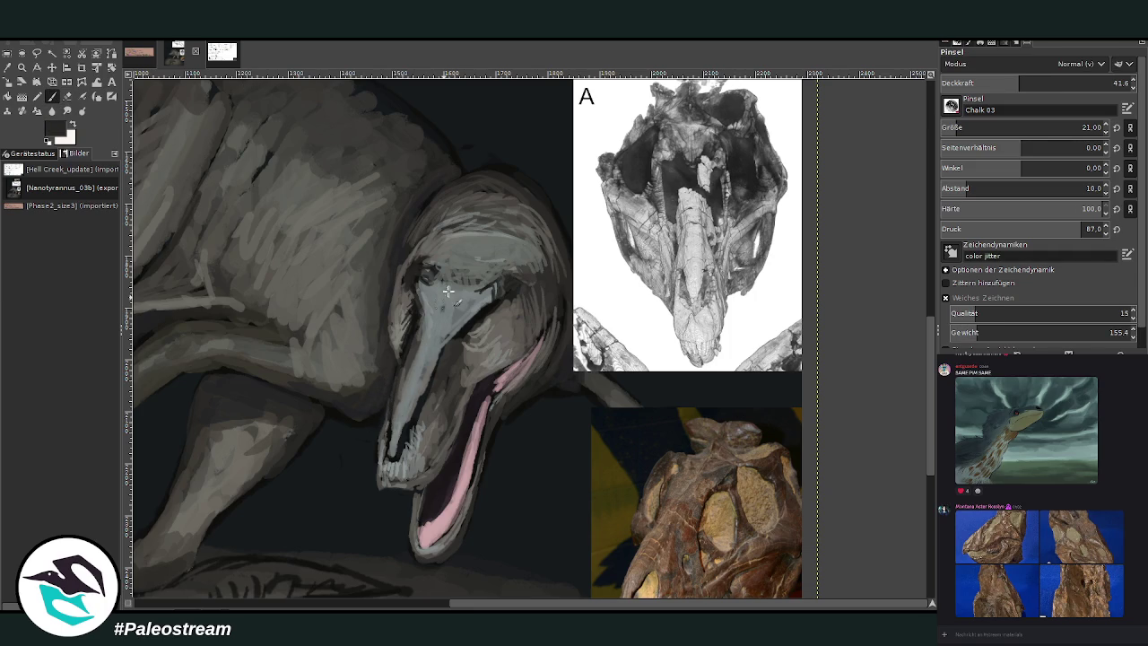
drag(1040, 84, 1082, 84)
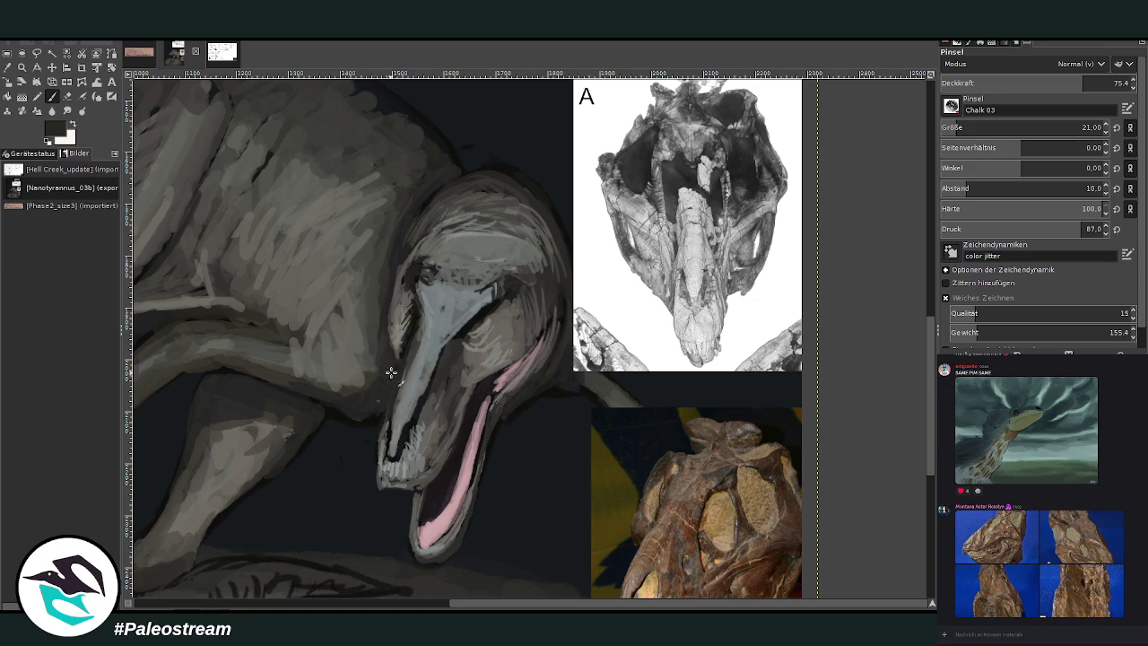
ctrl+click(388, 446)
mouse_move(388, 443)
mouse_down()
mouse_move(381, 471)
mouse_move(386, 424)
mouse_up()
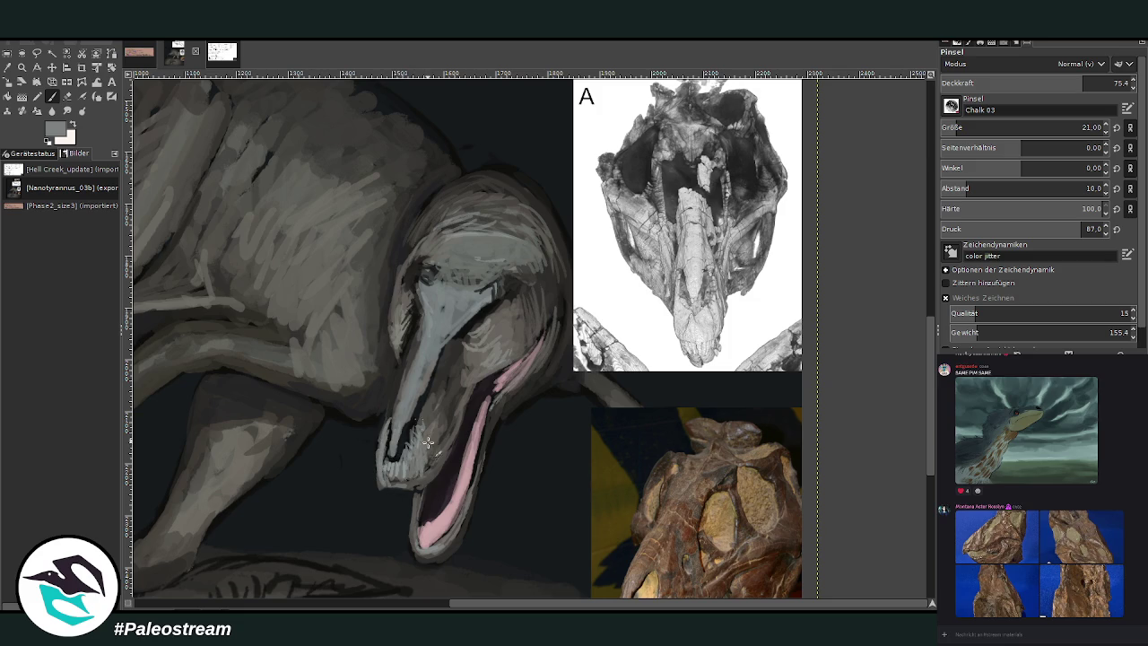
Darken the snout tip's lower edge with near-black, then pick pale beige at 42.3 opacity
ctrl+click(437, 408)
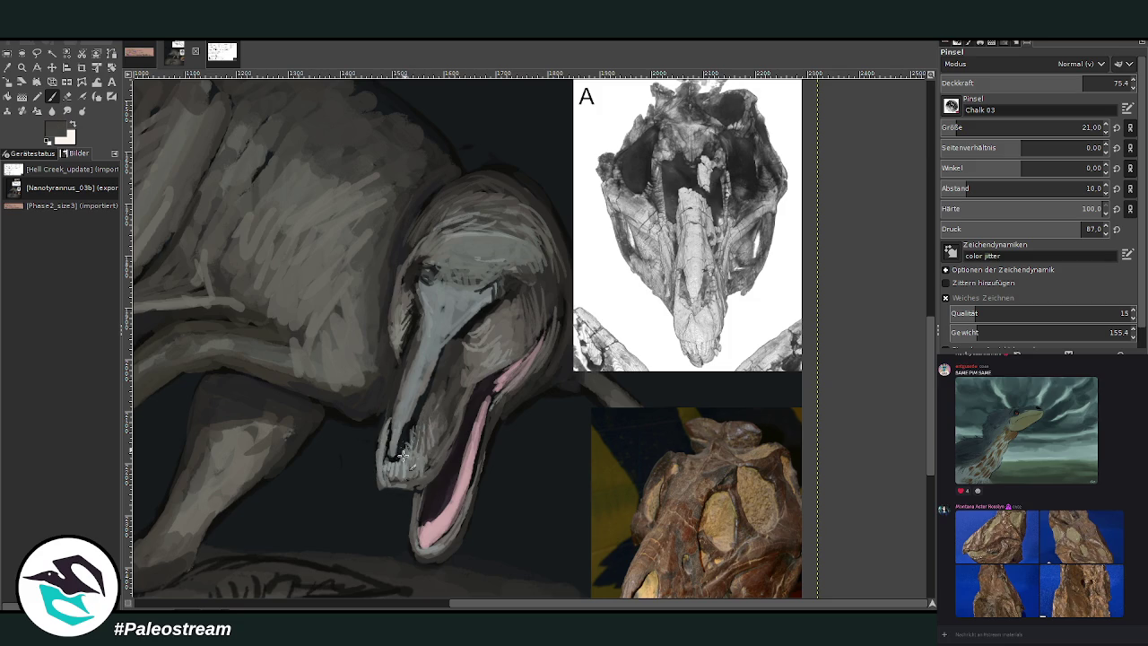
mouse_move(386, 431)
mouse_down()
mouse_move(384, 484)
mouse_move(386, 454)
mouse_up()
ctrl+click(449, 368)
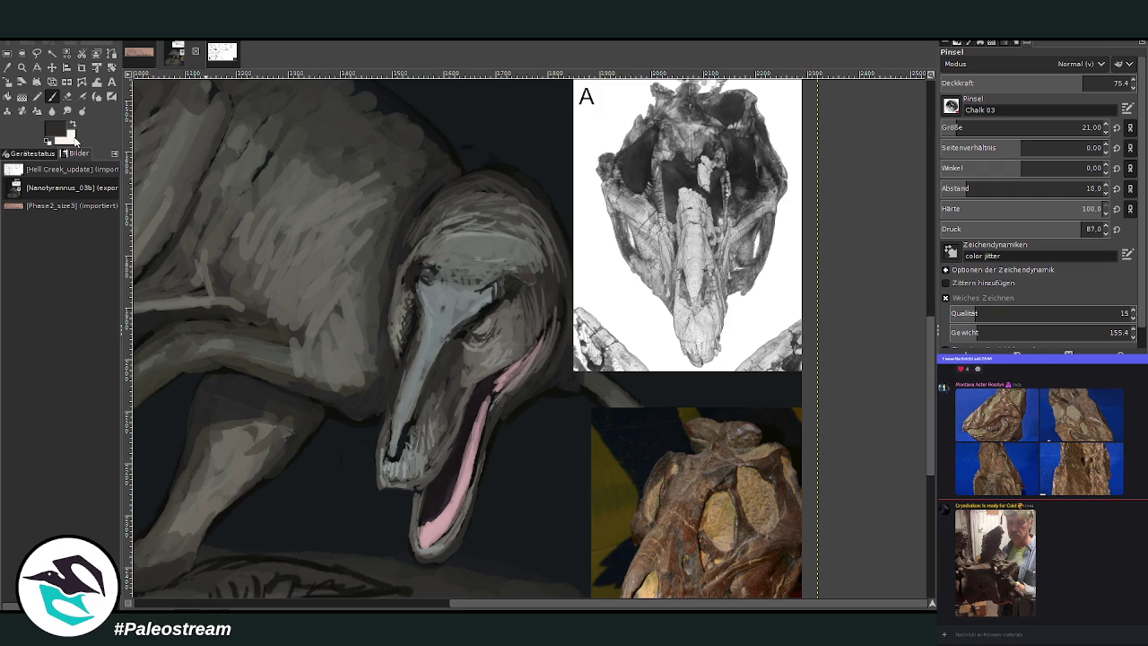
click(96, 96)
click(995, 78)
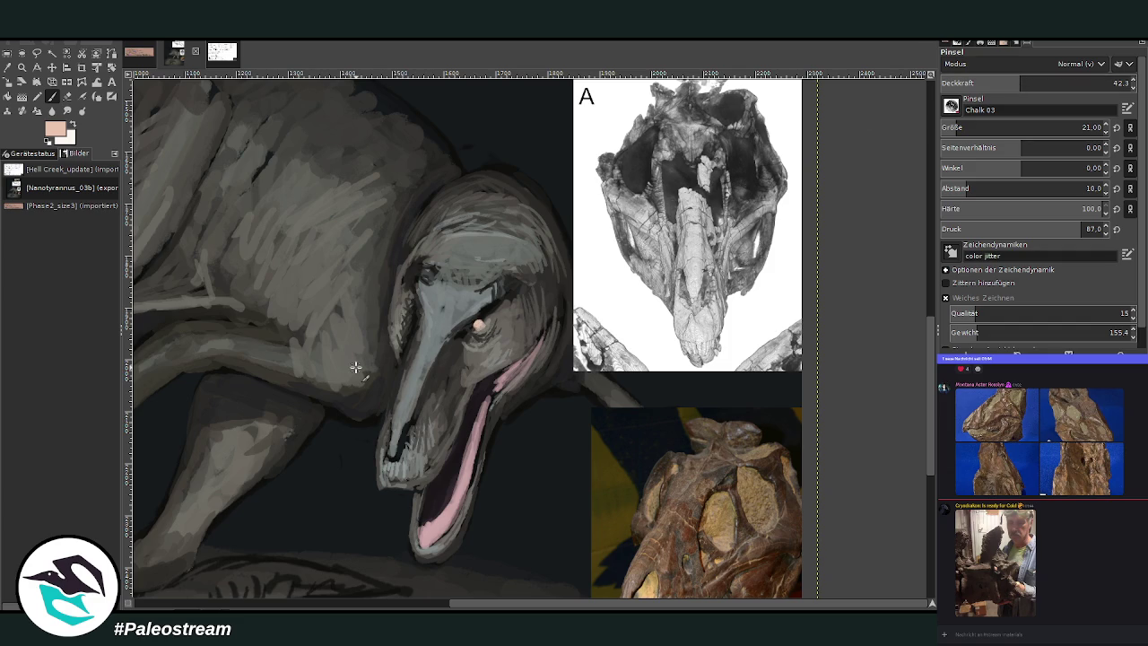
Zoom in on the tyrannosaur's head and pick a pinkish paint colour
key(minus)
key(minus)
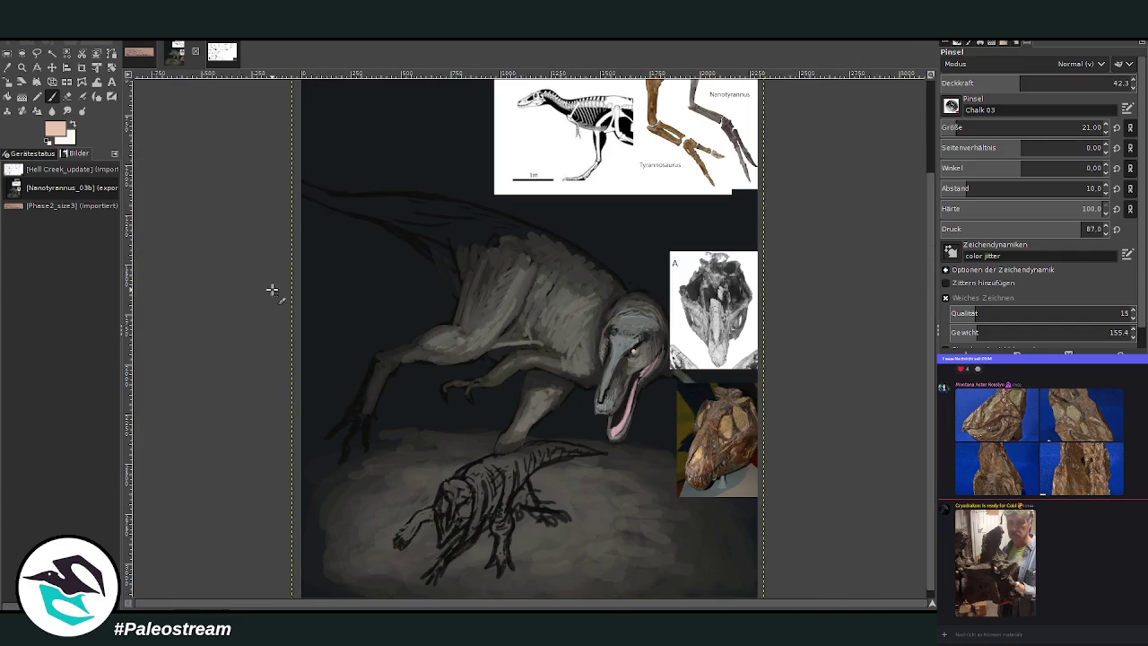
key(z)
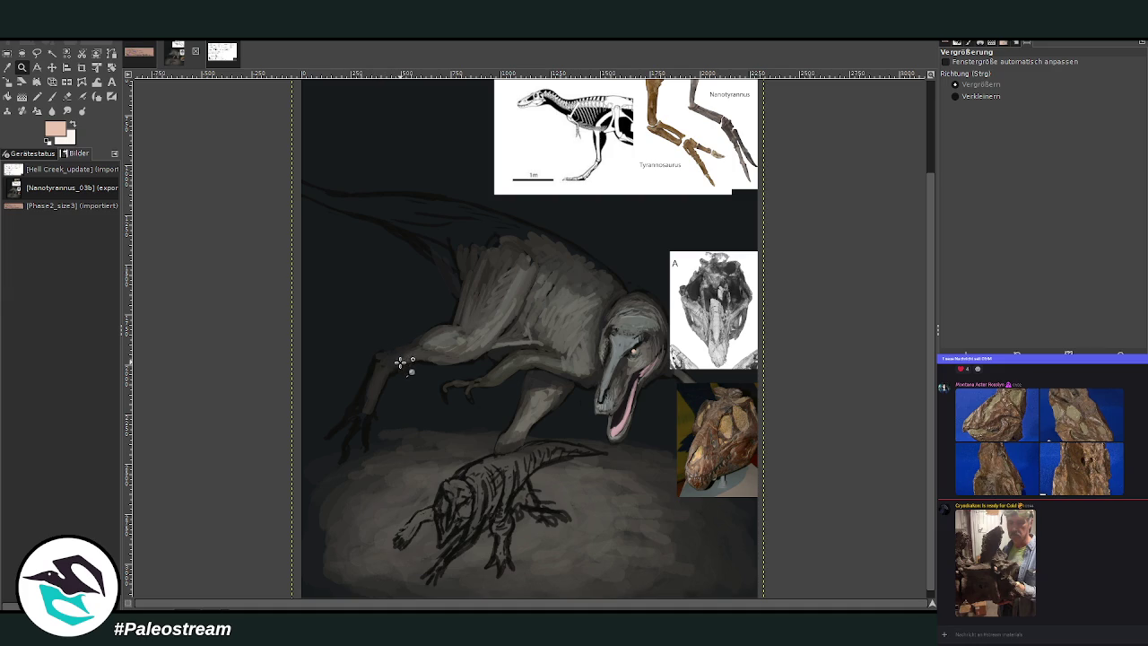
drag(417, 207, 695, 497)
drag(504, 113, 695, 359)
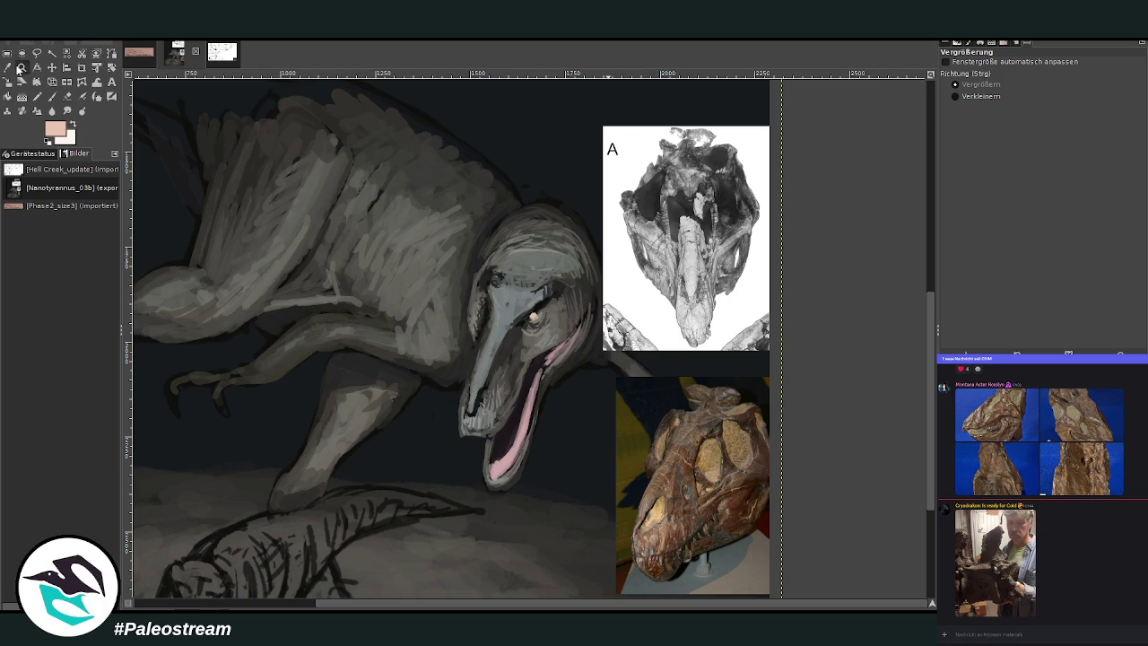
drag(190, 109, 639, 556)
key(p)
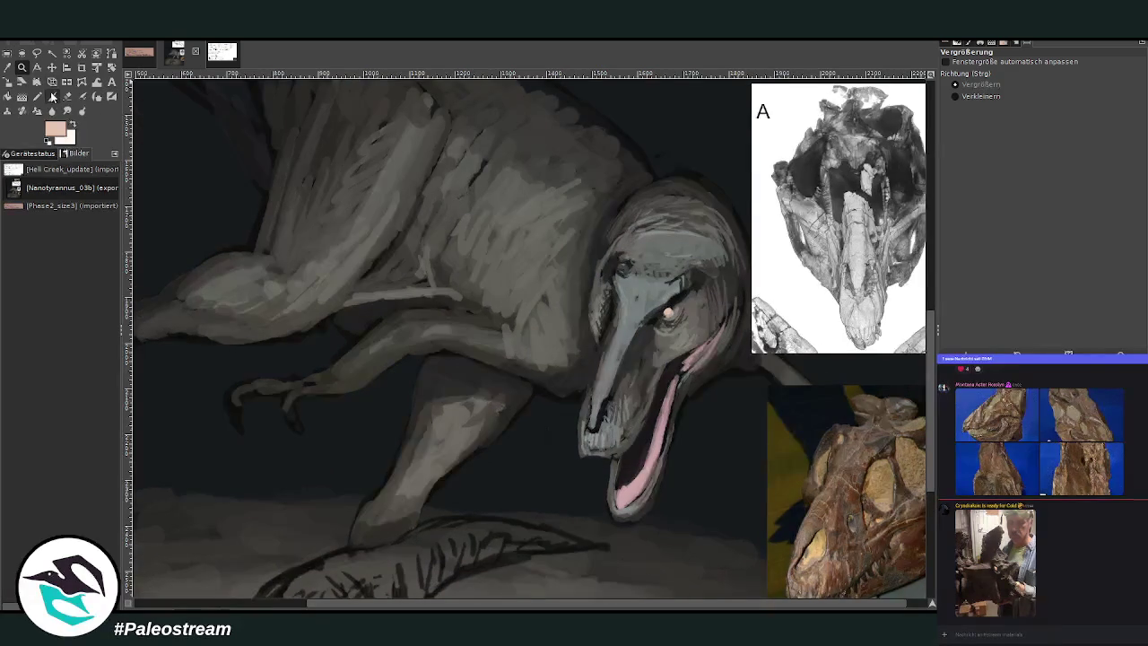
ctrl+click(906, 327)
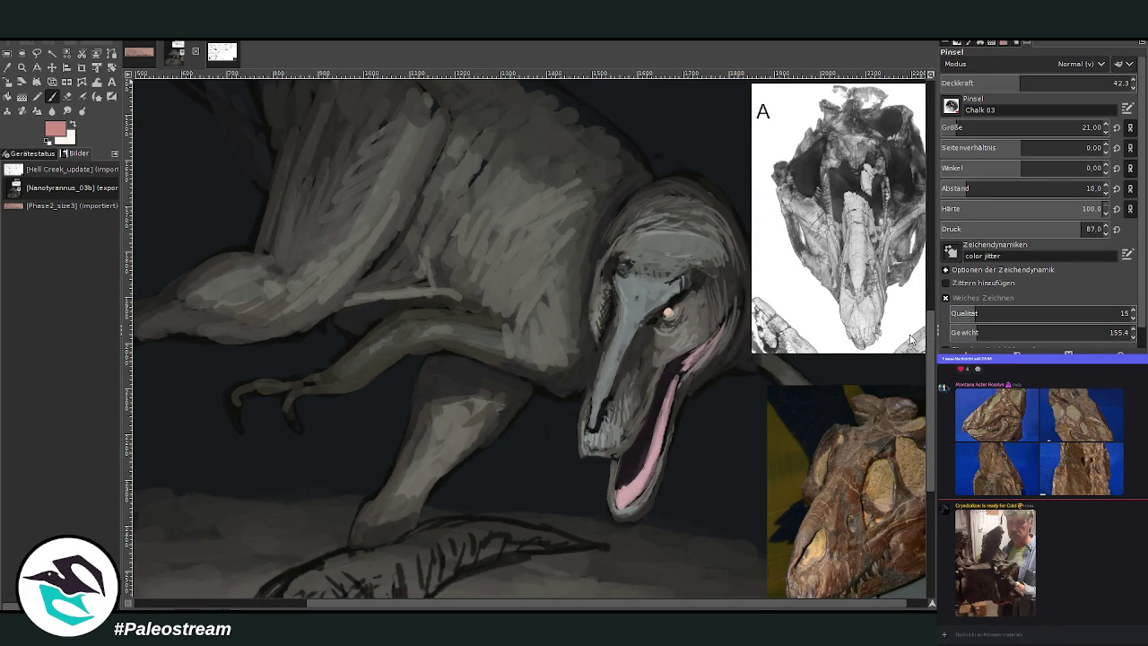
ctrl+click(913, 342)
ctrl+click(919, 347)
Enlarge the brush, raise its opacity and paint short pink strokes on the forelimb
click(1032, 130)
click(1038, 79)
drag(1038, 79, 1043, 79)
drag(502, 323, 459, 303)
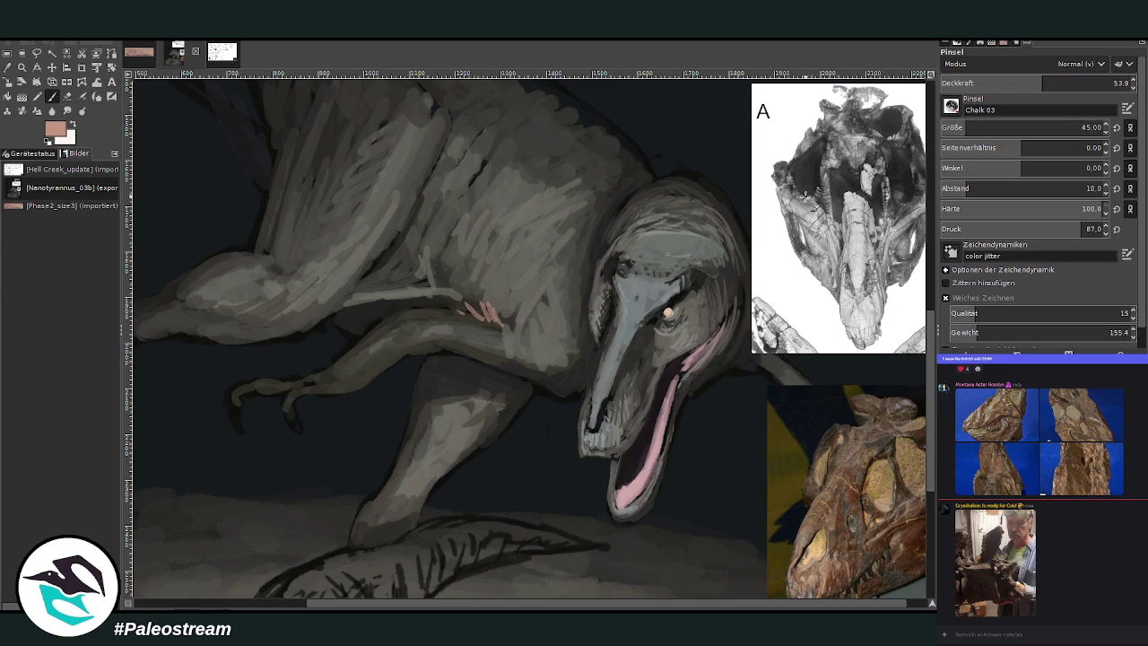
Move the skull photo reference layer higher up the canvas
key(m)
drag(844, 386, 856, 164)
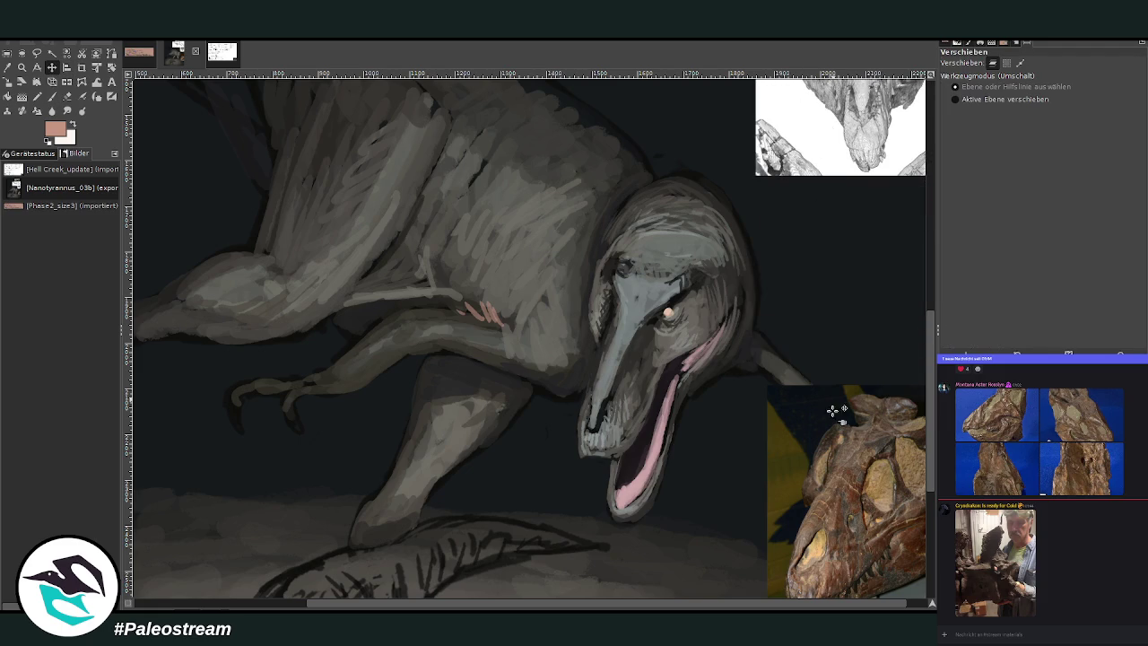
scroll(886, 291, up, 2)
scroll(915, 285, up, 2)
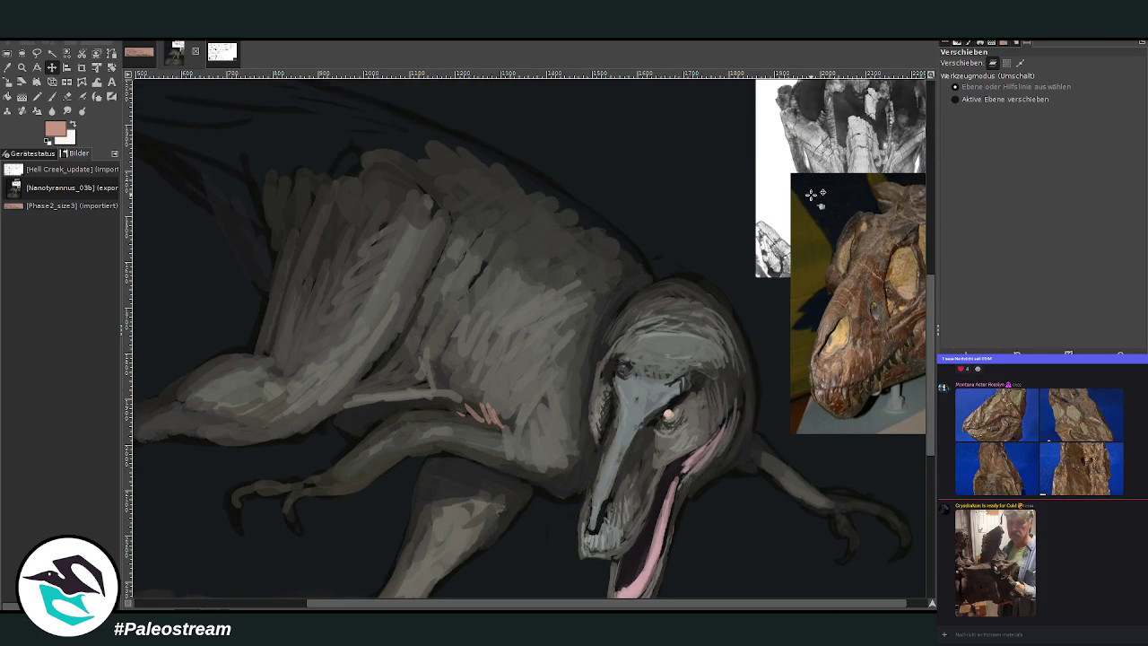
drag(787, 216, 790, 122)
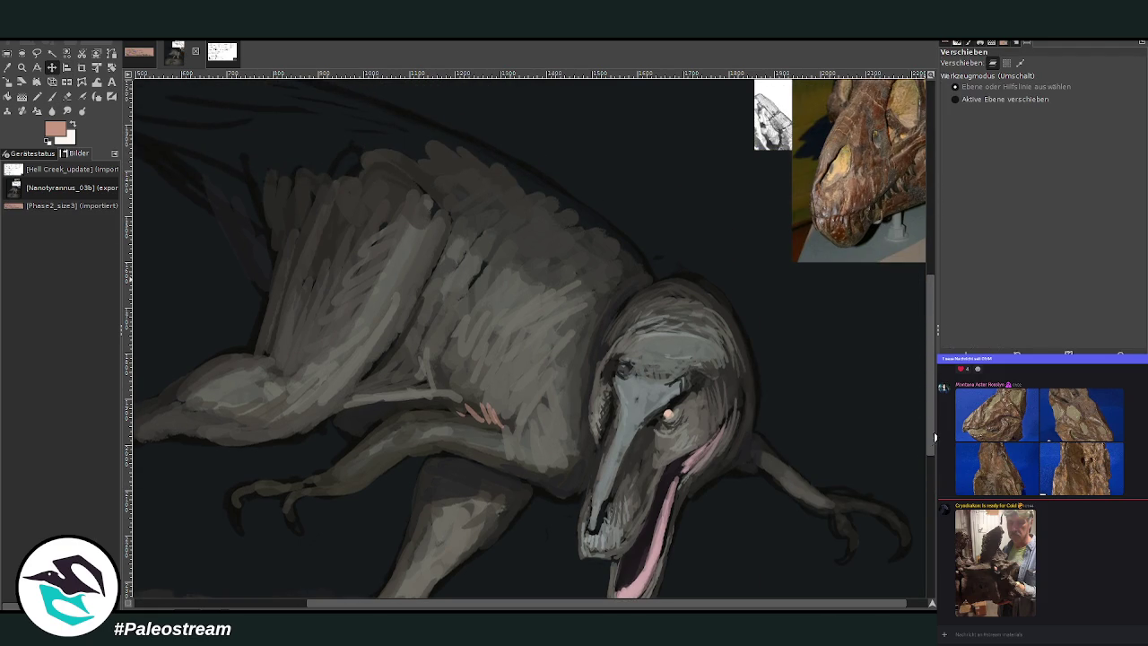
drag(933, 422, 931, 497)
Hatch pink fuzz on both arms, then at 68.8 opacity extend it down the near forearm
key(p)
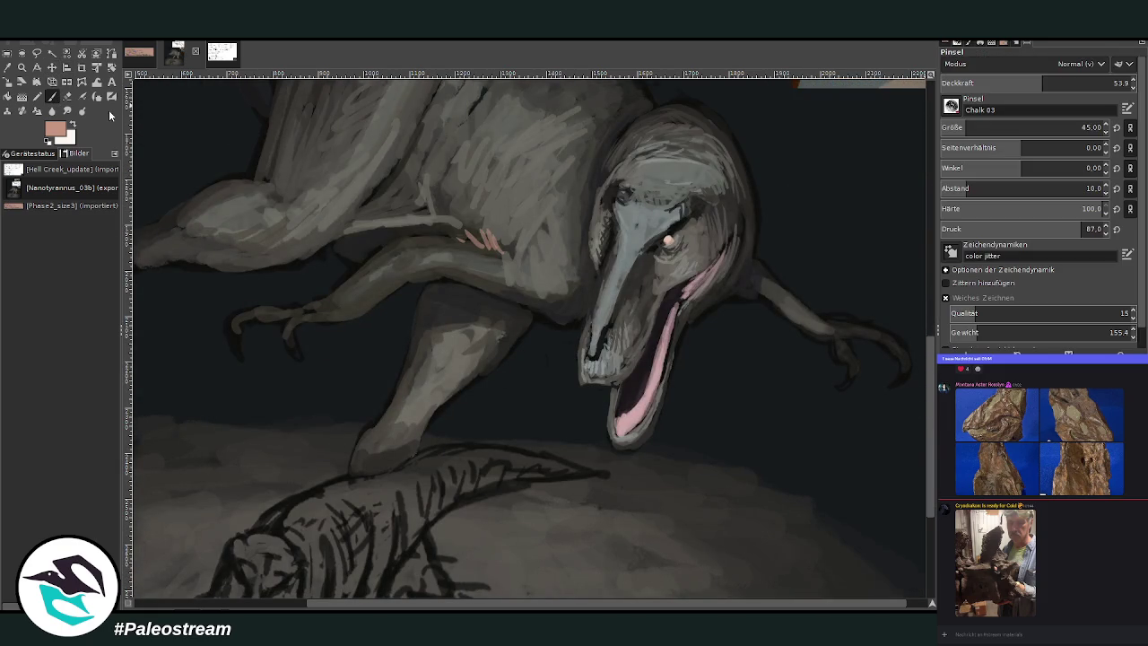
drag(472, 251, 362, 258)
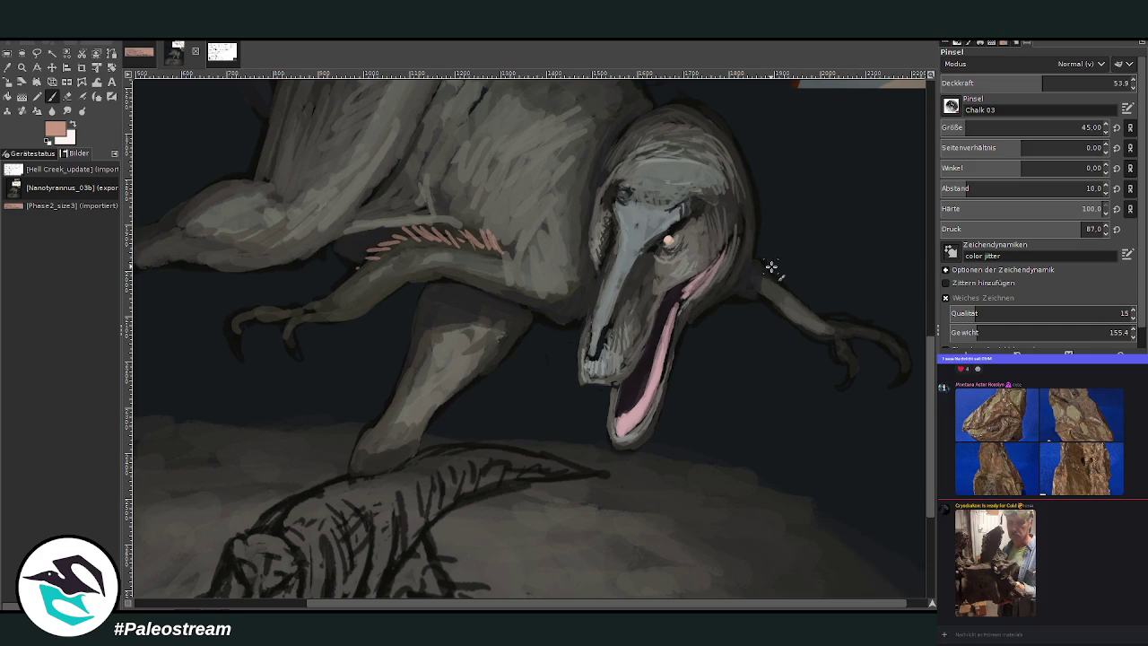
mouse_move(768, 280)
mouse_down()
mouse_move(807, 277)
mouse_move(848, 324)
mouse_move(798, 295)
mouse_up()
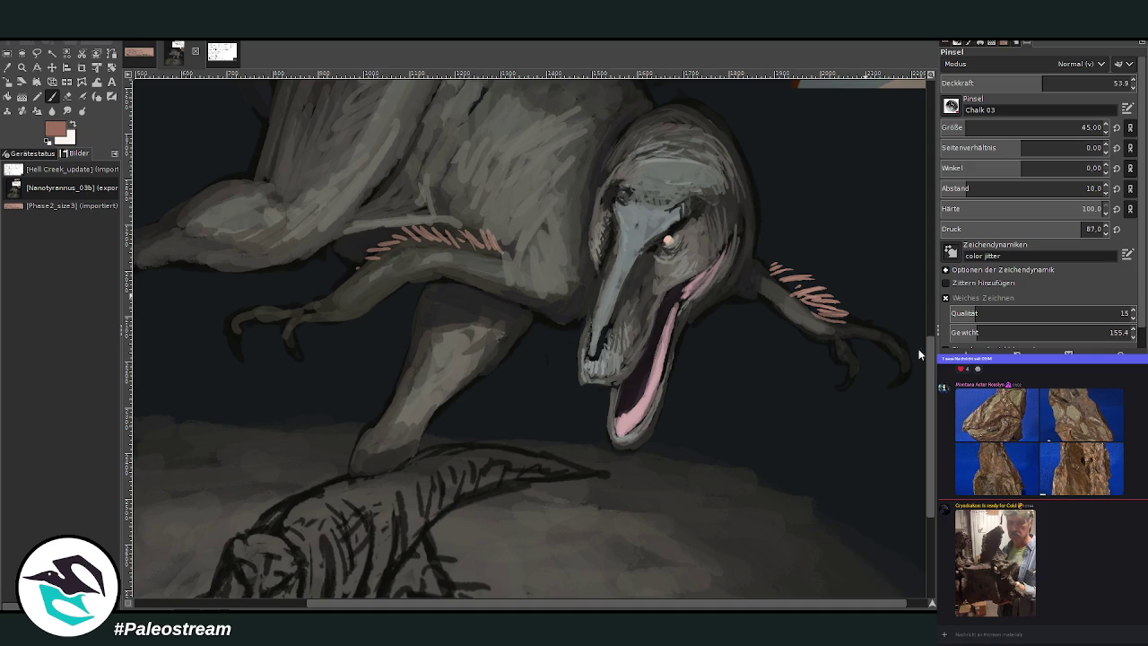
click(1075, 83)
mouse_move(372, 273)
mouse_down()
mouse_move(314, 297)
mouse_move(341, 296)
mouse_move(386, 244)
mouse_move(440, 235)
mouse_move(475, 210)
mouse_move(512, 248)
mouse_move(455, 231)
mouse_move(342, 287)
mouse_move(414, 251)
mouse_move(511, 247)
mouse_move(496, 230)
mouse_move(439, 242)
mouse_move(311, 305)
mouse_up()
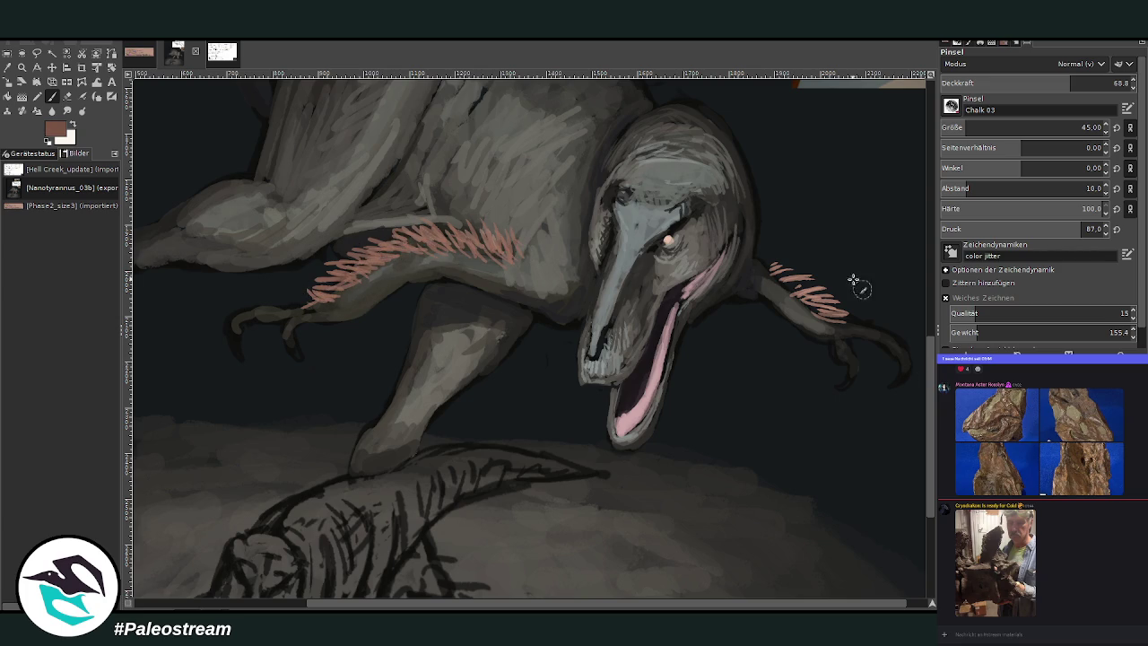
mouse_move(388, 236)
mouse_down()
mouse_move(317, 303)
mouse_move(250, 311)
mouse_up()
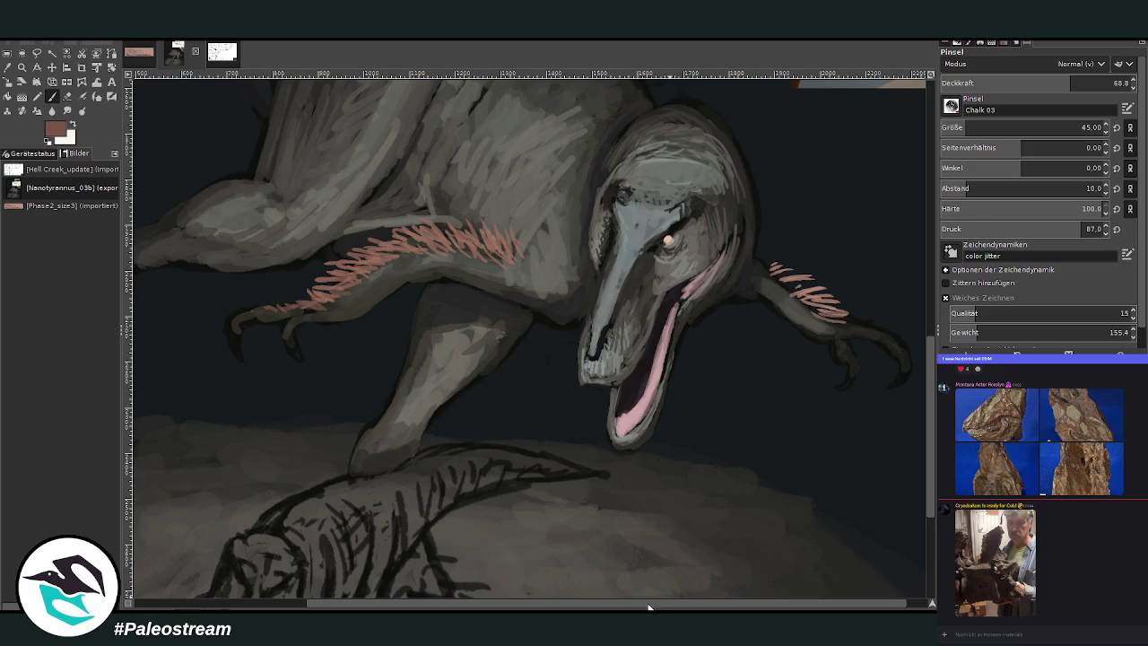
Extend the fuzz along the far forearm past the wrist, then shrink the brush to 22
drag(649, 607, 669, 606)
scroll(529, 339, up, 3)
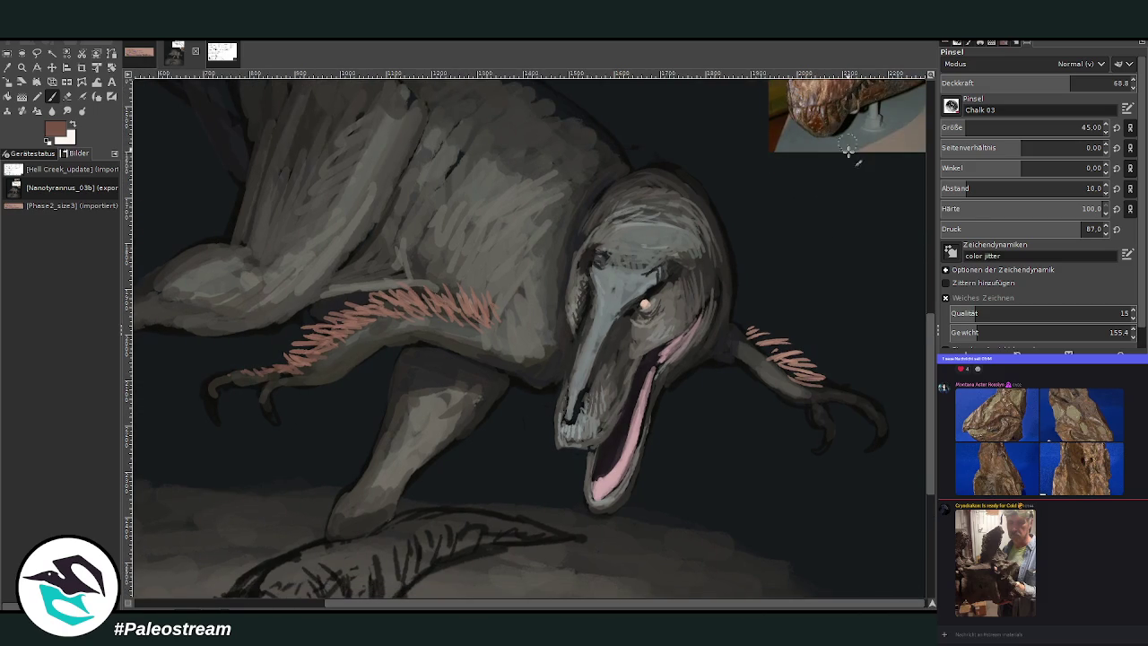
mouse_move(783, 342)
mouse_down()
mouse_move(745, 338)
mouse_move(769, 364)
mouse_move(749, 311)
mouse_move(733, 318)
mouse_move(759, 342)
mouse_up()
drag(839, 381, 875, 404)
mouse_move(806, 388)
mouse_down()
mouse_move(790, 364)
mouse_move(797, 335)
mouse_move(751, 323)
mouse_move(743, 289)
mouse_move(742, 311)
mouse_move(744, 295)
mouse_move(722, 329)
mouse_up()
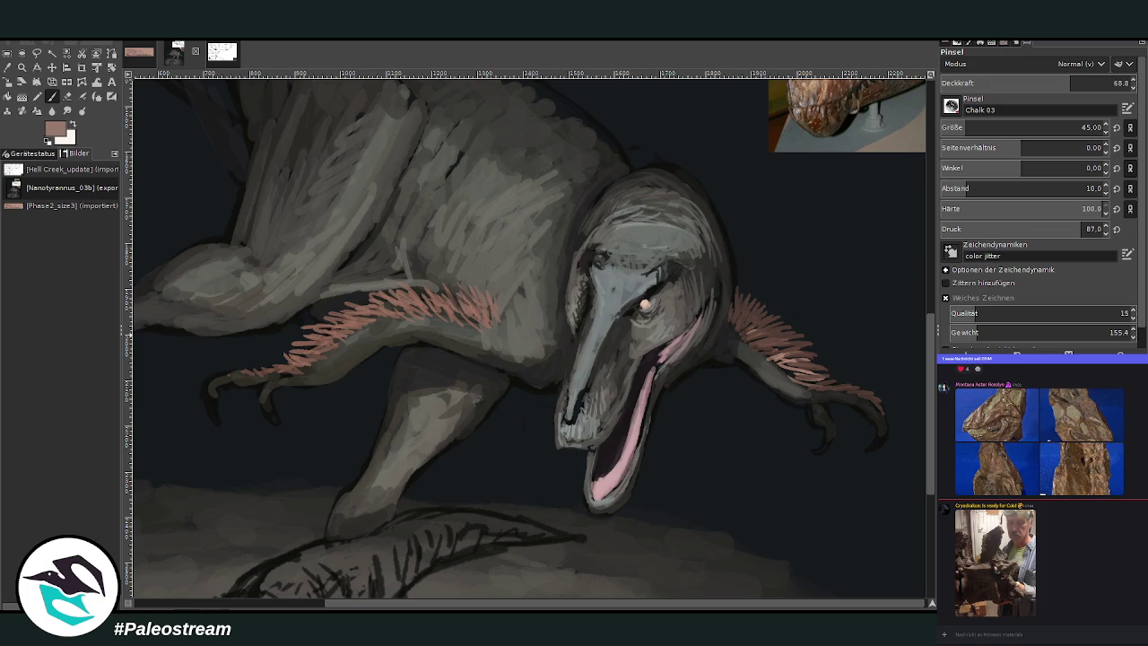
drag(987, 83, 1031, 83)
drag(1032, 127, 950, 124)
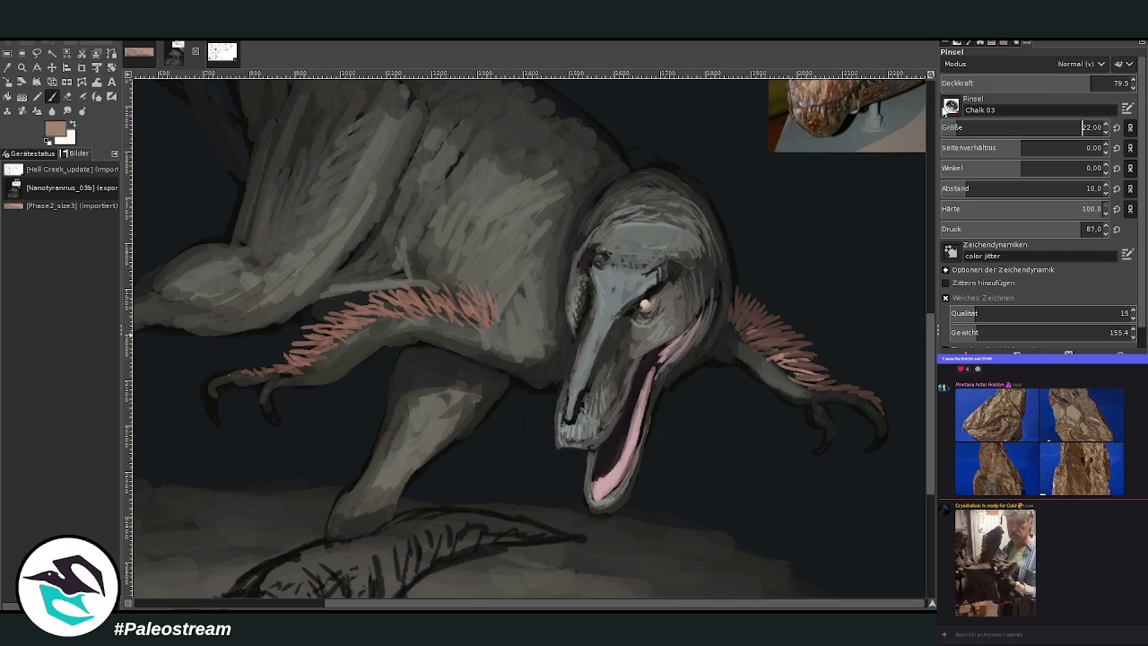
Add fur strokes at the arm's end and across the top of the head
mouse_move(491, 323)
mouse_down()
mouse_move(501, 287)
mouse_move(505, 299)
mouse_move(363, 316)
mouse_move(354, 333)
mouse_move(404, 310)
mouse_move(465, 321)
mouse_up()
scroll(931, 384, up, 2)
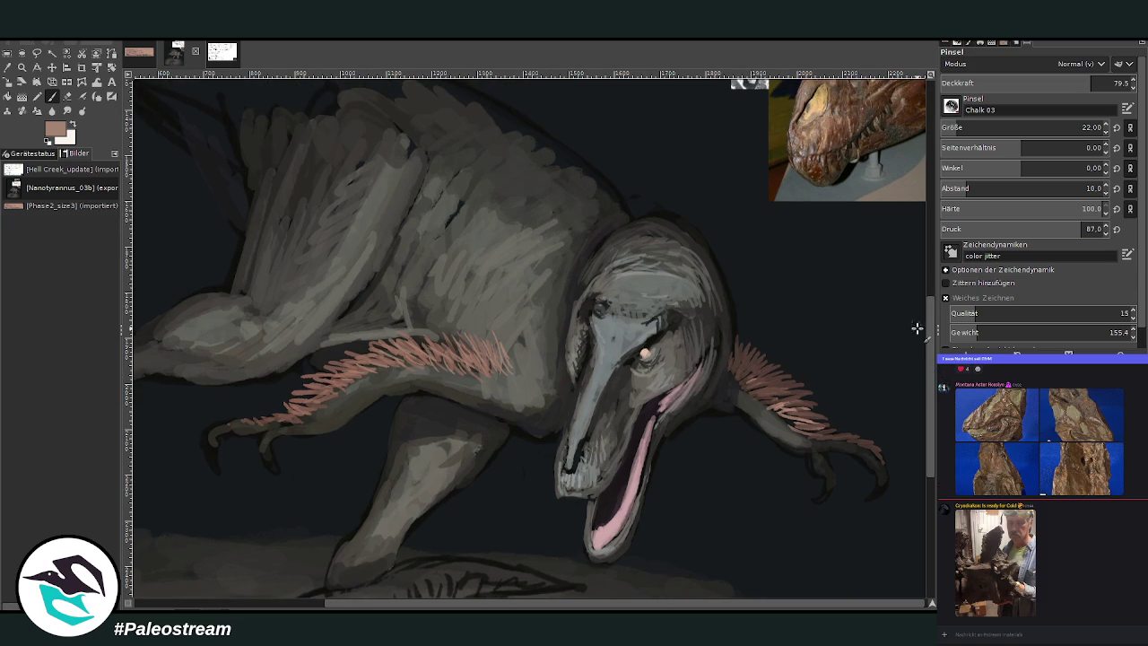
mouse_move(651, 262)
mouse_down()
mouse_move(701, 267)
mouse_move(723, 309)
mouse_up()
mouse_move(709, 269)
mouse_down()
mouse_move(696, 249)
mouse_move(703, 266)
mouse_move(682, 269)
mouse_move(671, 235)
mouse_move(710, 272)
mouse_move(656, 240)
mouse_move(610, 246)
mouse_move(653, 251)
mouse_up()
At 46.4 opacity, thicken the head fur with pinkish and darker brown strokes
ctrl+click(819, 212)
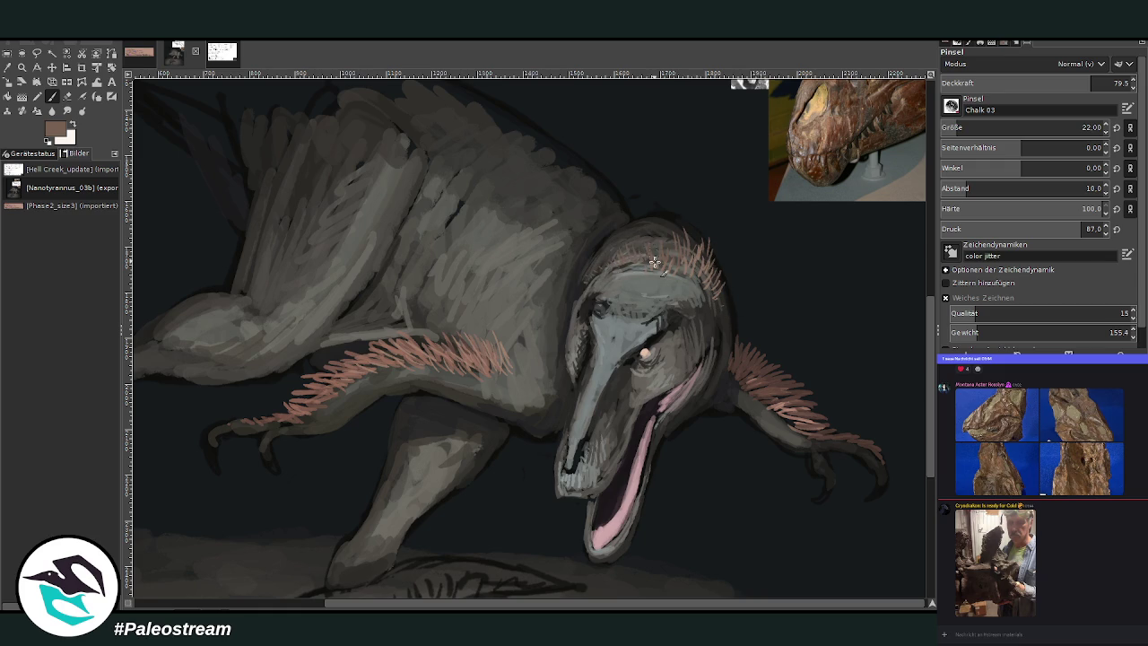
ctrl+click(709, 270)
click(1024, 83)
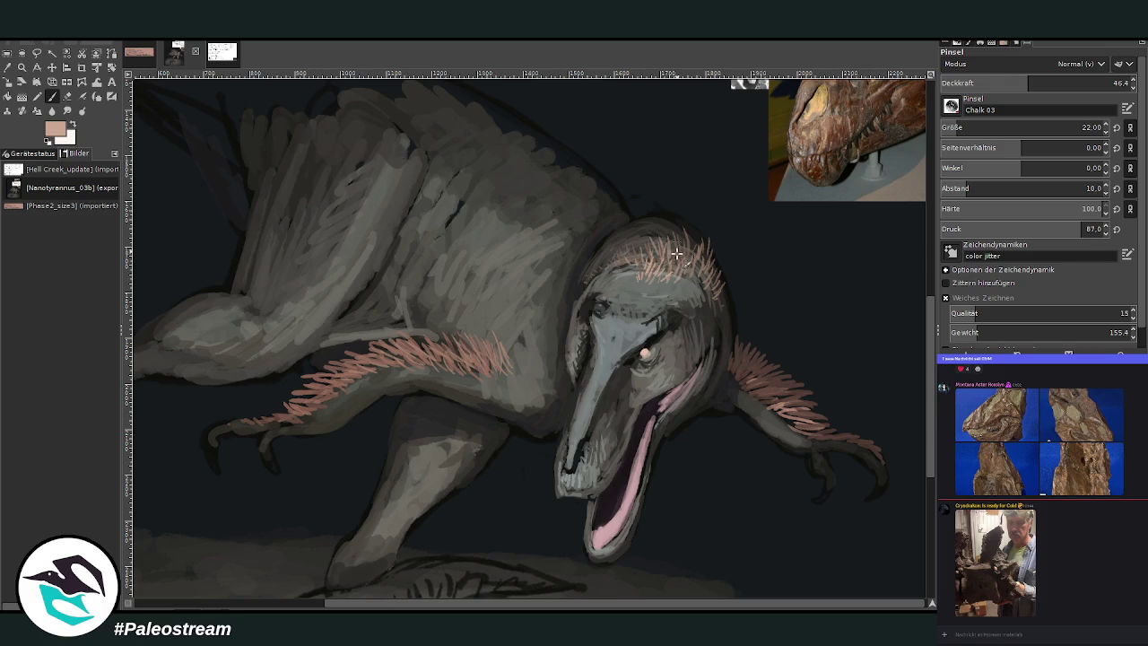
drag(677, 244, 702, 290)
mouse_move(692, 231)
mouse_down()
mouse_move(701, 236)
mouse_move(680, 219)
mouse_move(710, 249)
mouse_move(720, 300)
mouse_up()
ctrl+click(722, 274)
mouse_move(691, 248)
mouse_down()
mouse_move(639, 227)
mouse_move(610, 237)
mouse_move(638, 240)
mouse_move(655, 215)
mouse_move(607, 236)
mouse_up()
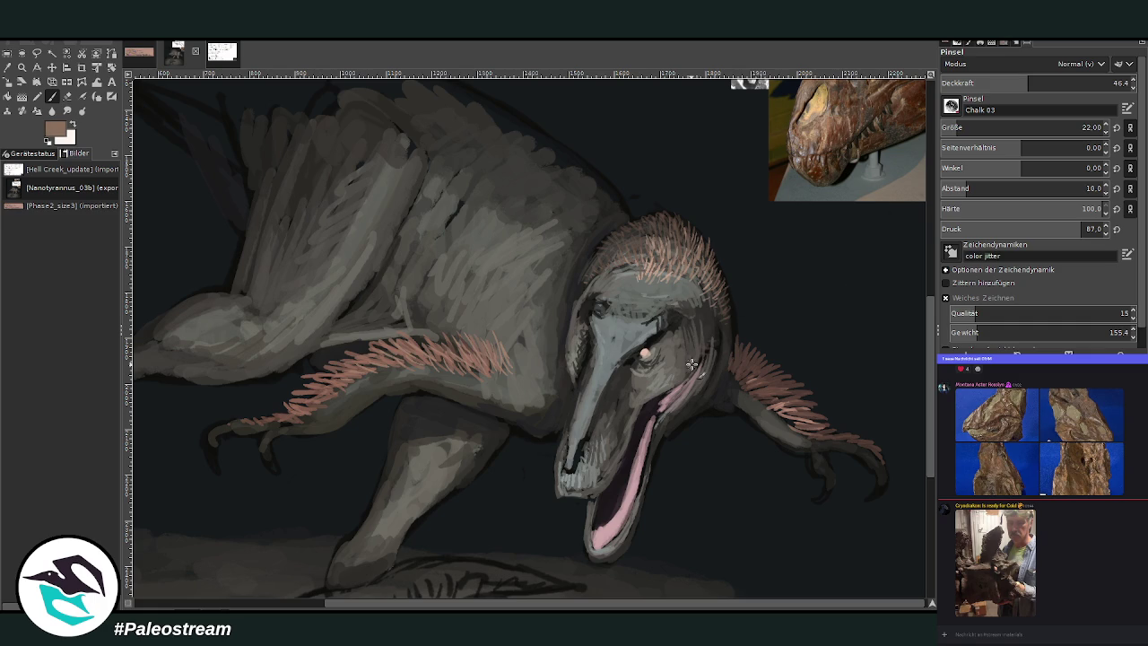
At 65.9 opacity, paint pink fur along the throat, neck and beak edge, then switch to near-black
drag(1034, 88, 1065, 85)
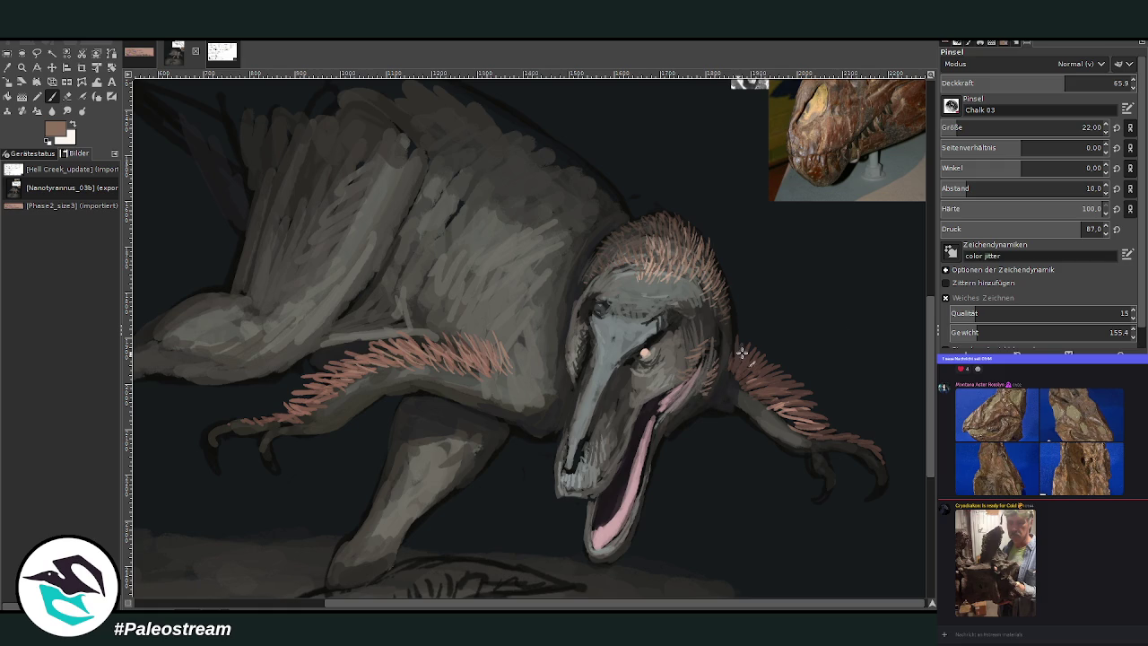
mouse_move(713, 395)
mouse_down()
mouse_move(680, 418)
mouse_move(707, 405)
mouse_move(720, 359)
mouse_move(708, 398)
mouse_up()
drag(562, 392, 561, 362)
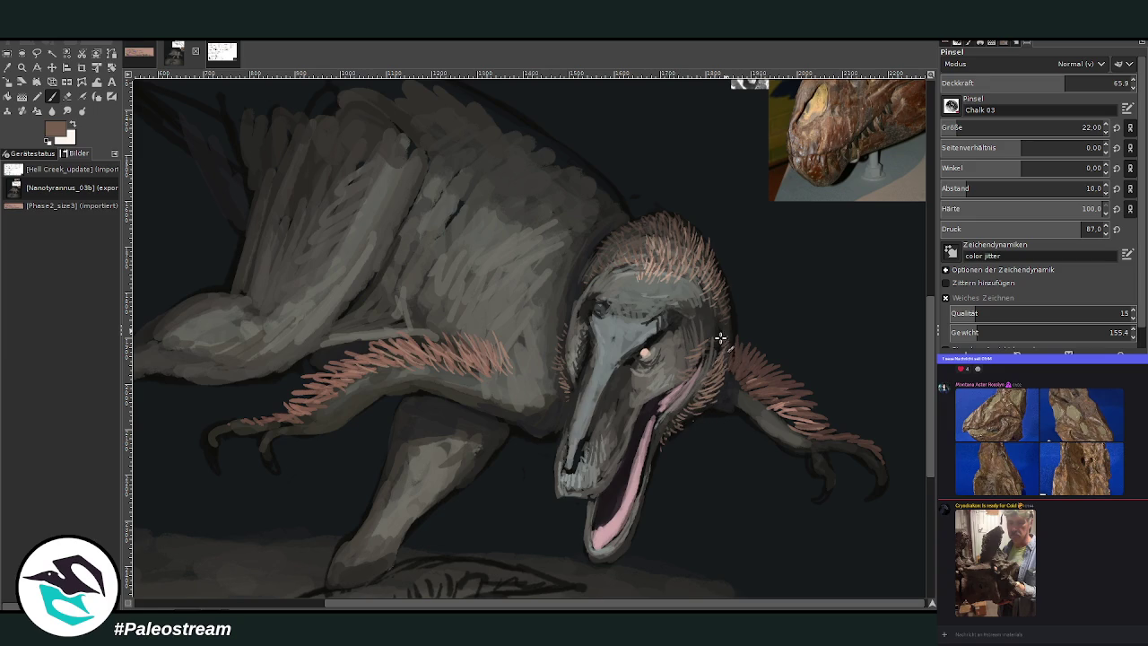
ctrl+click(777, 315)
key(d)
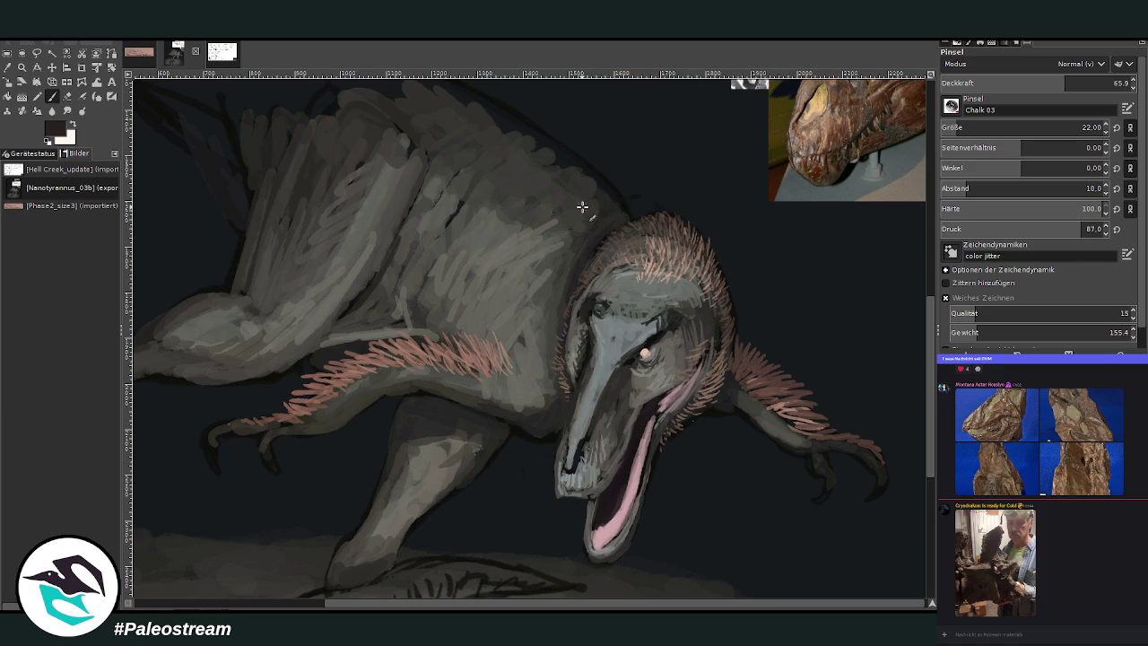
key(minus)
key(minus)
key(minus)
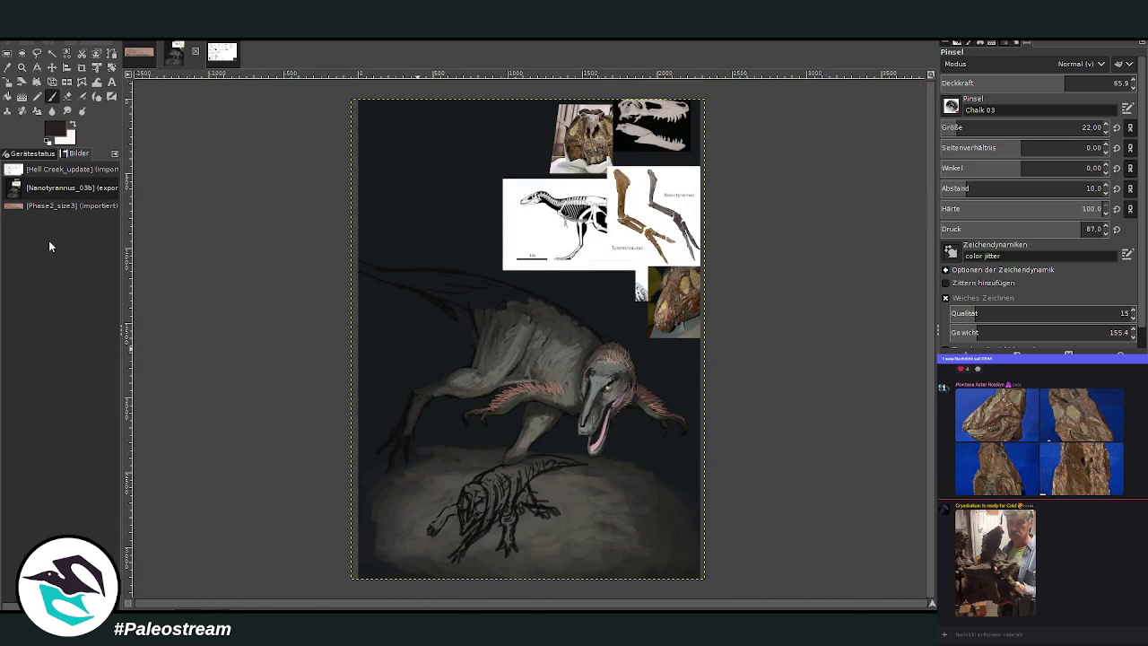
Zoom back in on the head and sample the pink feather tone from the fur for painting
click(22, 68)
click(583, 417)
drag(618, 329, 628, 332)
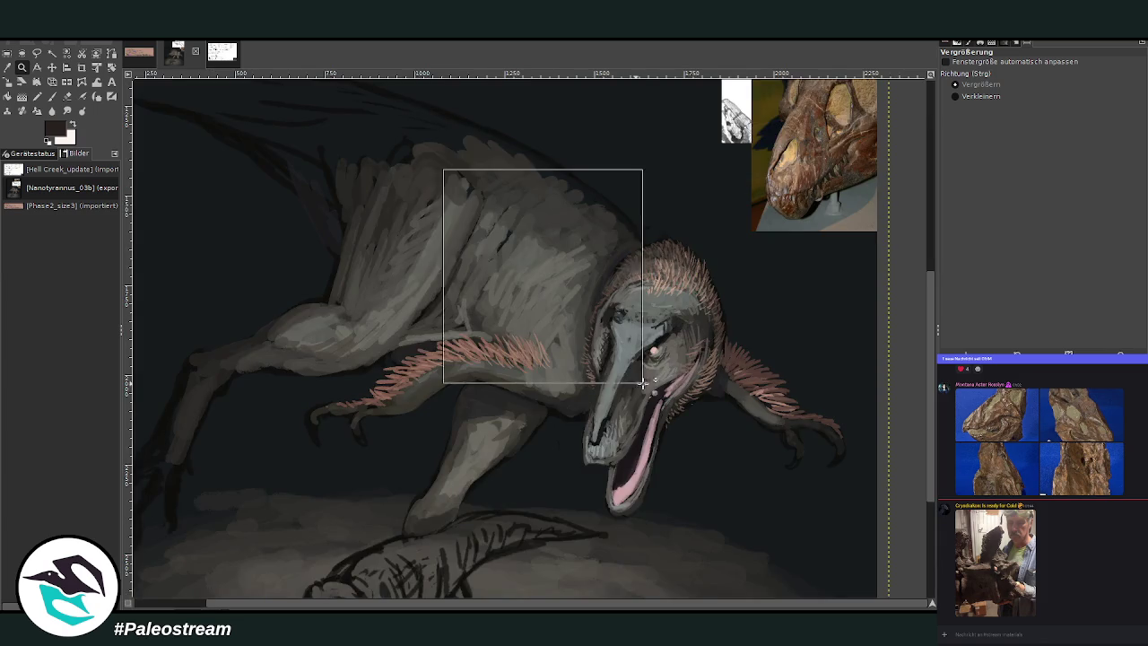
key(o)
click(779, 395)
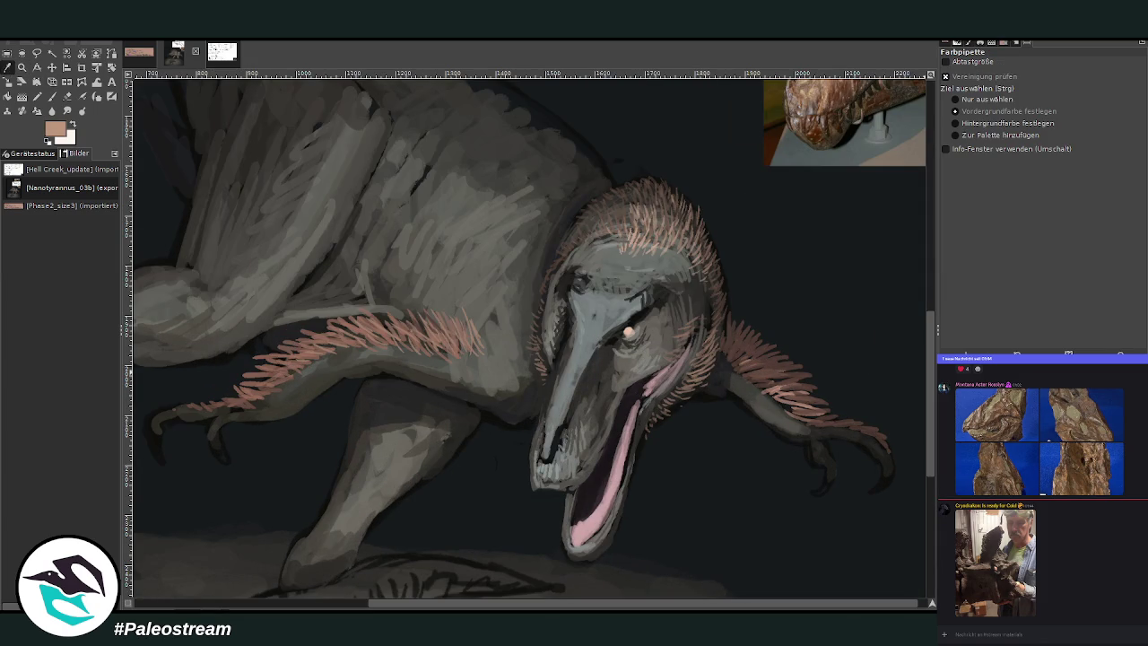
key(p)
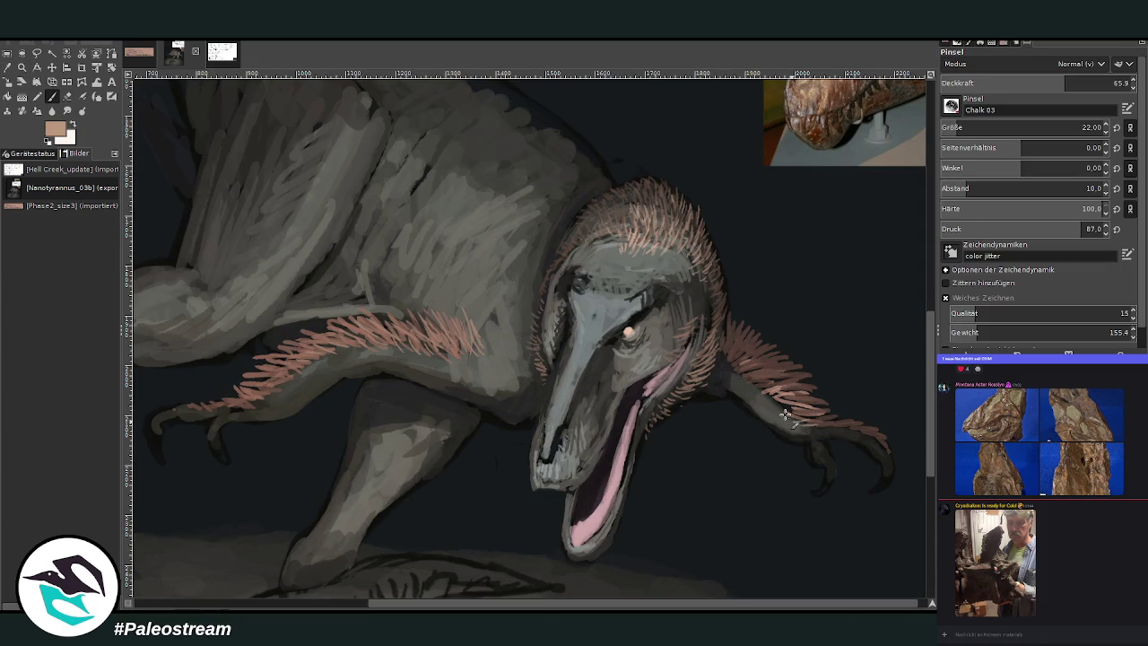
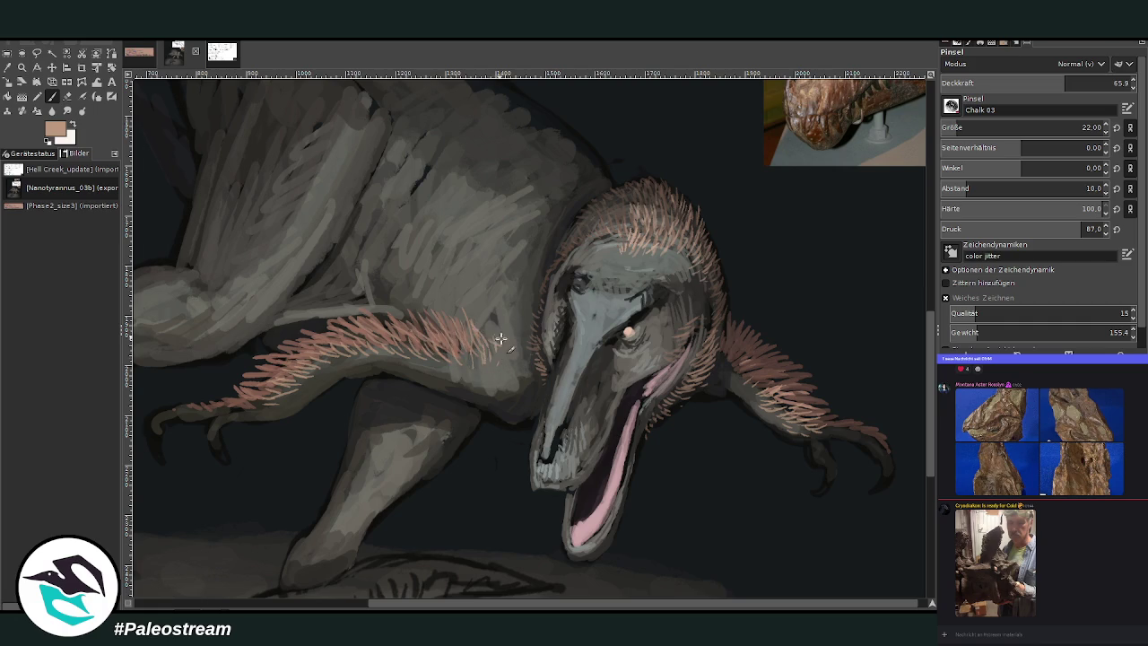
Sample darker browns and paint light feather strokes where the tyrannosaur's neck meets its back
ctrl+click(911, 328)
scroll(600, 290, up, 3)
ctrl+click(670, 304)
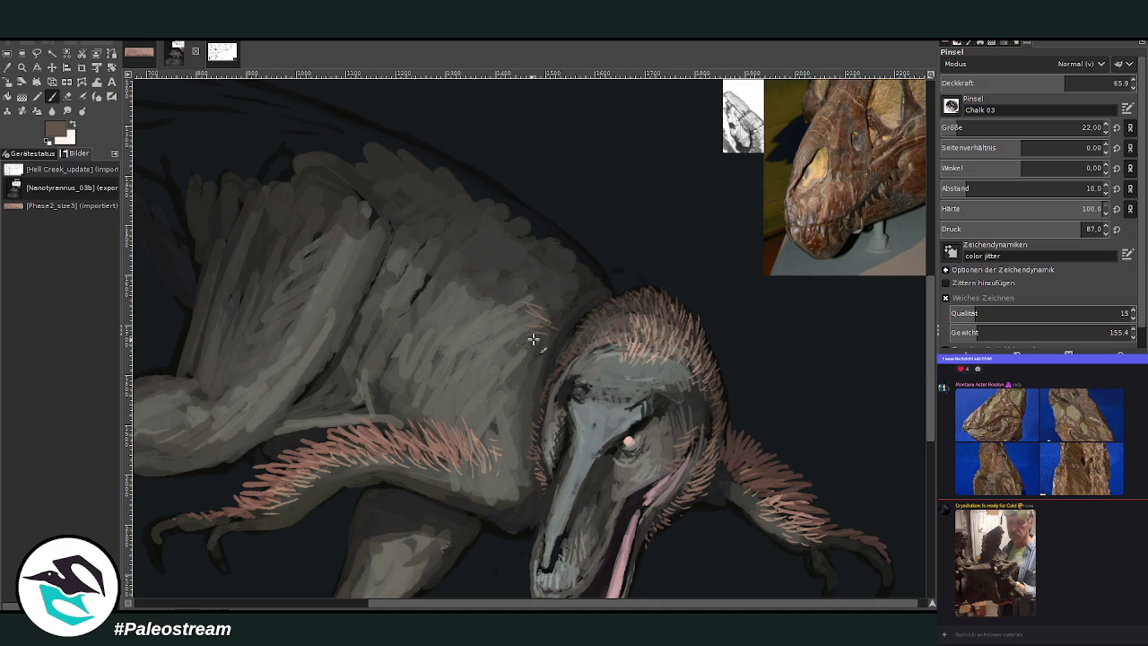
drag(559, 300, 519, 284)
drag(563, 268, 511, 288)
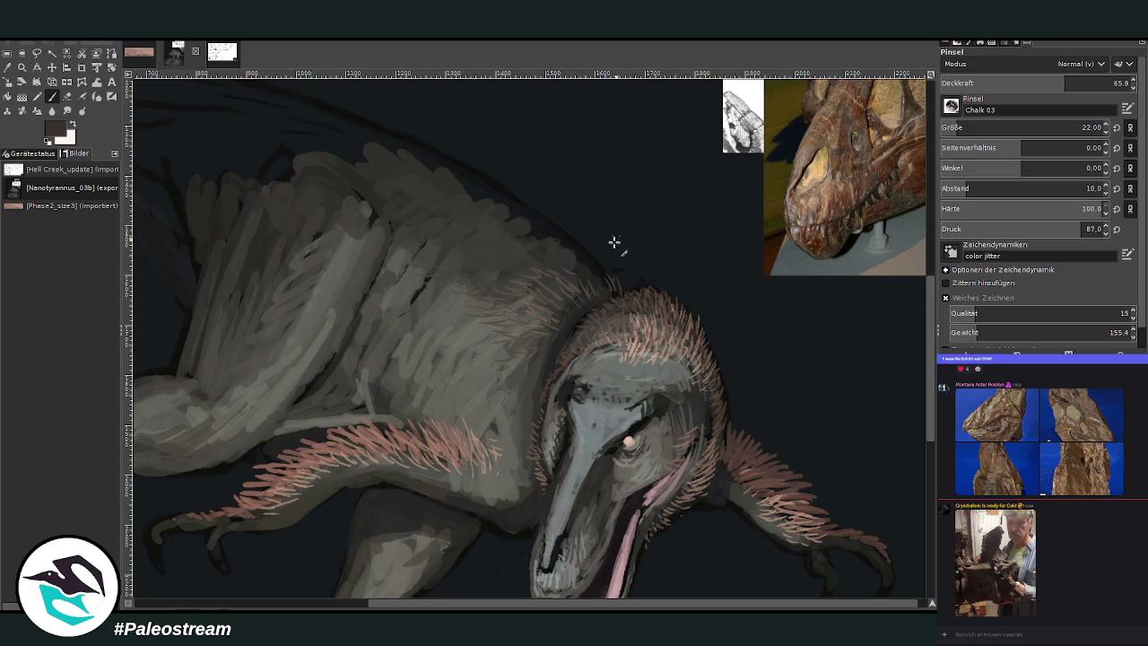
Extend fine dark feather strokes up along the neck outline toward the back
drag(596, 267, 614, 287)
drag(546, 223, 574, 249)
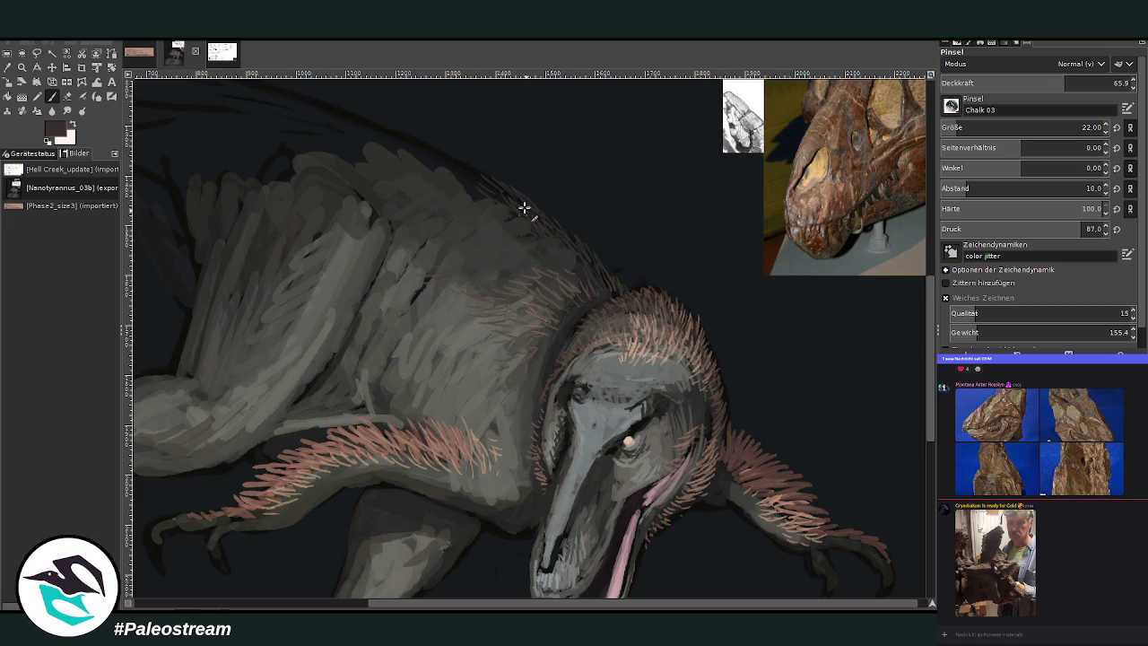
drag(538, 222, 441, 159)
drag(497, 183, 404, 132)
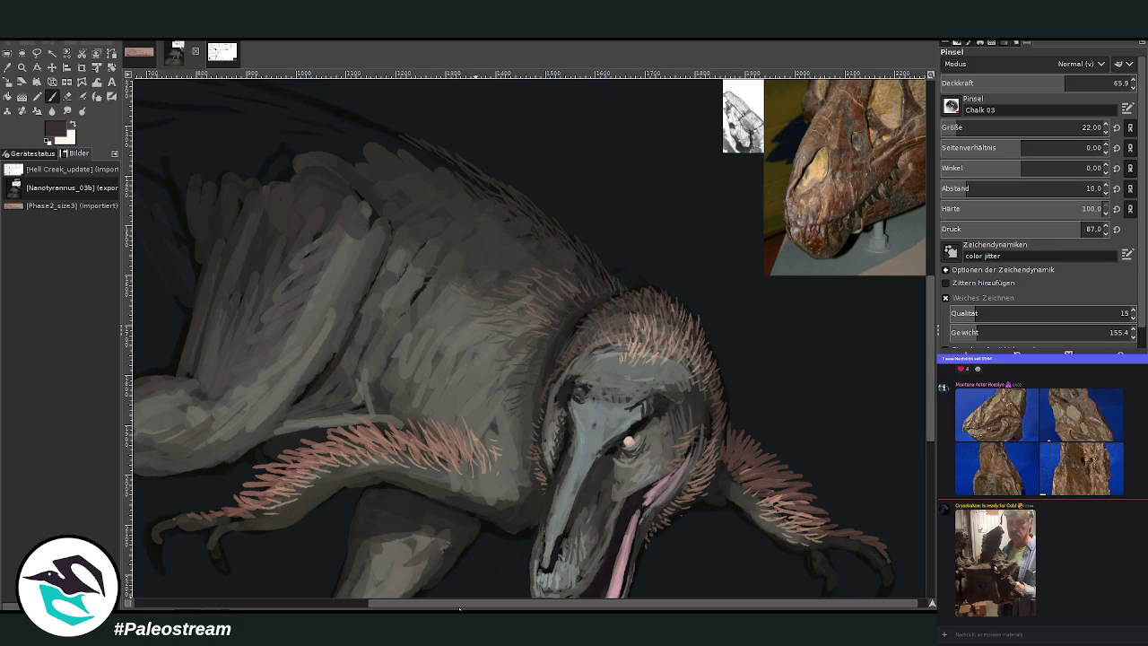
drag(459, 608, 341, 546)
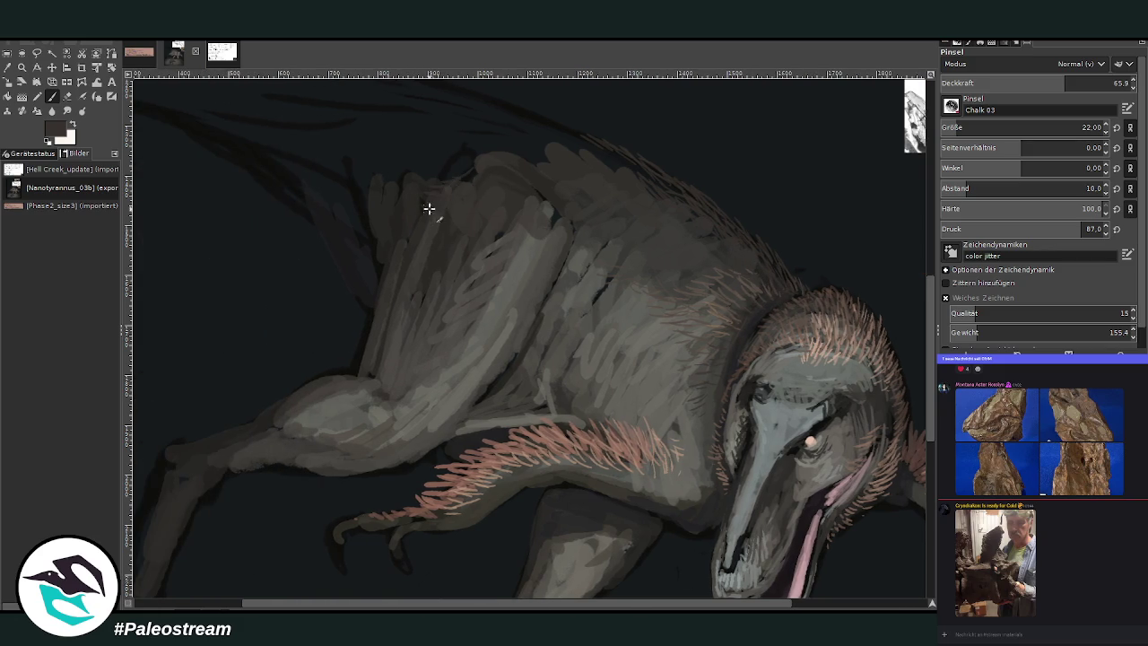
Sample lighter greys from the painting and hatch short pinkish strokes on the upper wing
ctrl+click(912, 285)
drag(462, 223, 487, 259)
ctrl+click(757, 194)
ctrl+click(676, 172)
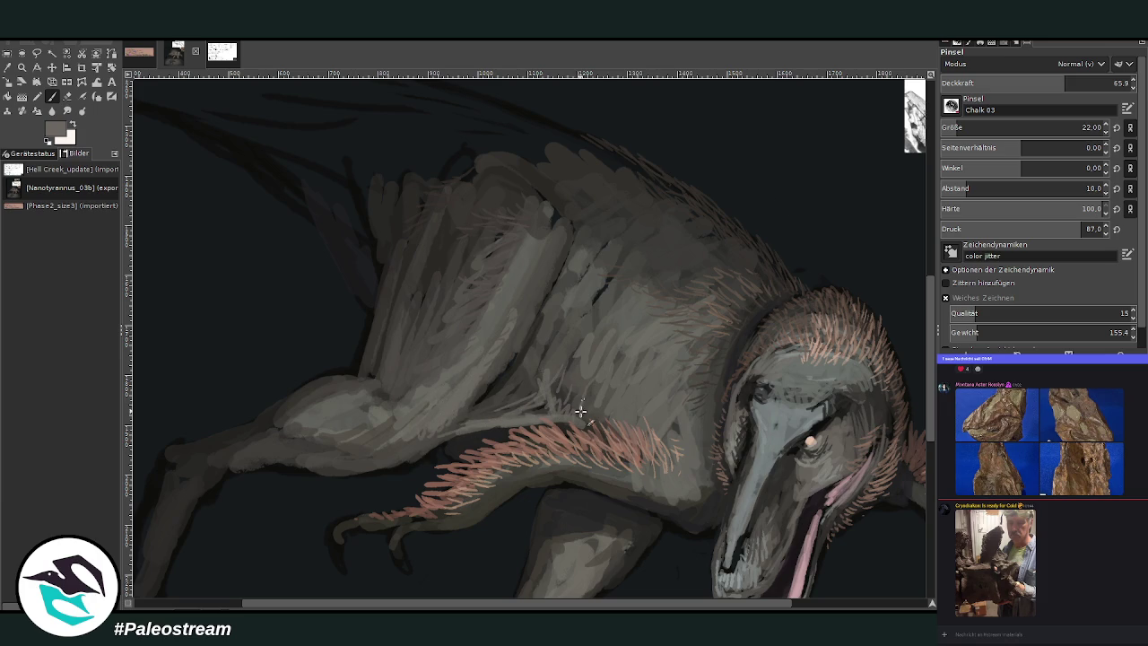
scroll(928, 323, down, 2)
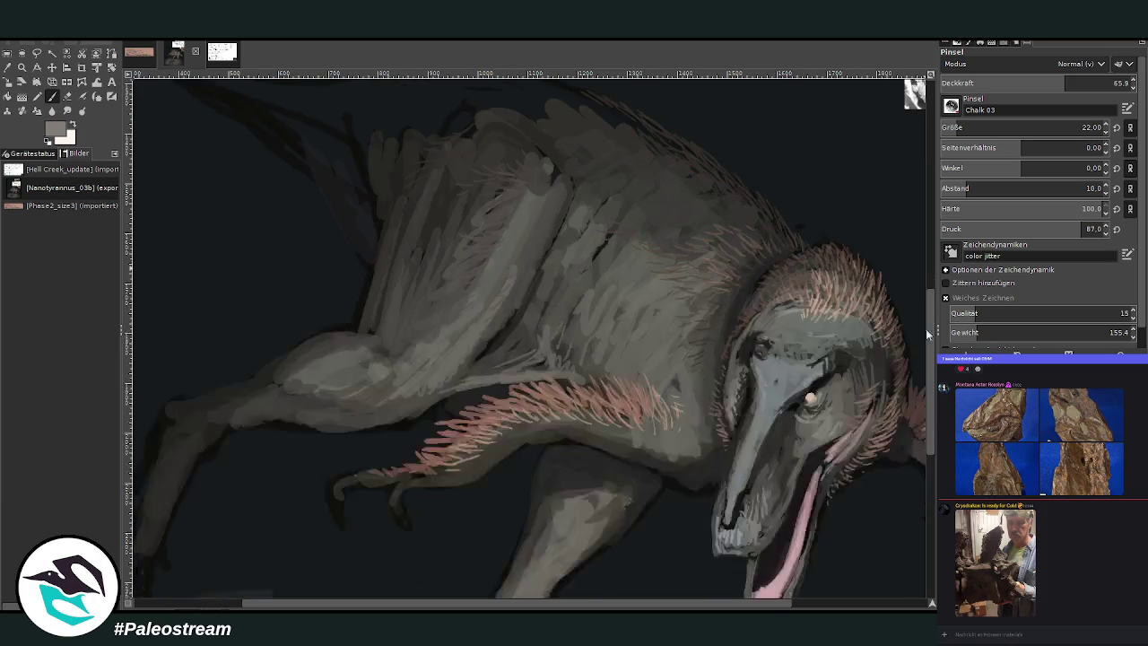
Set the brush to size 56 with opacity 36.6 and view the whole image
drag(968, 127, 996, 128)
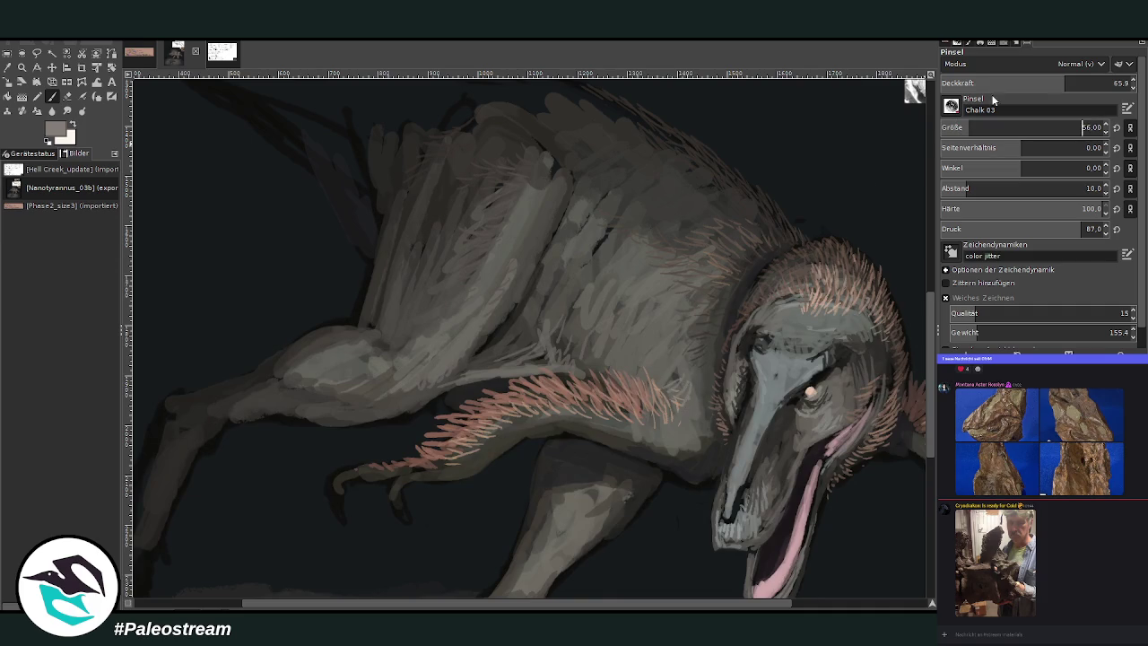
drag(1065, 82, 1030, 82)
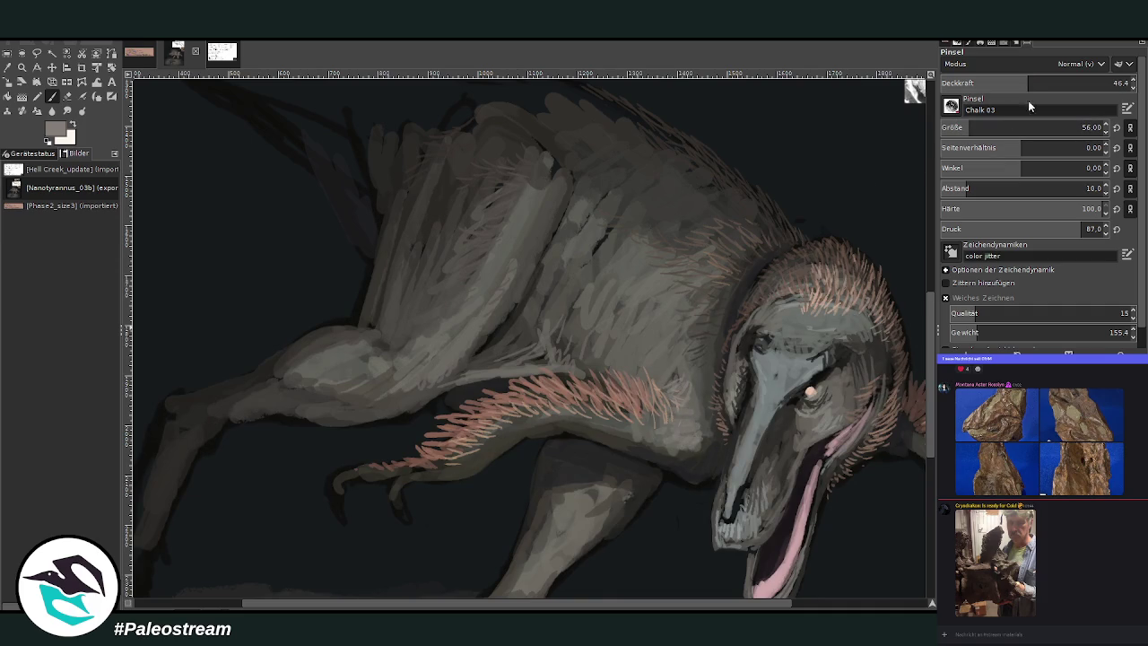
drag(1032, 83, 986, 83)
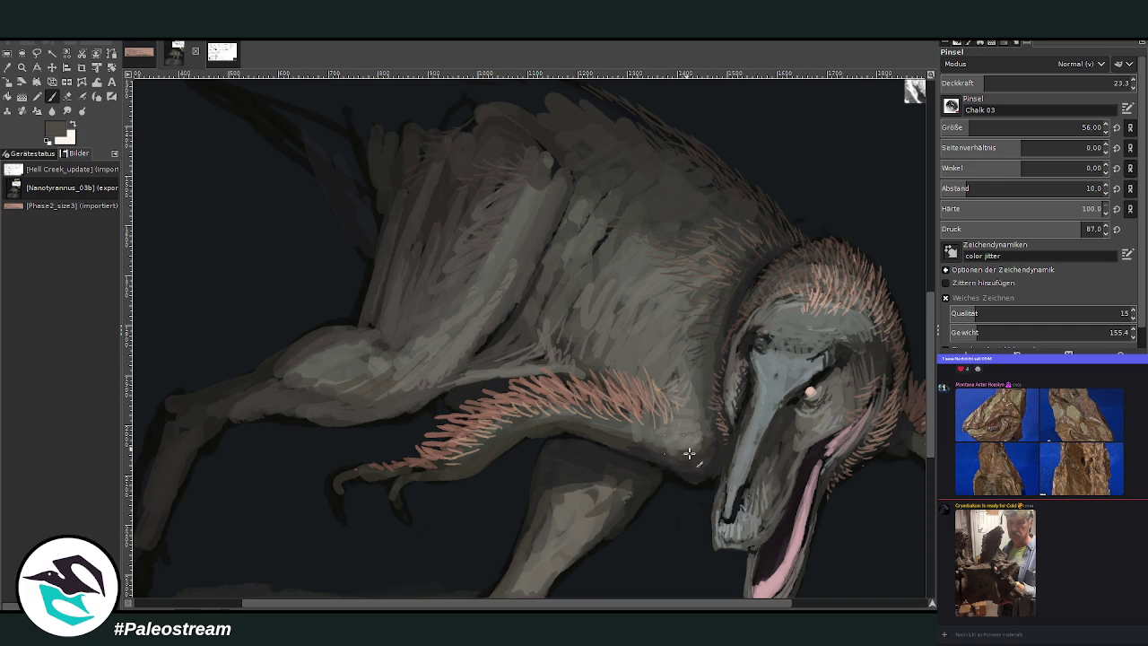
drag(987, 82, 1114, 83)
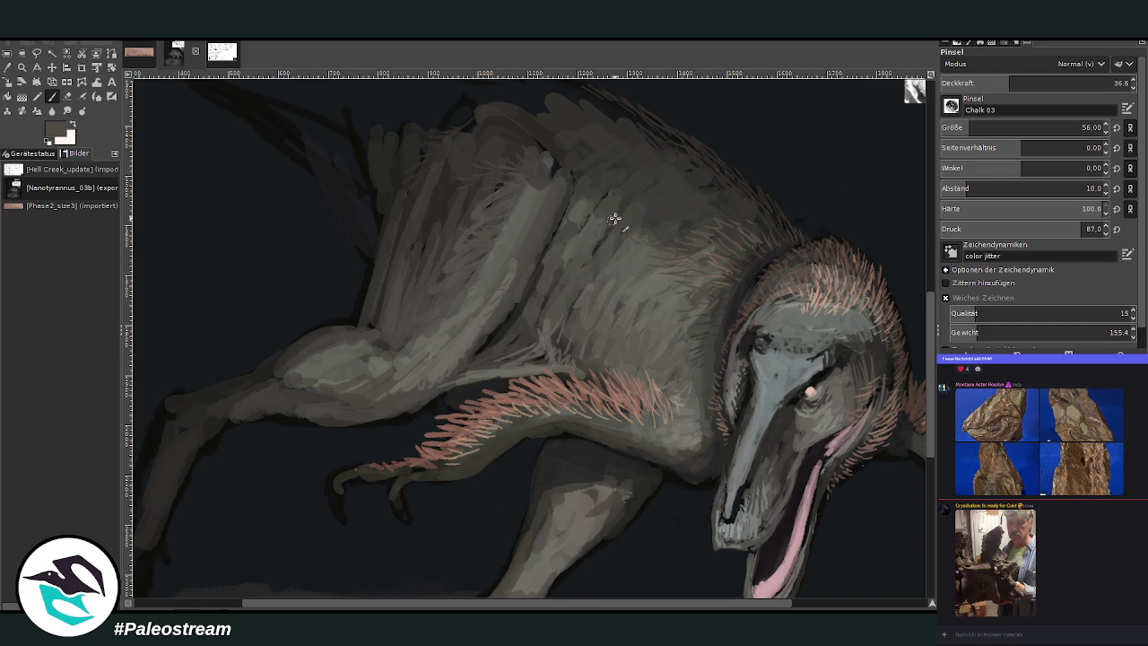
key(minus)
key(minus)
key(minus)
key(minus)
key(minus)
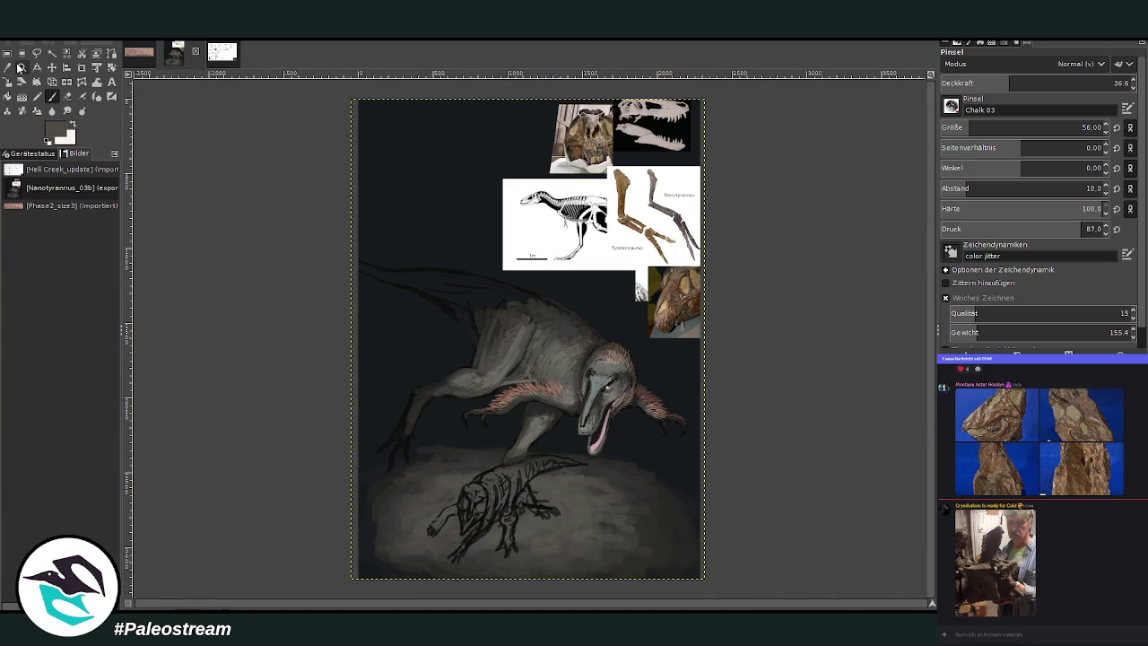
Zoom in on the tyrannosaur's body and head and sample a greyish-pink from the feathers
click(21, 68)
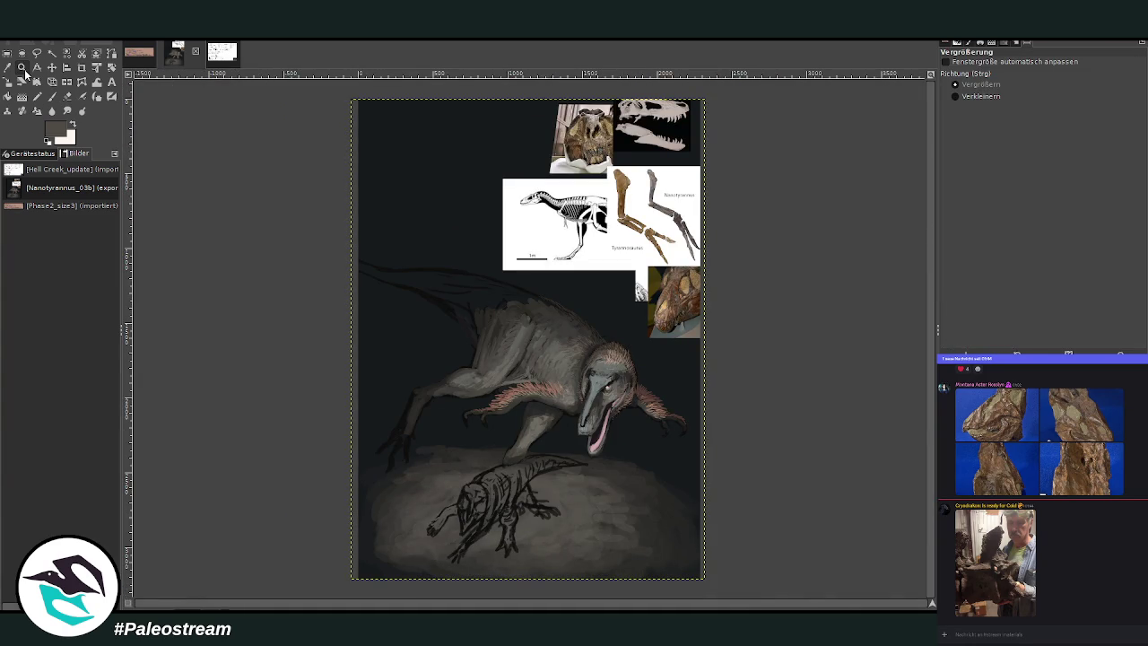
click(587, 408)
drag(397, 139, 638, 362)
key(o)
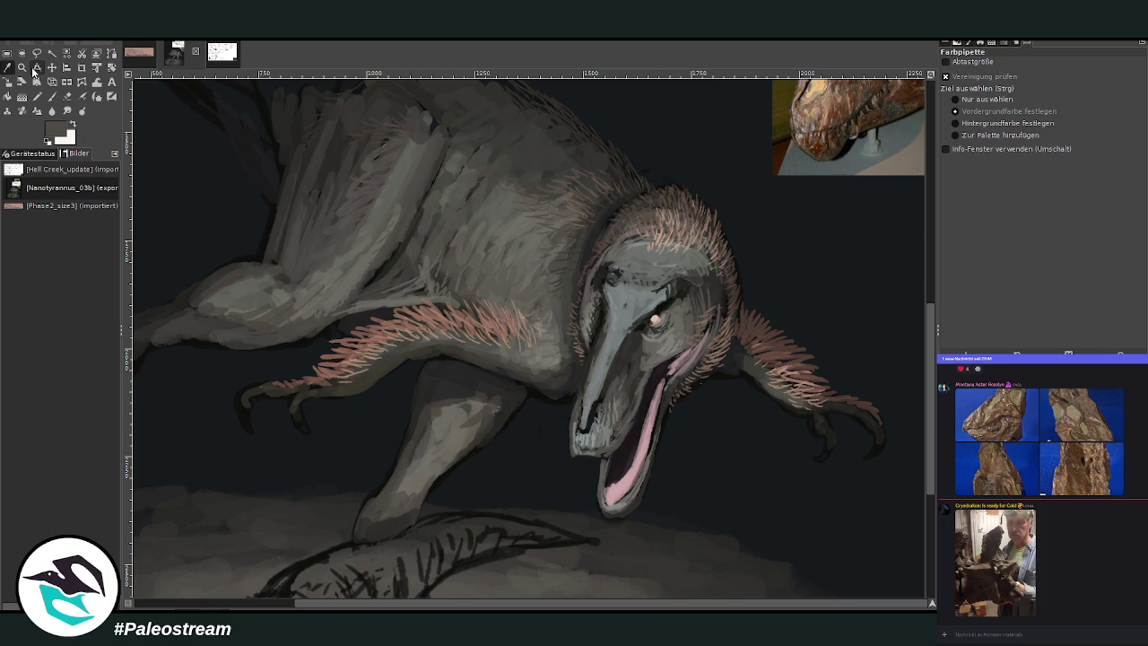
click(765, 348)
click(762, 350)
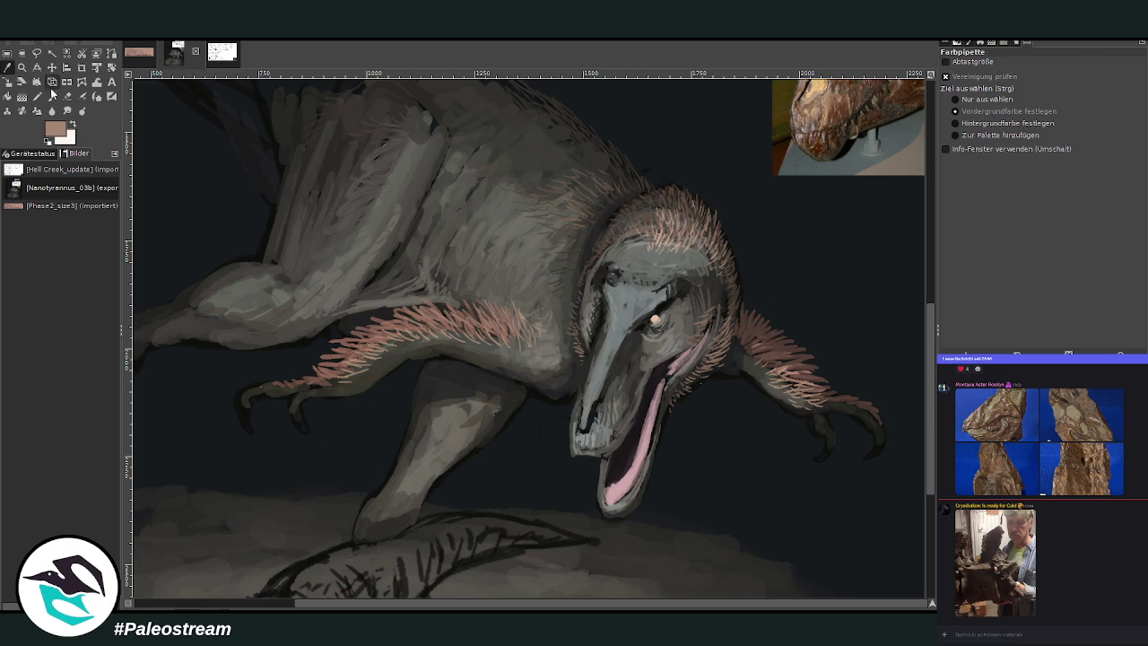
With a size-71 soft brush, paint pinkish feather strokes on and below the shoulder
key(n)
key(bracketright)
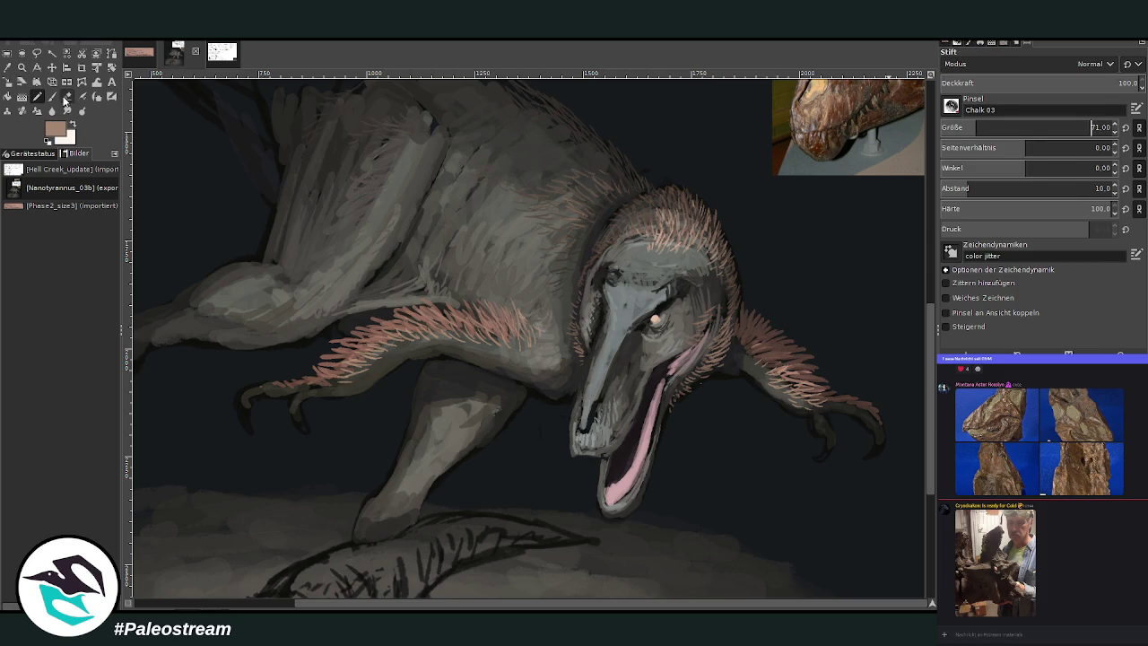
key(p)
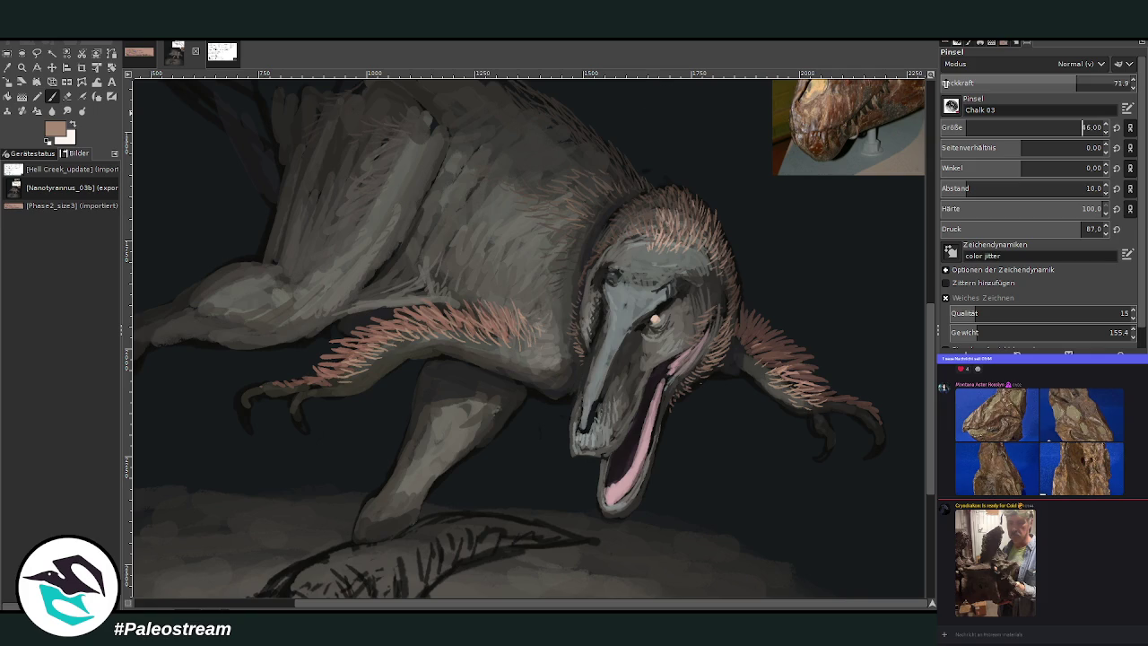
drag(484, 320, 438, 293)
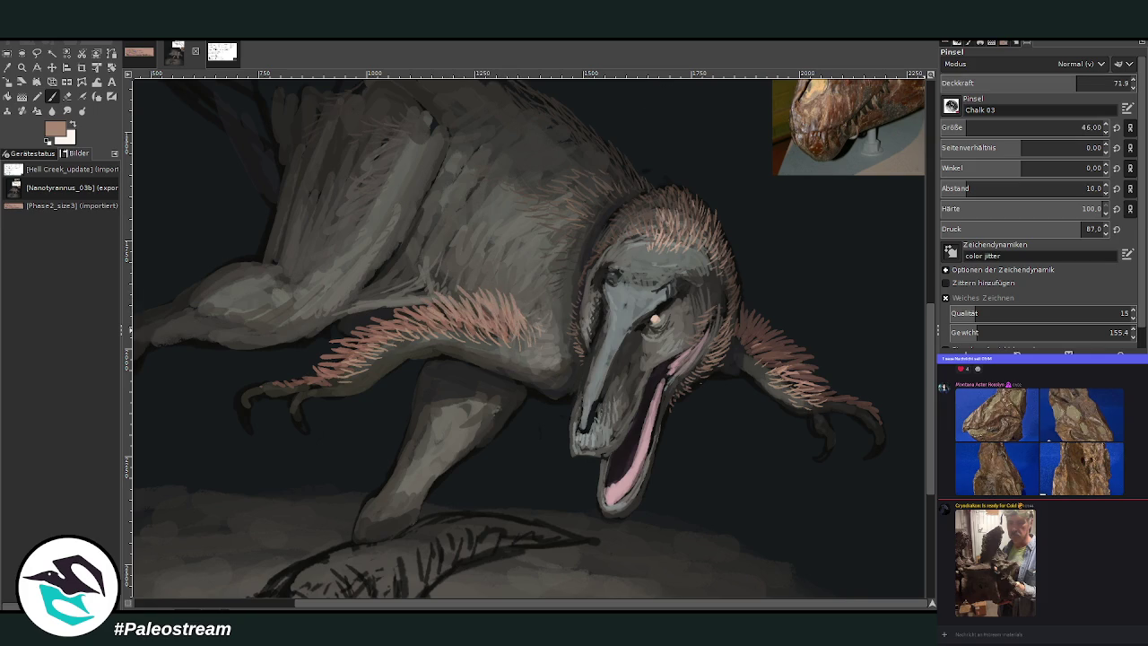
mouse_move(511, 325)
mouse_down()
mouse_move(507, 300)
mouse_move(421, 296)
mouse_move(378, 325)
mouse_up()
Halve the brush size to 23 and sample new darker and lighter tones
key(bracketleft)
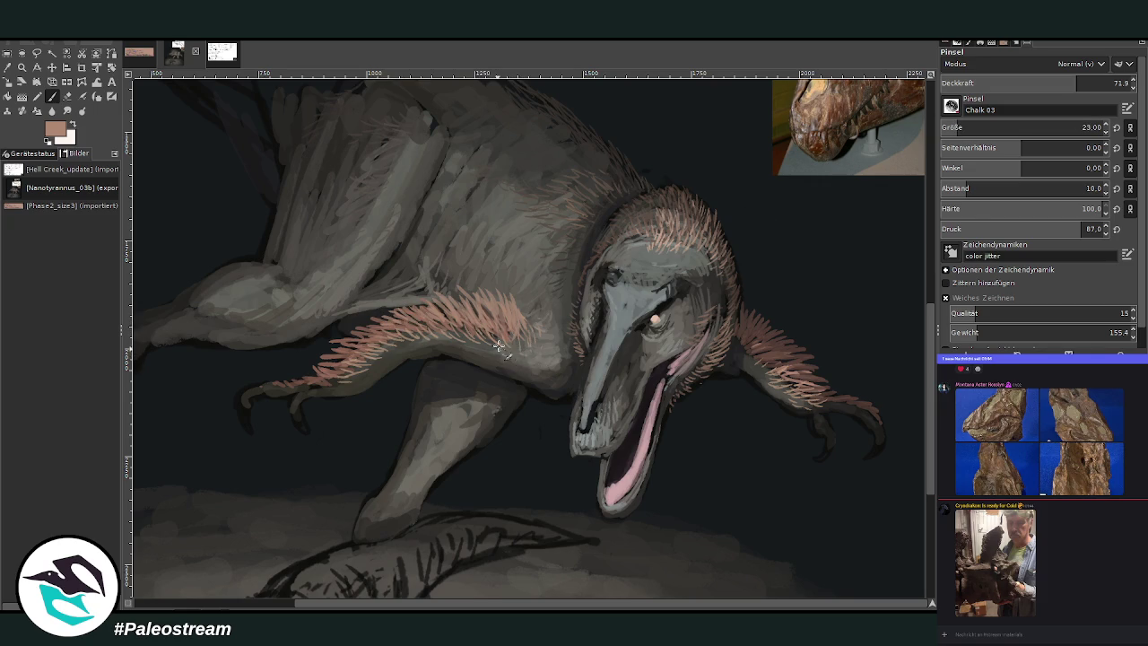
ctrl+click(894, 237)
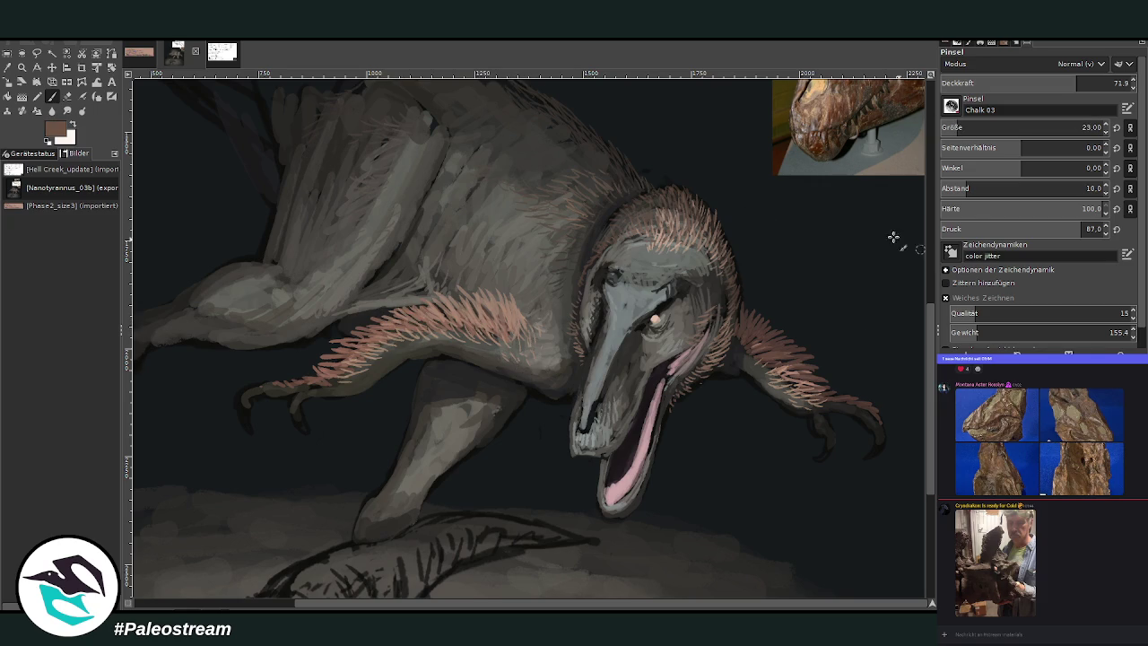
ctrl+click(838, 219)
key(o)
key(d)
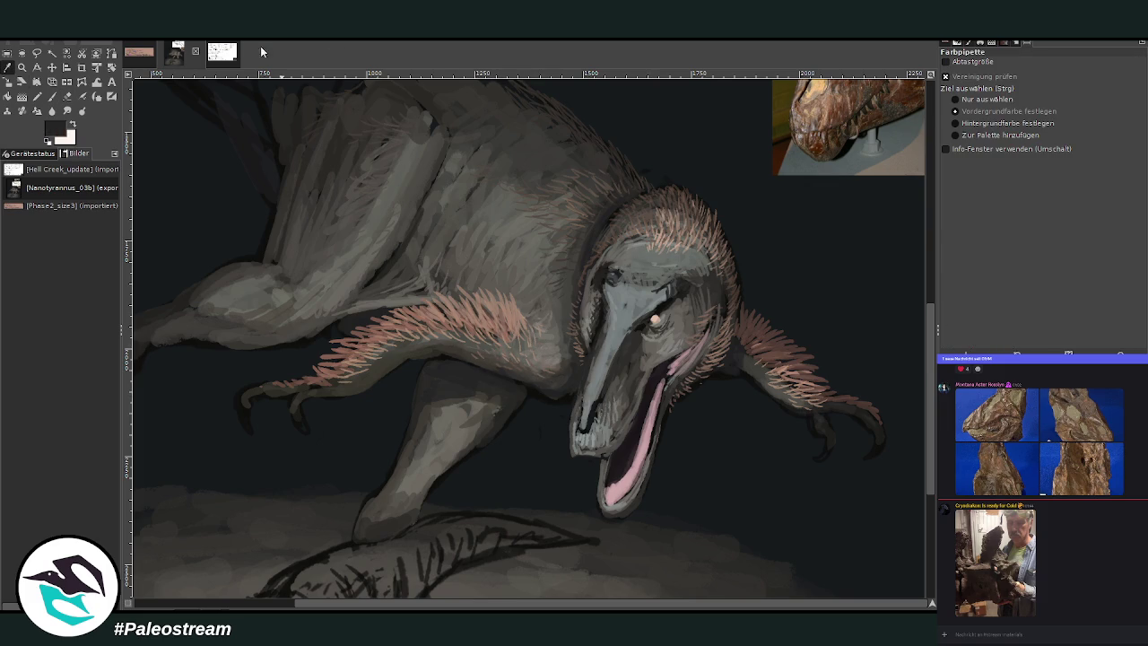
click(53, 97)
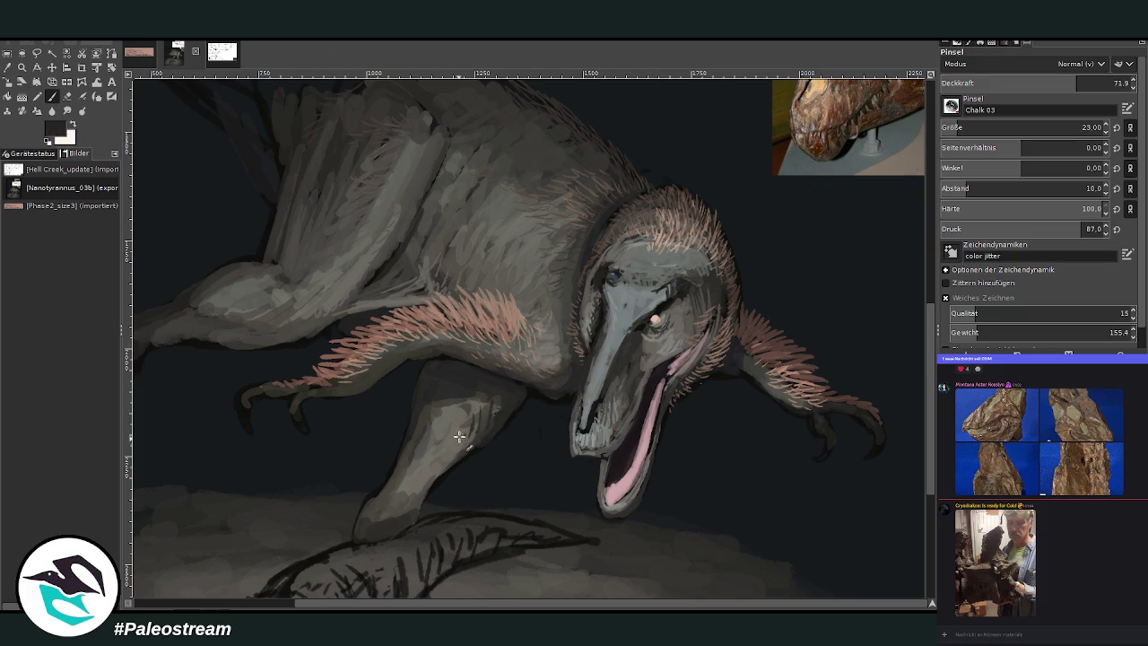
At 43.8 opacity, paint light grey strokes along the upper arm and darken its underside
click(1023, 84)
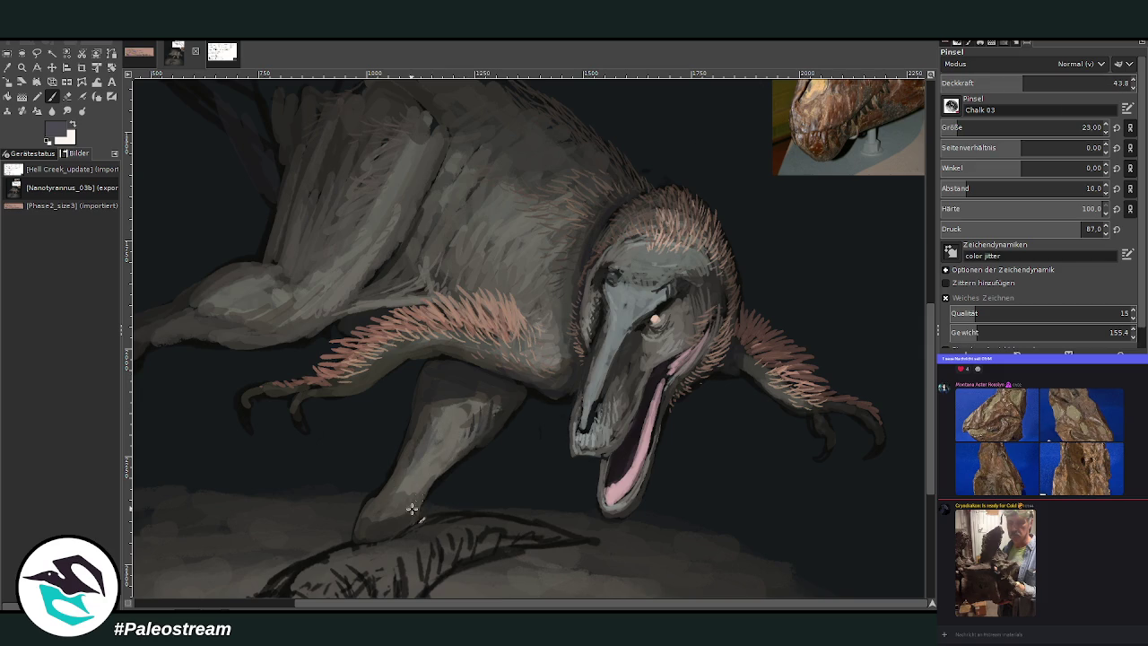
scroll(930, 415, down, 3)
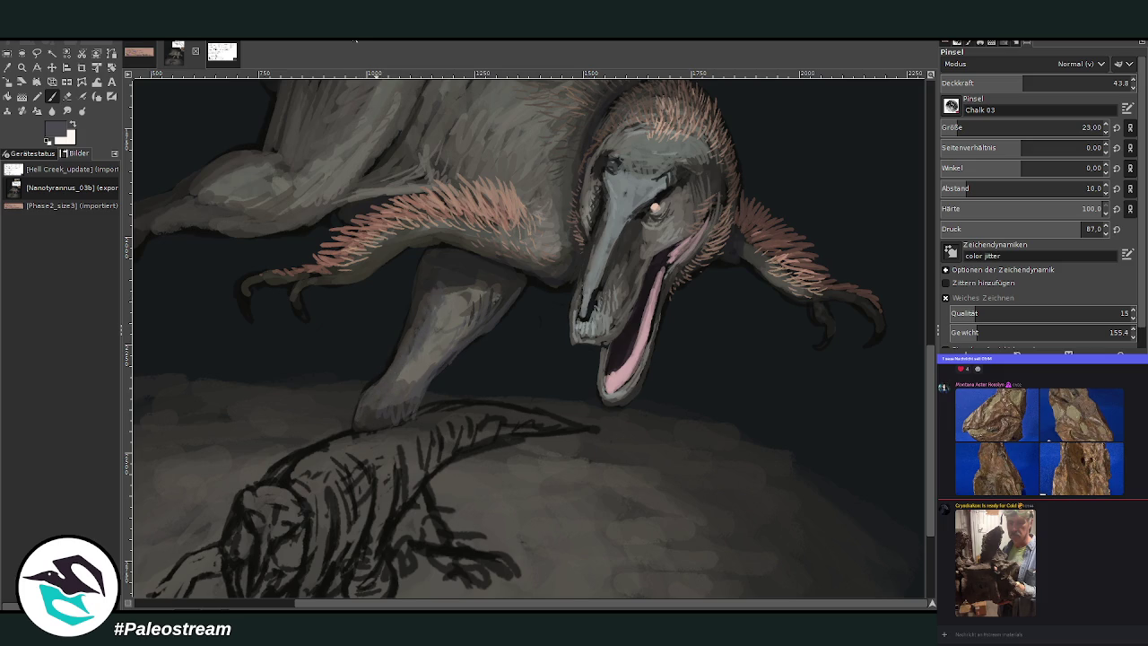
scroll(265, 437, left, 3)
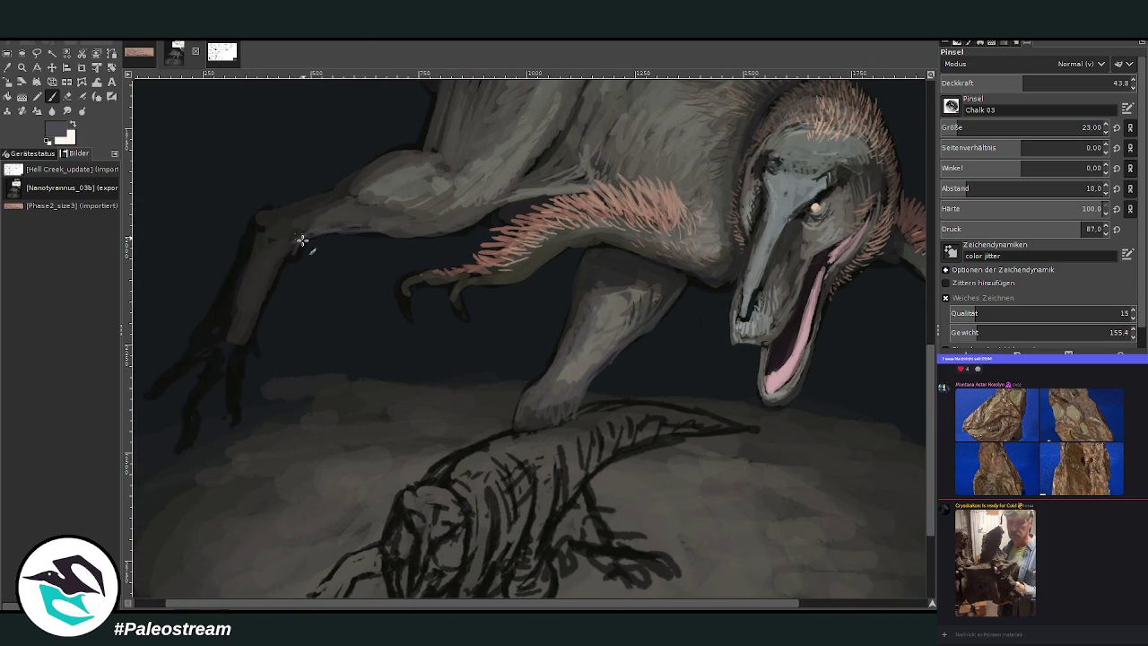
mouse_move(277, 252)
mouse_down()
mouse_move(269, 290)
mouse_move(297, 243)
mouse_move(481, 213)
mouse_up()
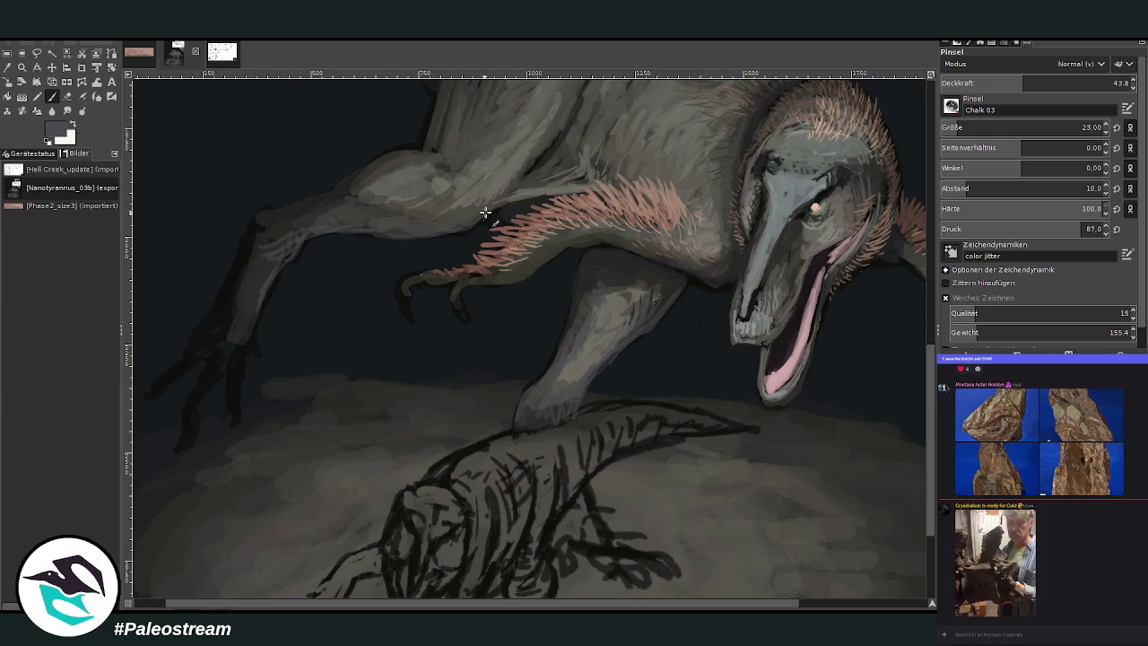
ctrl+click(849, 197)
drag(339, 234, 298, 239)
key(shift+ctrl+j)
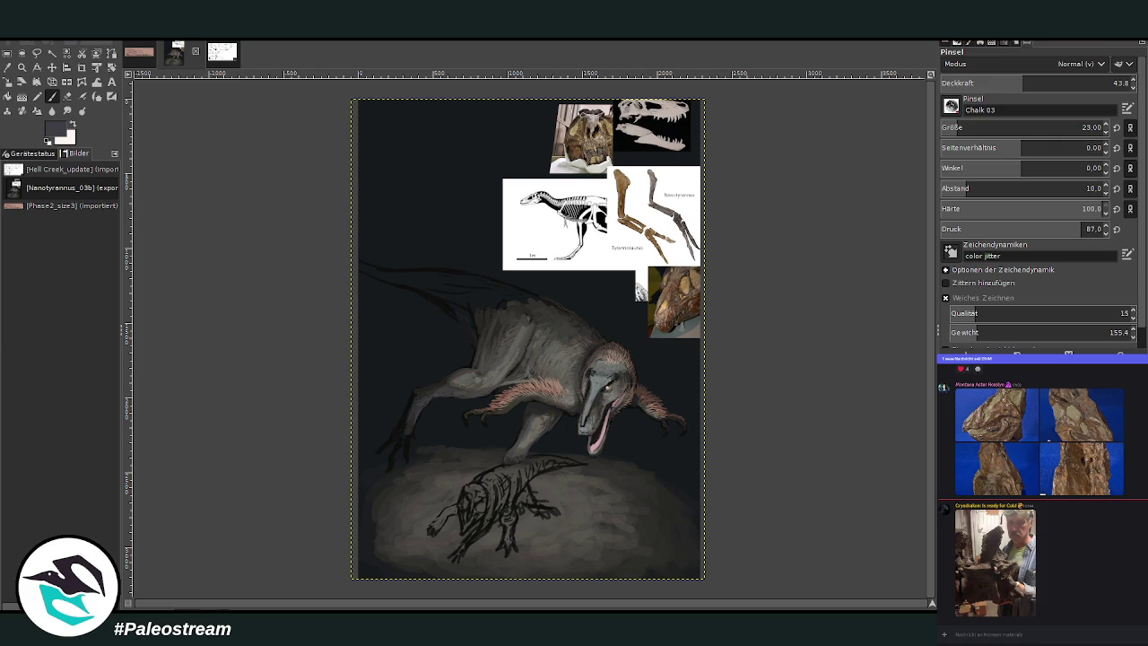
Zoom in on the small reptile sketch and return to the paintbrush
click(22, 66)
drag(424, 334, 630, 566)
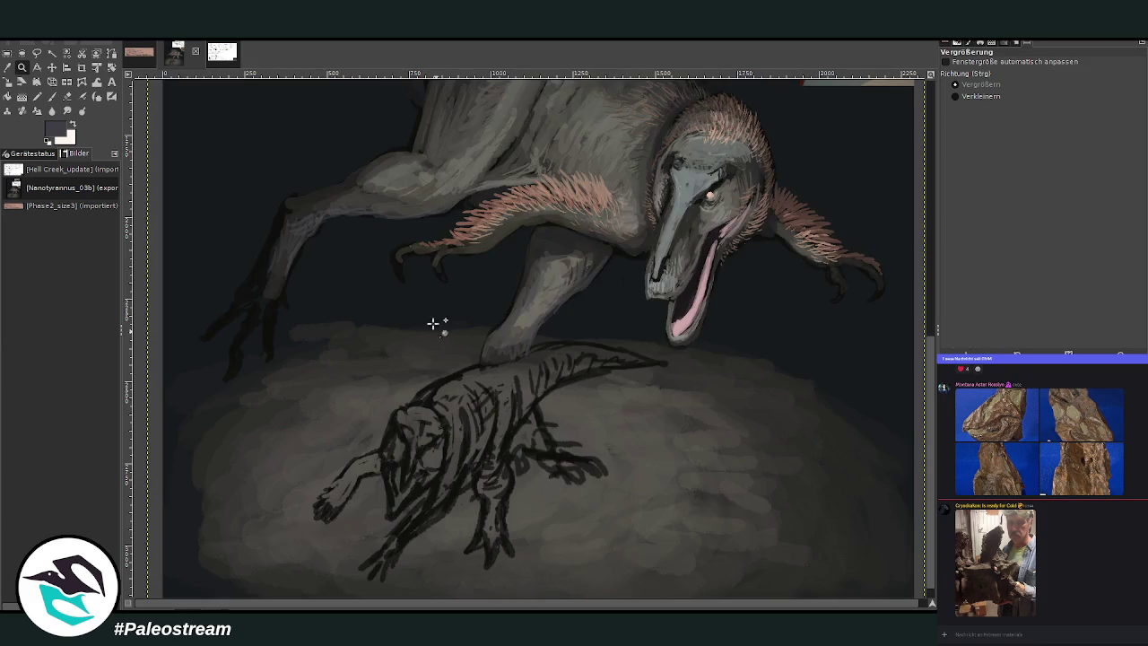
drag(310, 252, 642, 561)
key(shift+c)
click(20, 68)
click(560, 259)
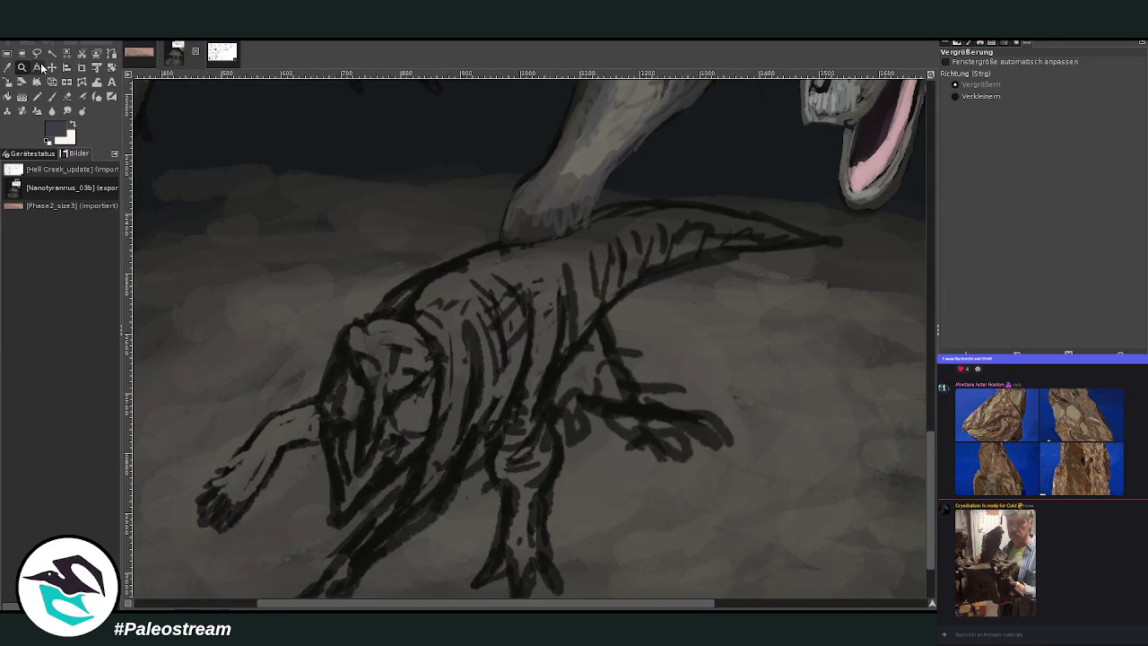
key(minus)
click(52, 96)
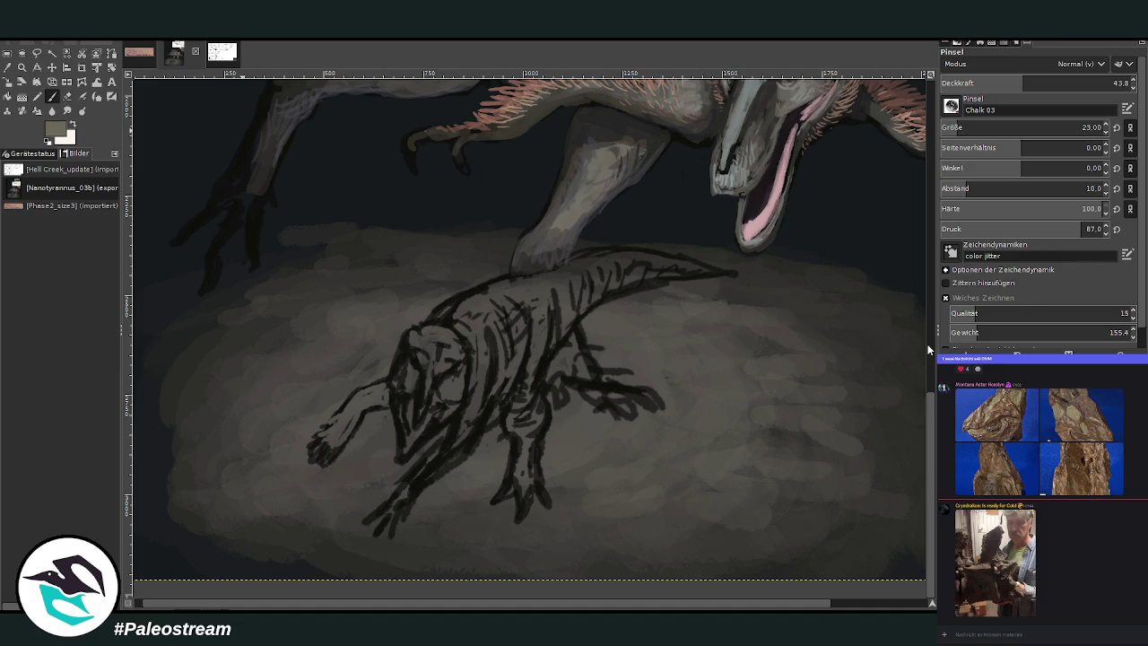
With a larger, more opaque brush, paint light sage green over the reptile's neck, back and chest
drag(1023, 128, 1081, 128)
drag(1041, 83, 1112, 82)
mouse_move(539, 288)
mouse_down()
mouse_move(545, 339)
mouse_move(554, 279)
mouse_move(502, 301)
mouse_move(587, 268)
mouse_up()
click(1103, 82)
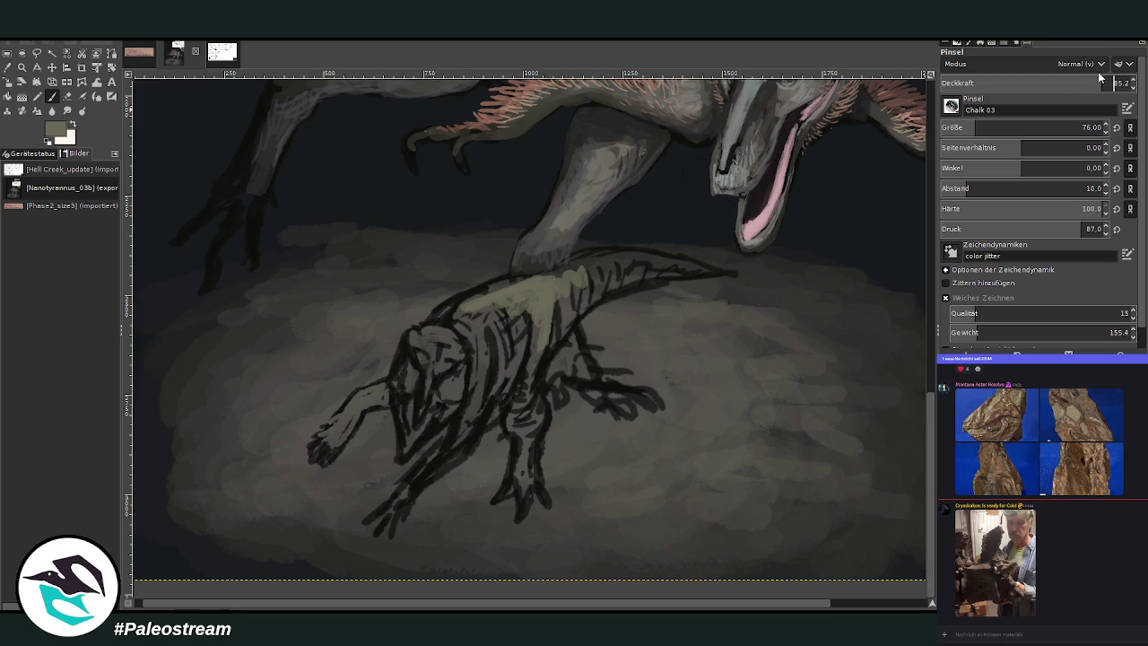
drag(552, 305, 606, 266)
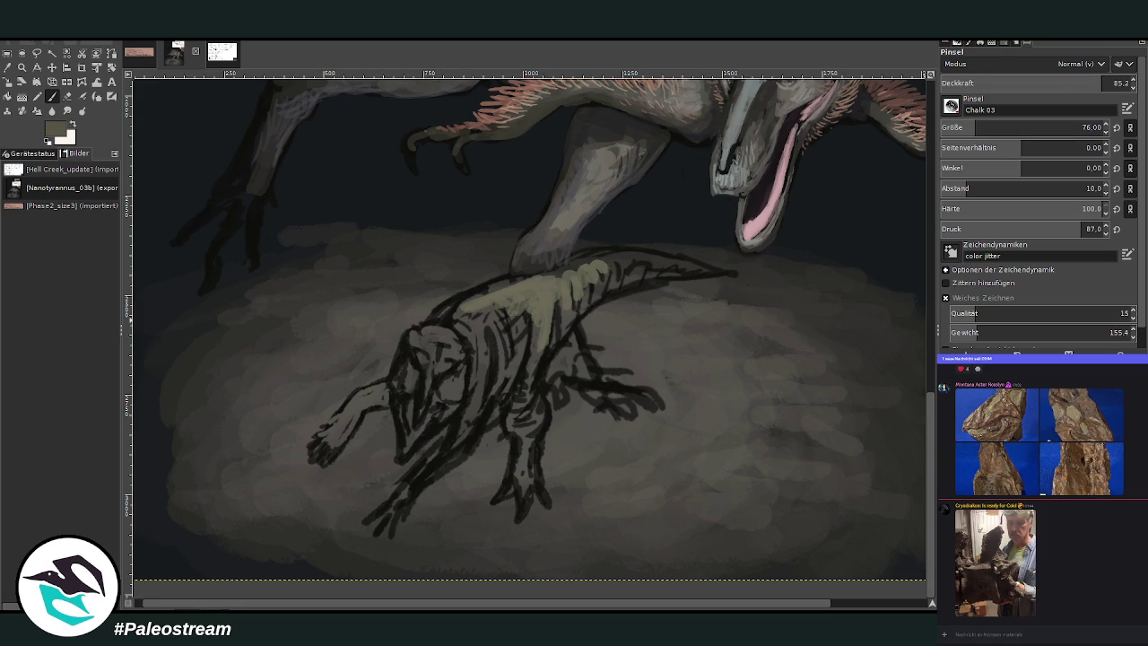
mouse_move(570, 301)
mouse_down()
mouse_move(620, 261)
mouse_move(717, 273)
mouse_move(597, 262)
mouse_move(541, 278)
mouse_move(731, 275)
mouse_move(641, 254)
mouse_move(523, 271)
mouse_move(482, 317)
mouse_move(580, 308)
mouse_up()
ctrl+click(731, 273)
mouse_move(473, 337)
mouse_down()
mouse_move(483, 381)
mouse_move(501, 359)
mouse_move(473, 415)
mouse_move(495, 329)
mouse_move(542, 347)
mouse_move(528, 402)
mouse_move(512, 294)
mouse_up()
At lower opacity, cover the reptile's hip, thigh, head and neck with light tan
click(1010, 82)
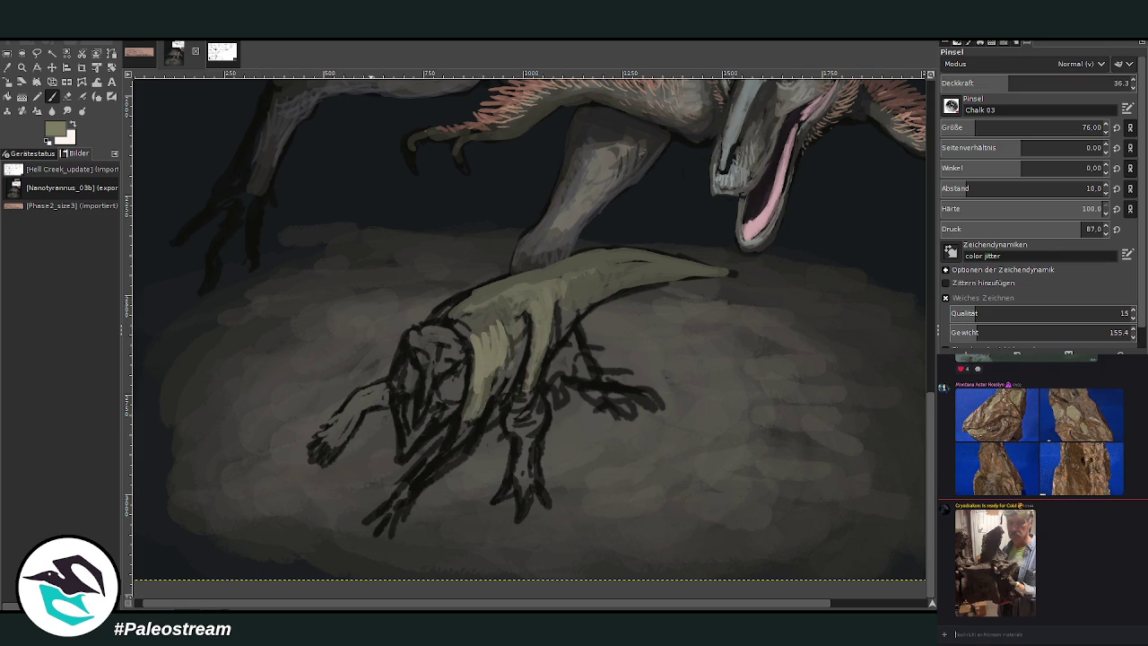
click(973, 569)
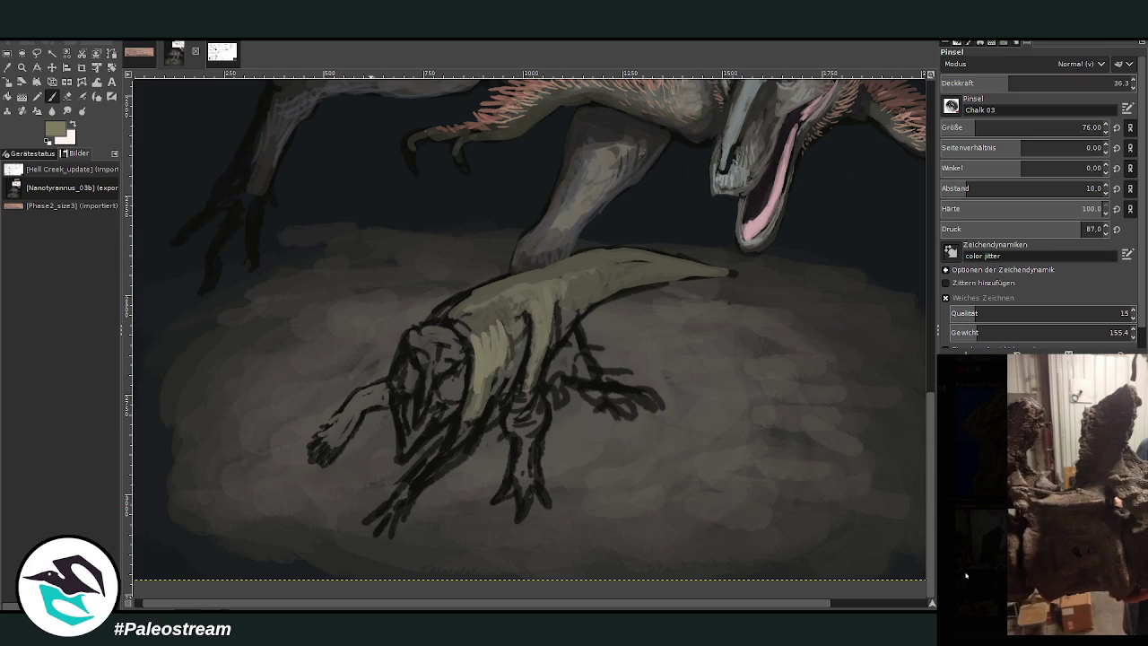
click(966, 578)
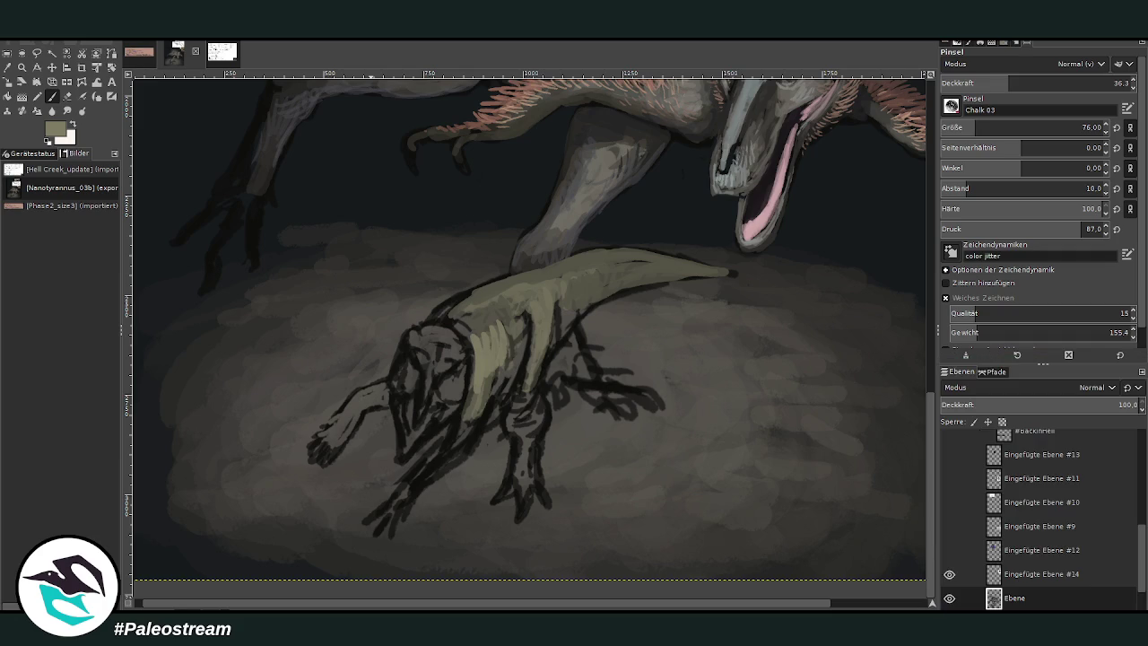
drag(519, 388, 529, 314)
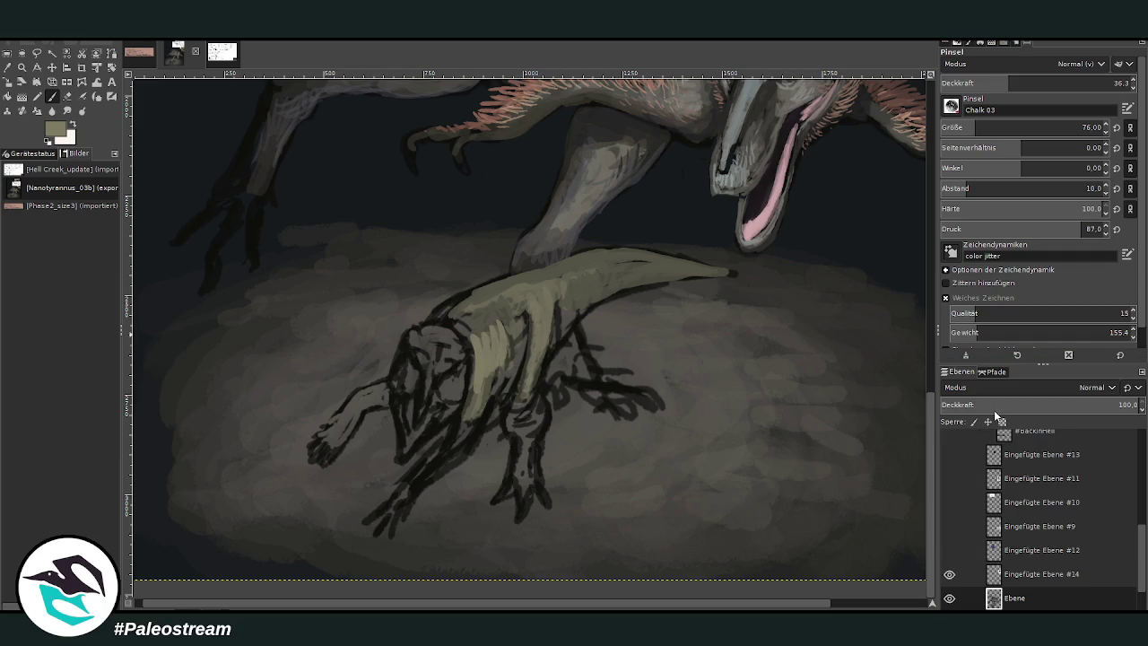
mouse_move(523, 402)
mouse_down()
mouse_move(544, 297)
mouse_move(514, 323)
mouse_move(560, 283)
mouse_up()
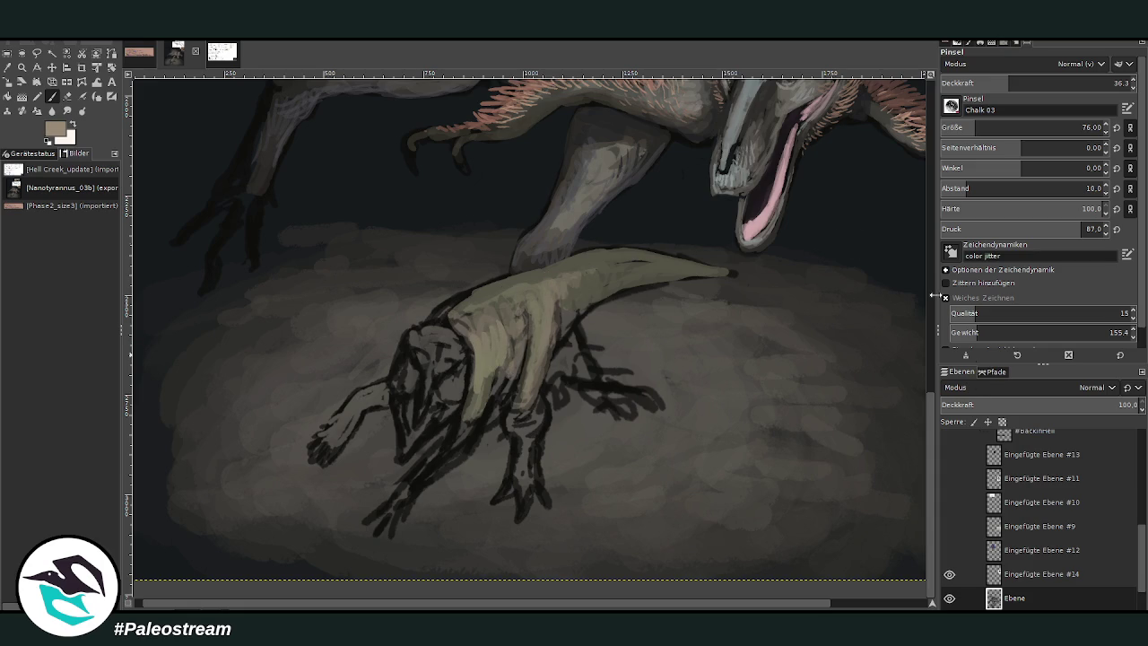
mouse_move(539, 288)
mouse_down()
mouse_move(476, 345)
mouse_move(486, 311)
mouse_up()
drag(454, 388, 430, 433)
With a smaller brush, lighten the reptile's snout, jaw and shoulder, then darken its leg brown
click(1051, 82)
click(952, 127)
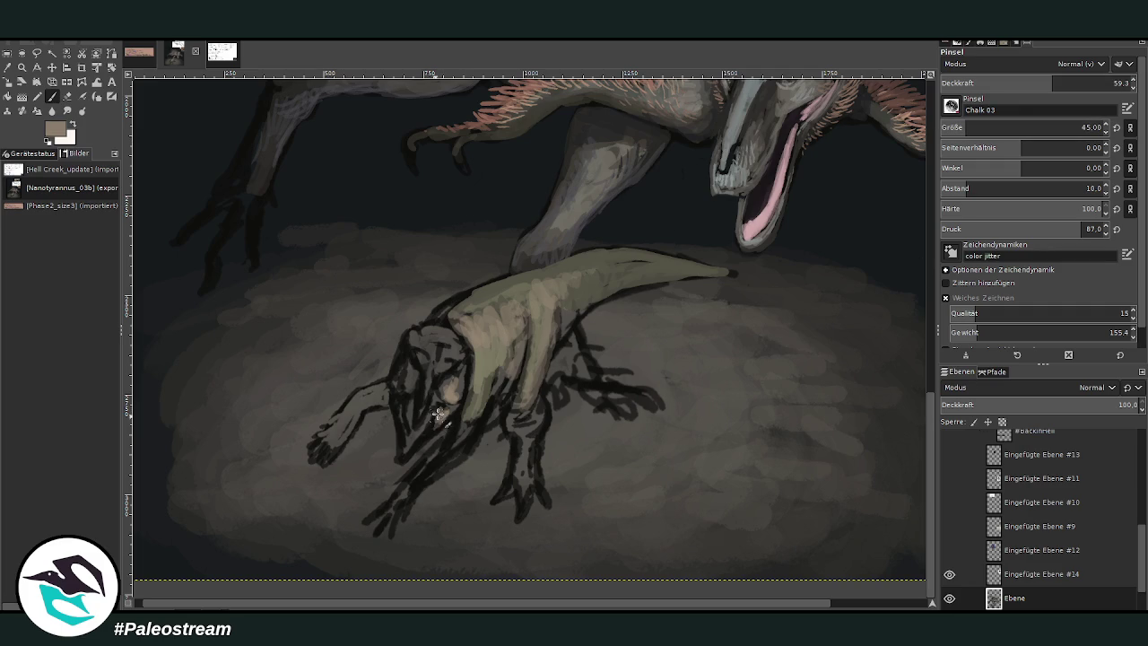
drag(419, 361, 433, 381)
drag(461, 429, 418, 481)
click(523, 410)
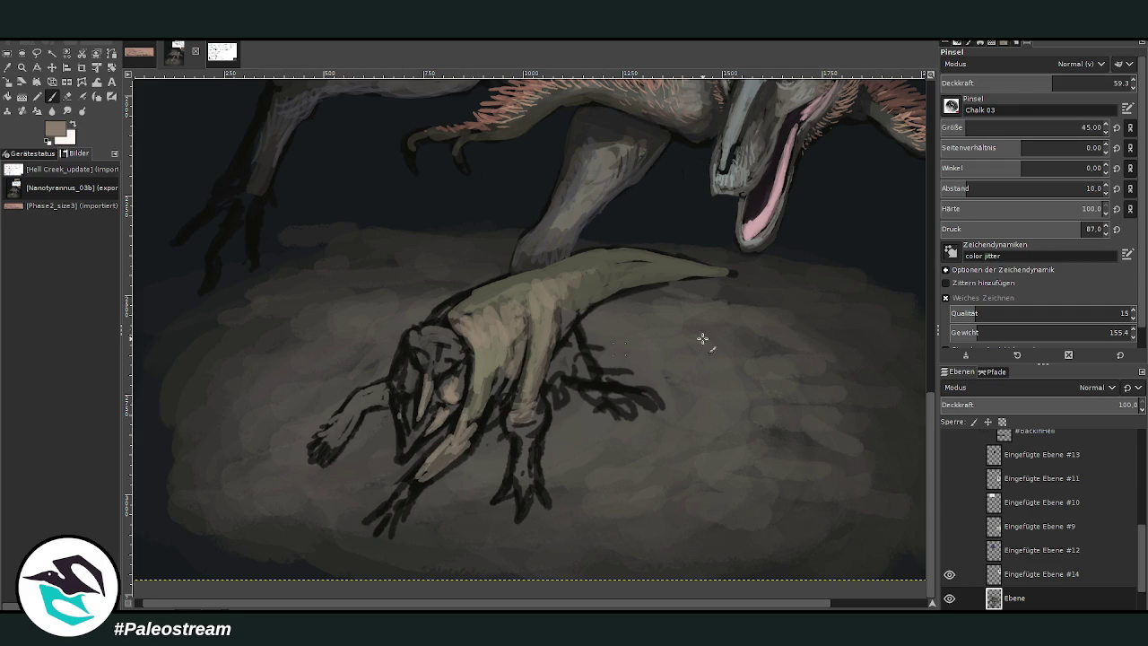
ctrl+click(897, 262)
mouse_move(526, 403)
mouse_down()
mouse_move(518, 440)
mouse_move(531, 436)
mouse_up()
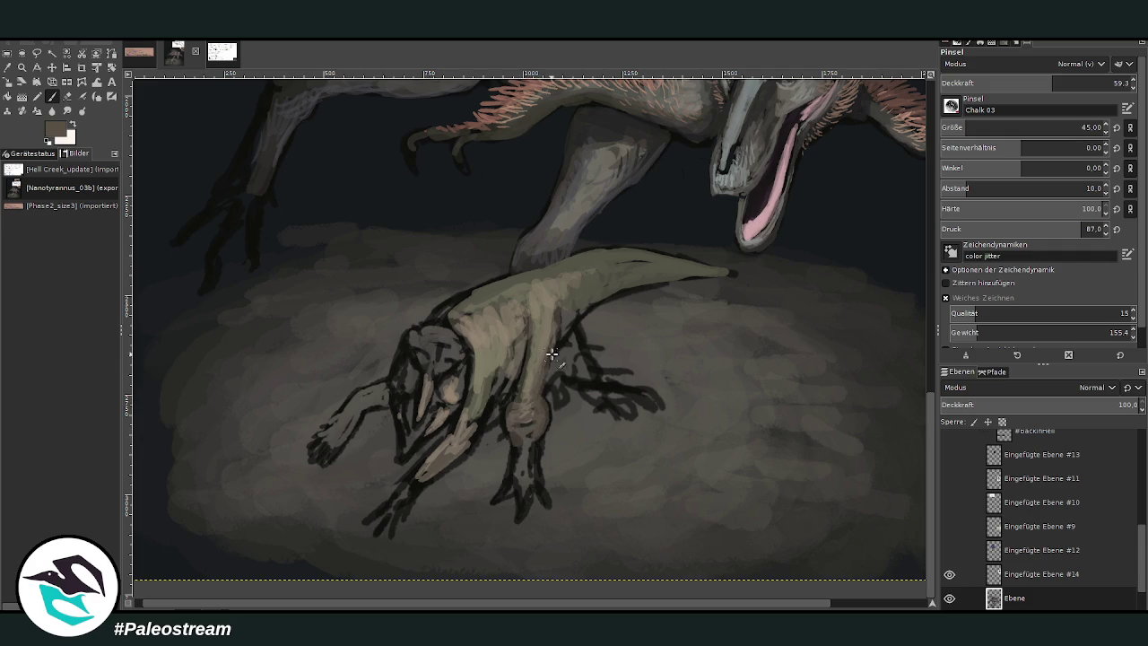
Paint both of the reptile's forearms and hands khaki, then set a large, opaque near-black brush
ctrl+click(756, 164)
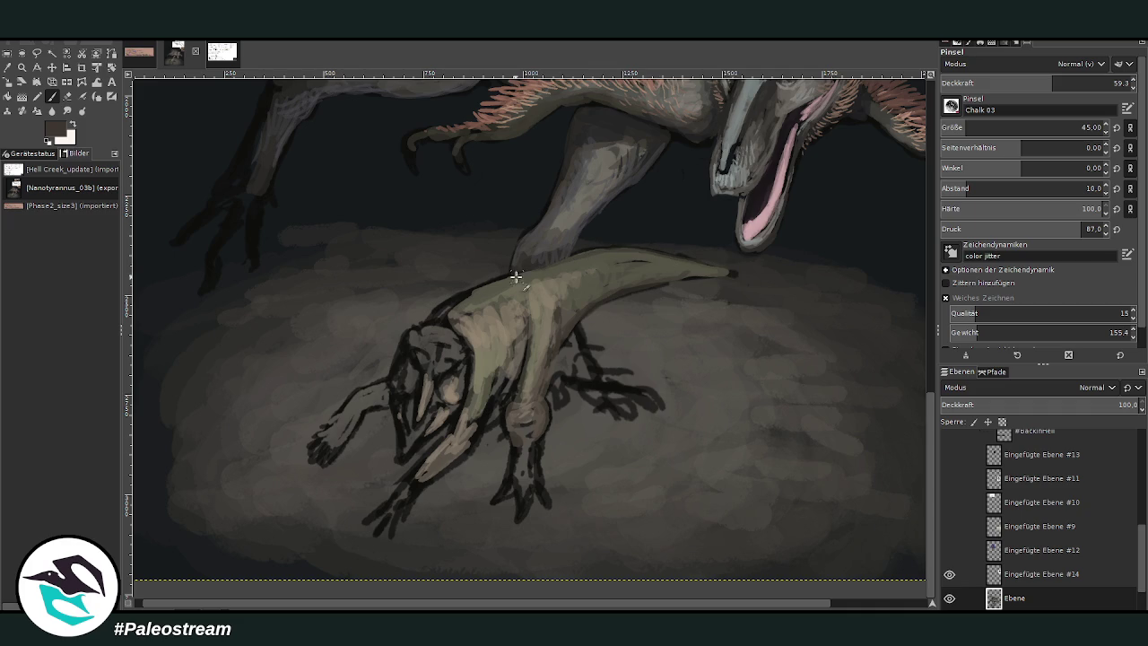
ctrl+click(616, 159)
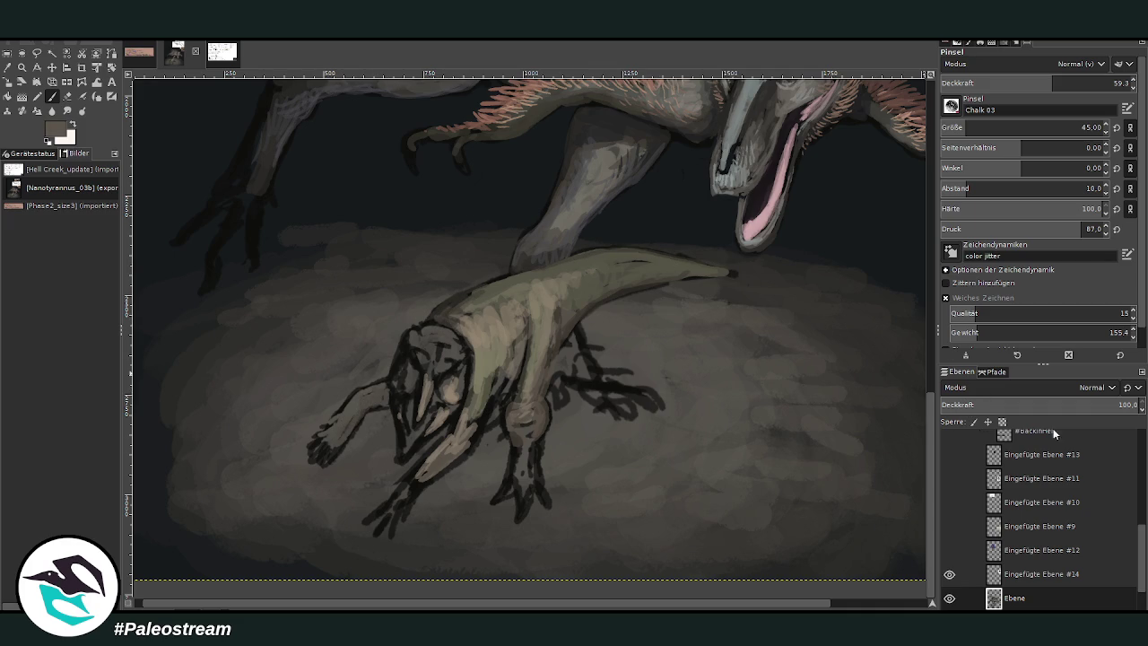
mouse_move(334, 446)
mouse_down()
mouse_move(386, 395)
mouse_move(377, 404)
mouse_up()
mouse_move(435, 472)
mouse_down()
mouse_move(386, 510)
mouse_move(442, 465)
mouse_move(408, 497)
mouse_up()
key(d)
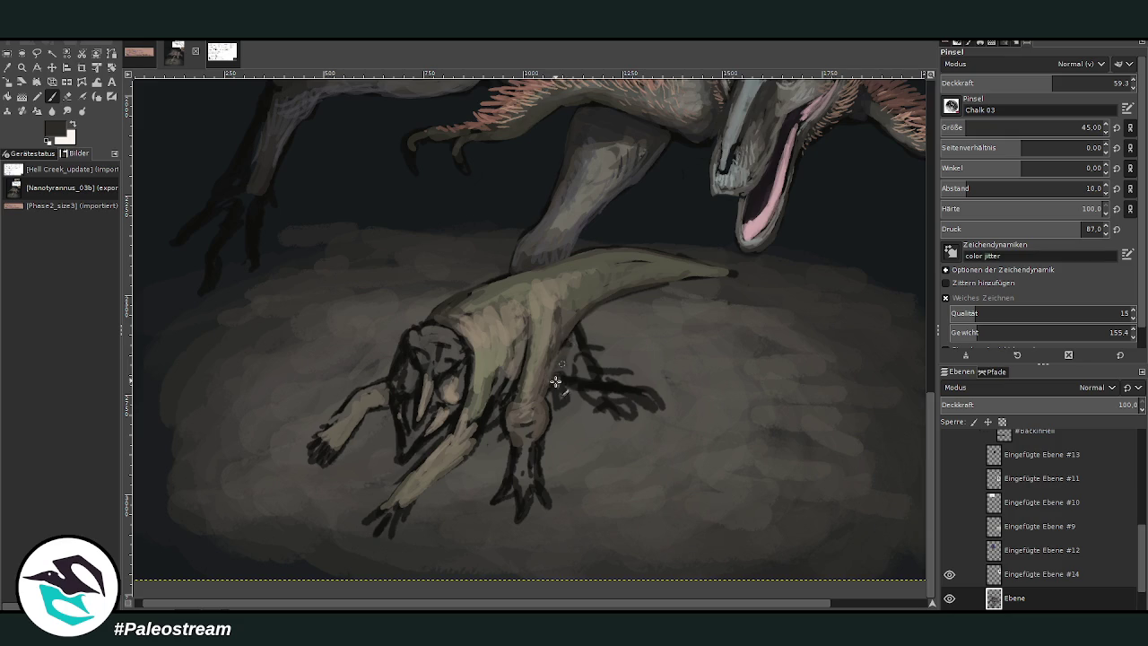
click(1087, 81)
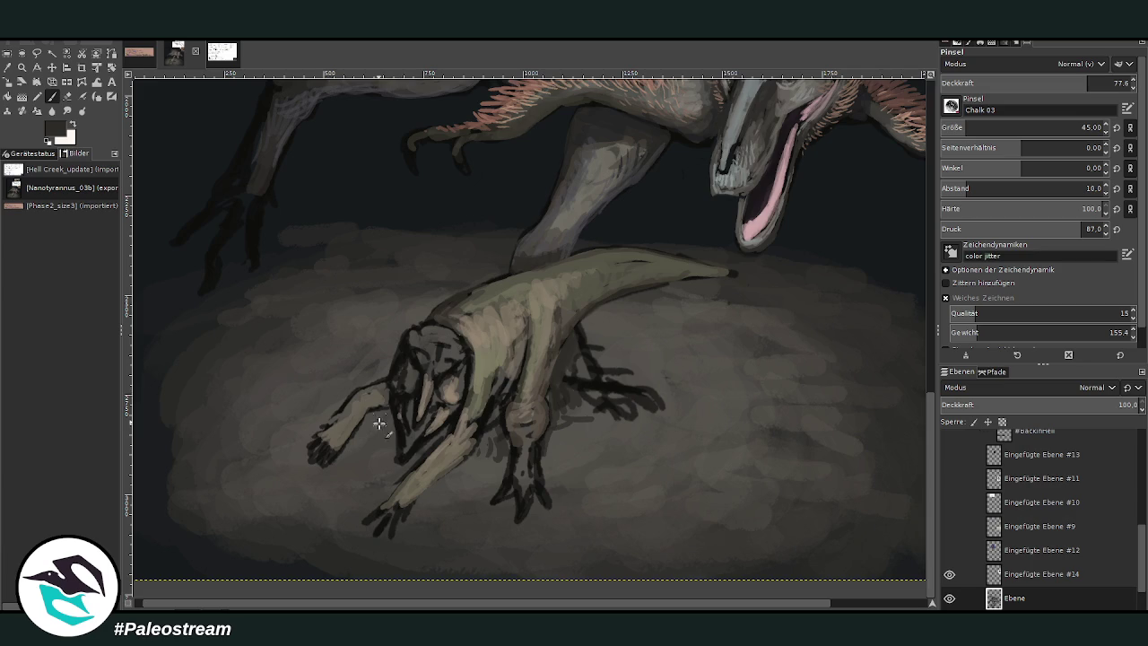
drag(977, 129, 1078, 129)
Paint near-black shadows along the reptile's back and side and onto the ground above it
scroll(1140, 562, down, 2)
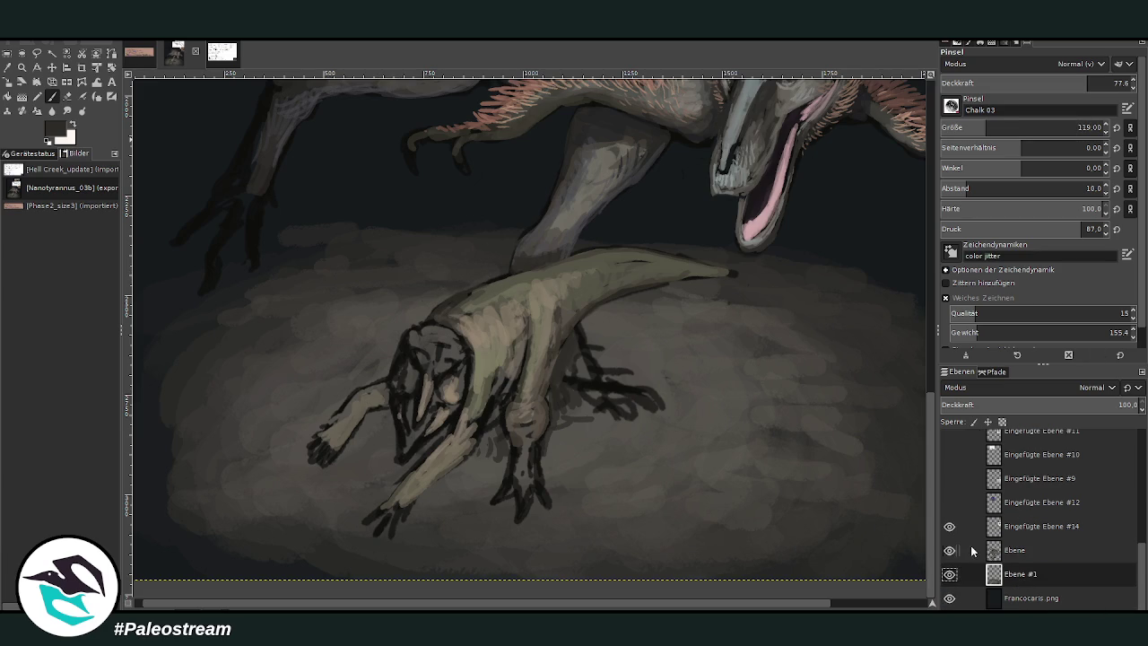
drag(491, 278, 455, 288)
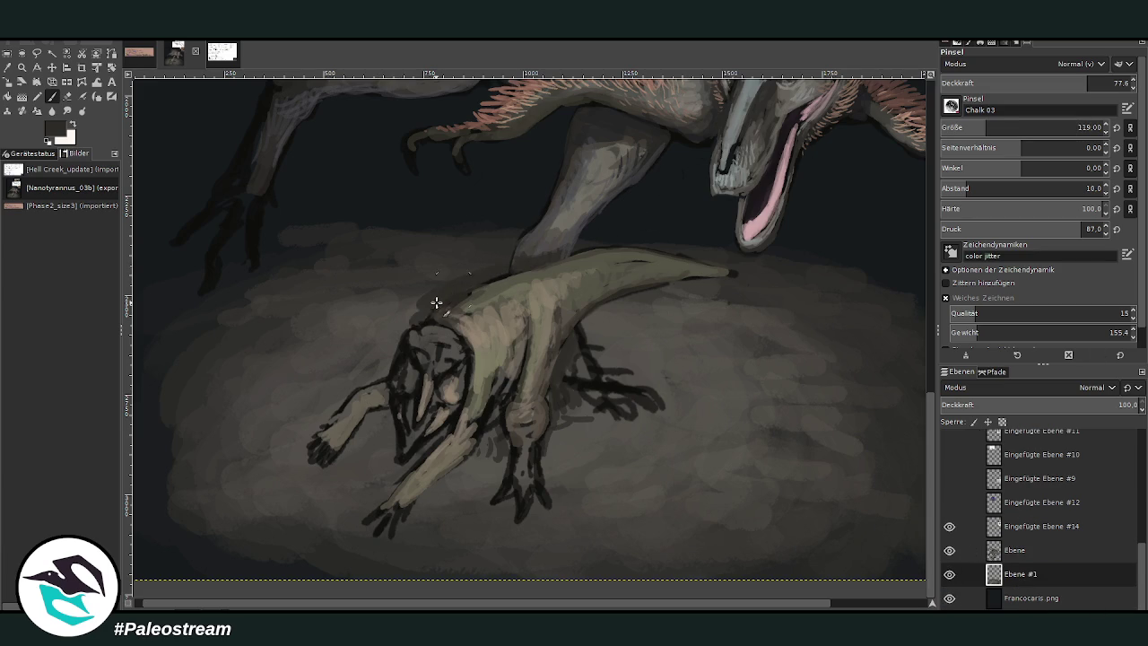
key(d)
mouse_move(466, 285)
mouse_down()
mouse_move(410, 328)
mouse_move(410, 313)
mouse_move(368, 362)
mouse_move(379, 374)
mouse_move(300, 418)
mouse_move(381, 375)
mouse_up()
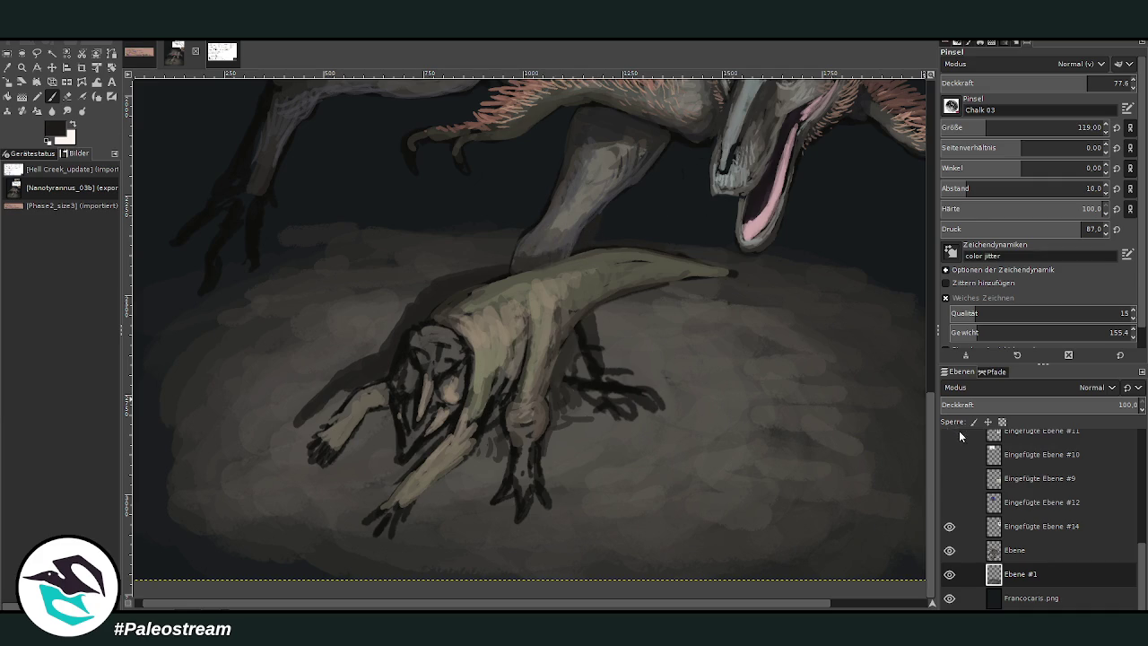
mouse_move(487, 279)
mouse_down()
mouse_move(441, 287)
mouse_move(490, 271)
mouse_up()
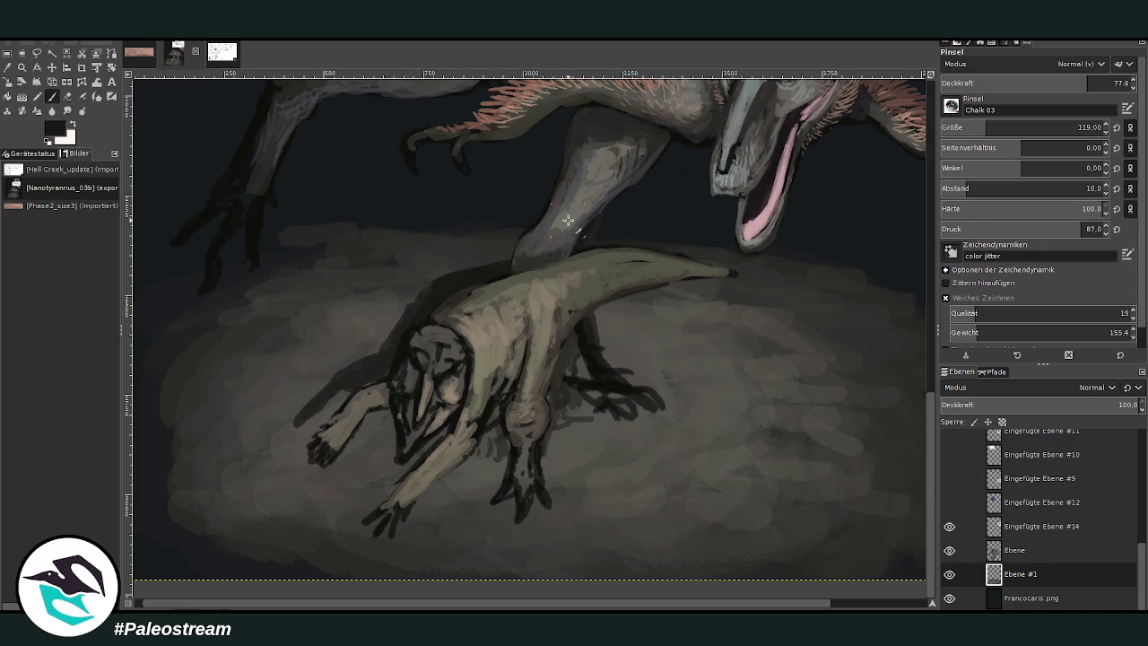
scroll(569, 222, down, 3)
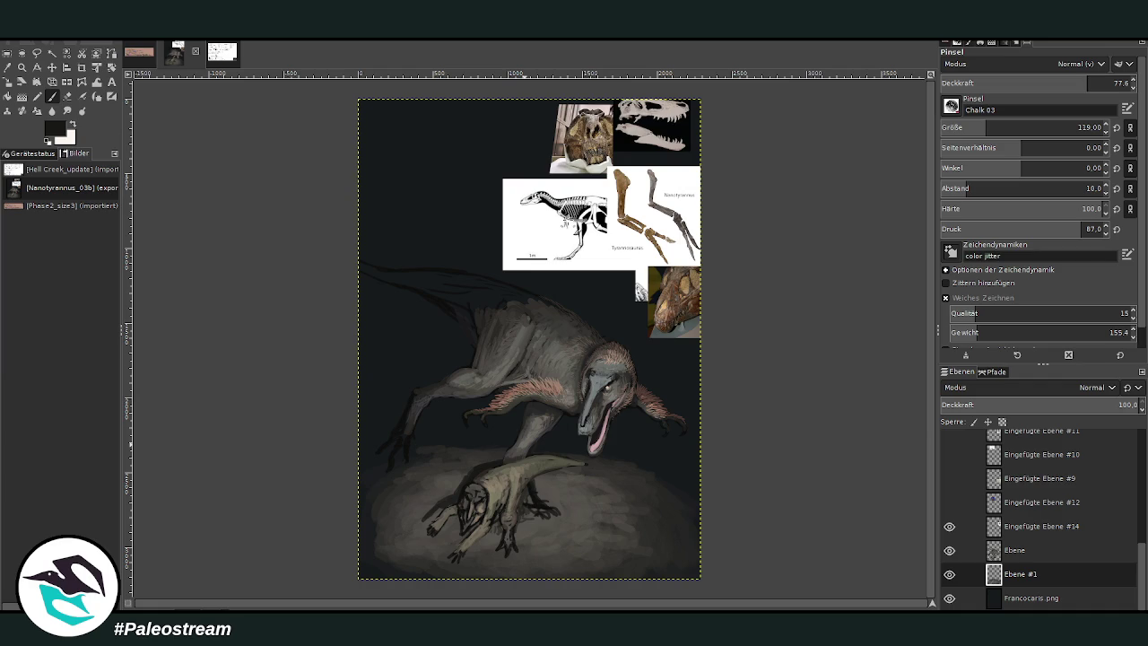
Zoom in on the two animals and sample a greenish-grey from the painting
click(22, 67)
drag(437, 322, 629, 548)
key(o)
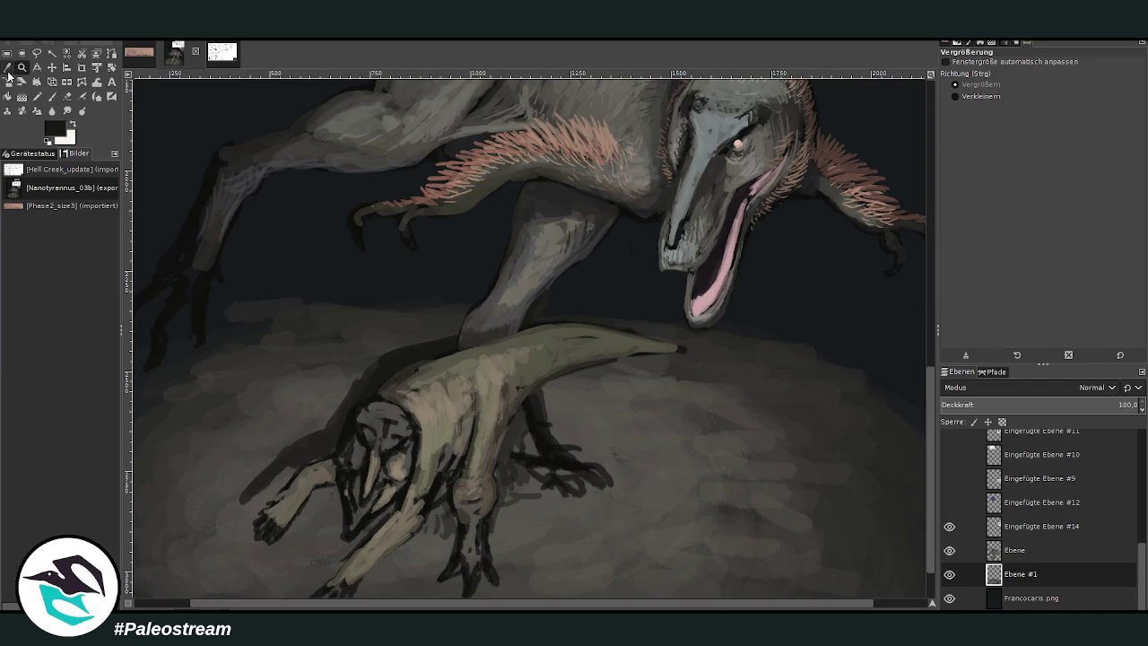
click(535, 353)
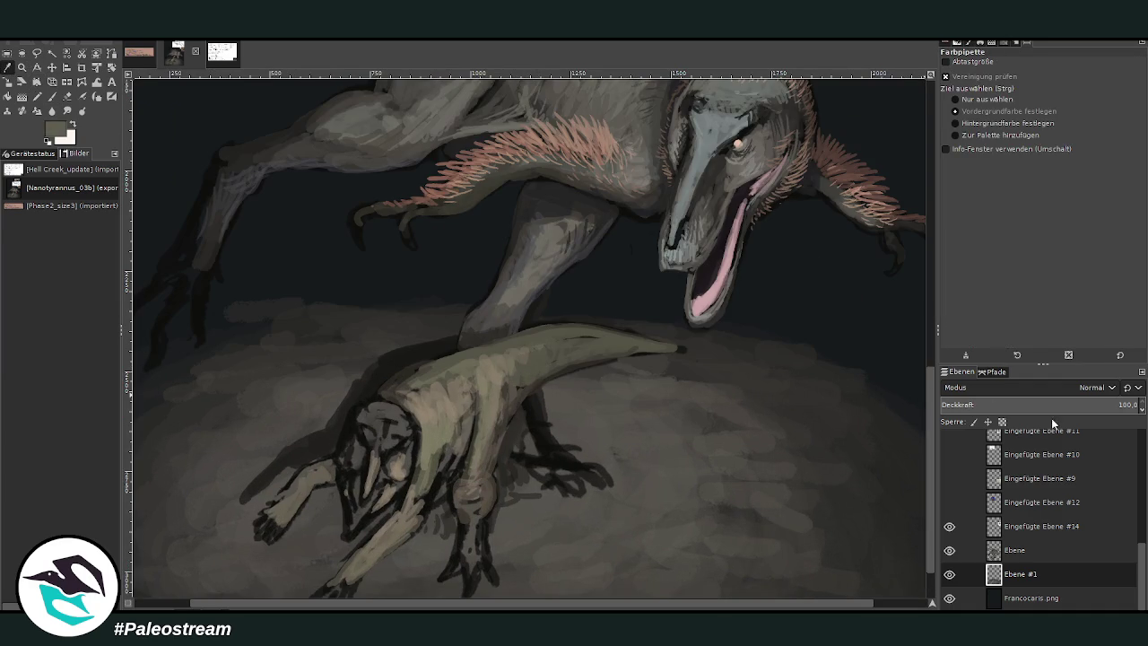
key(p)
scroll(592, 178, down, 1)
scroll(592, 178, down, 1)
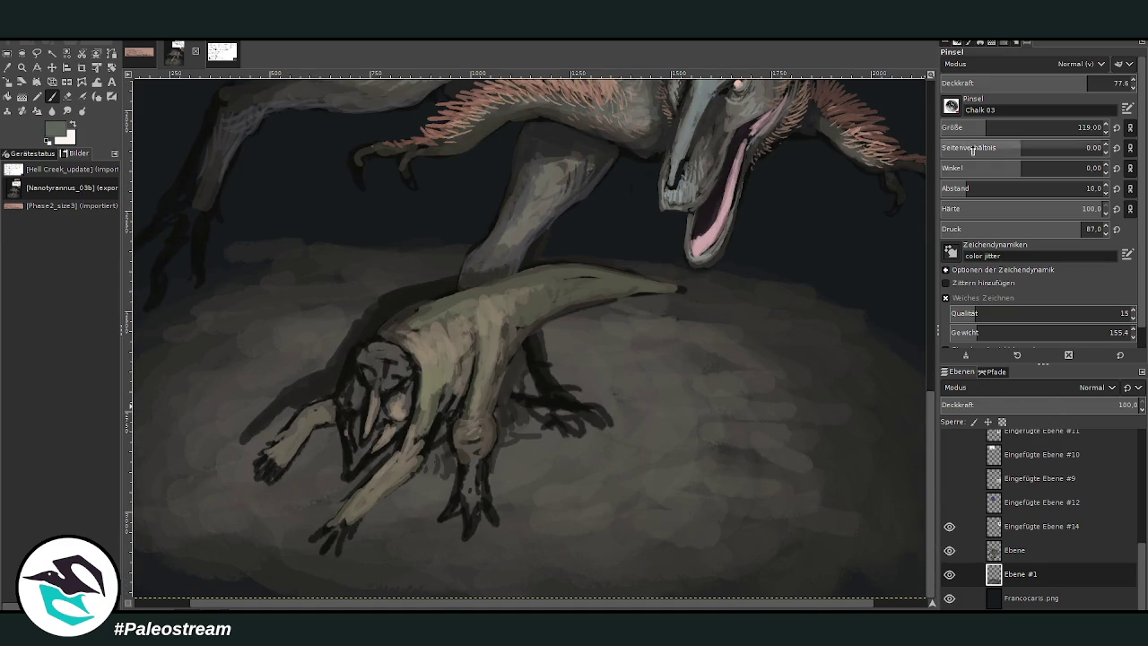
scroll(982, 128, down, 2)
On layer Ebene with brush size 43, lighten the small creature's snout and forearm
click(1014, 550)
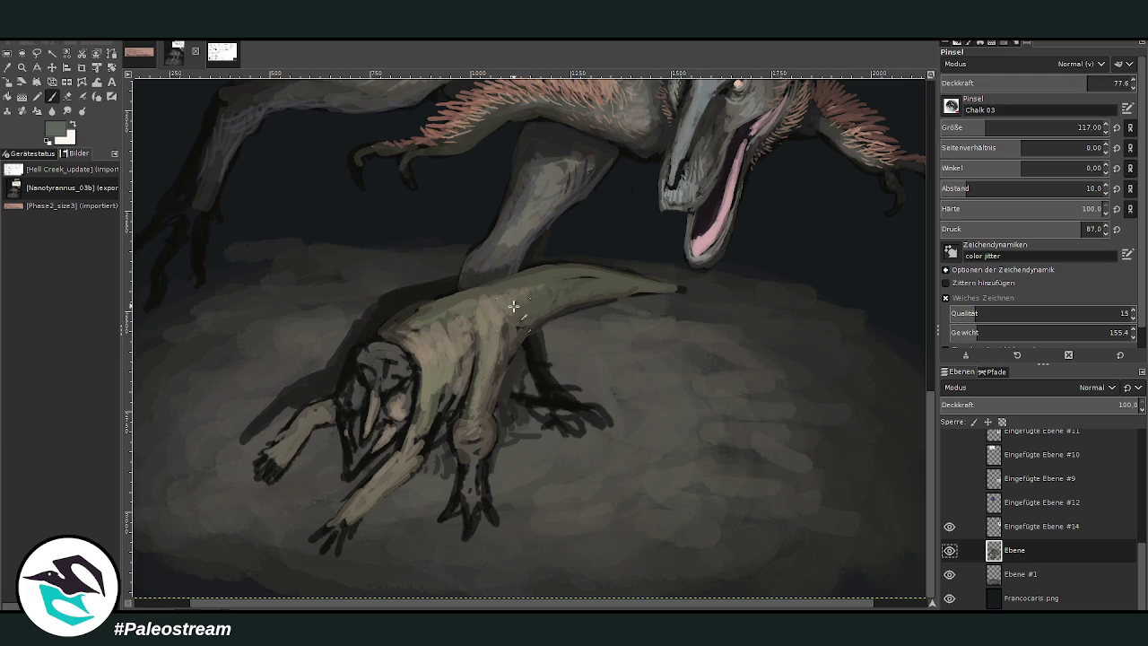
click(1083, 127)
text(43)
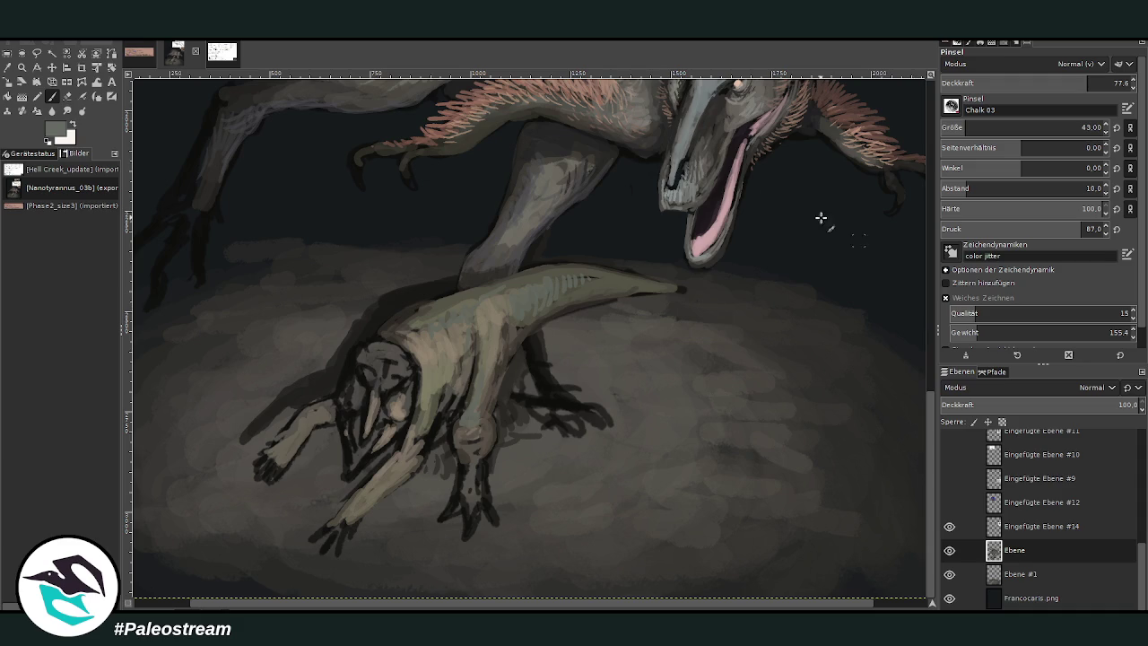
mouse_move(360, 399)
mouse_down()
mouse_move(365, 438)
mouse_move(383, 394)
mouse_up()
drag(404, 447, 368, 486)
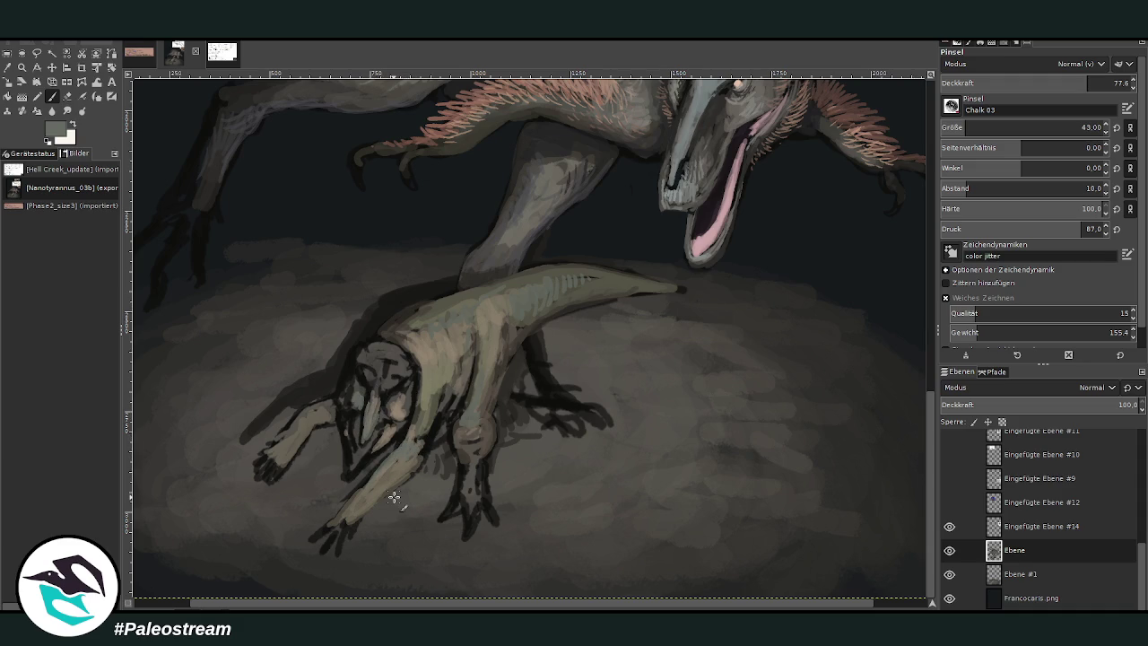
Sample a darker tone and darken the creature's lower hand and fingers
key(o)
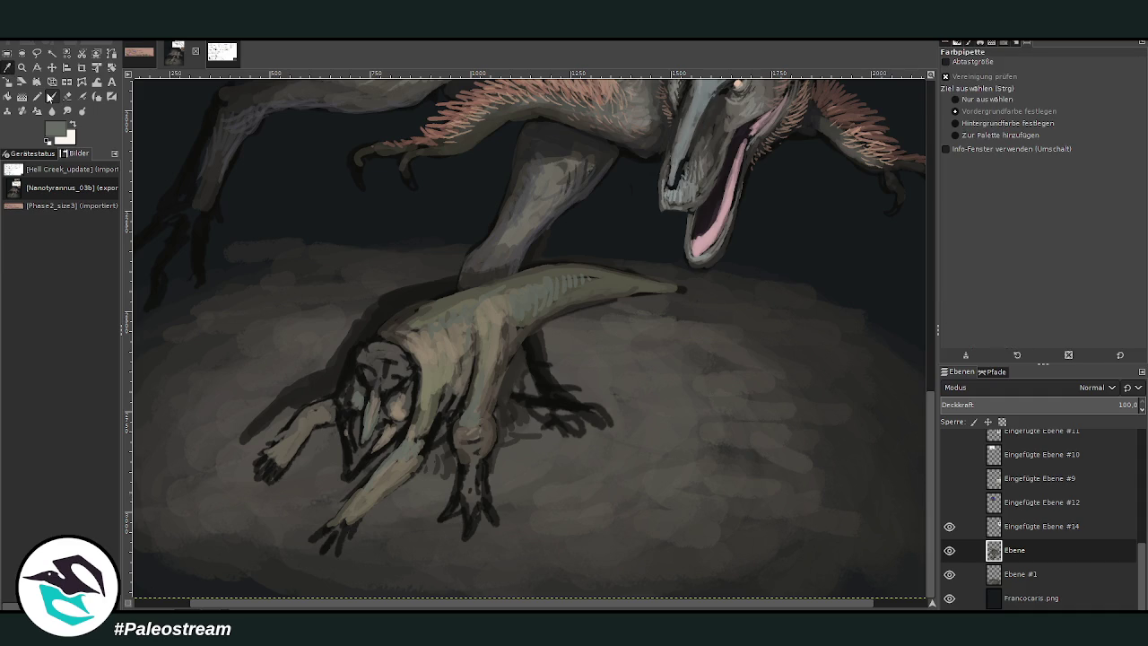
click(485, 422)
key(p)
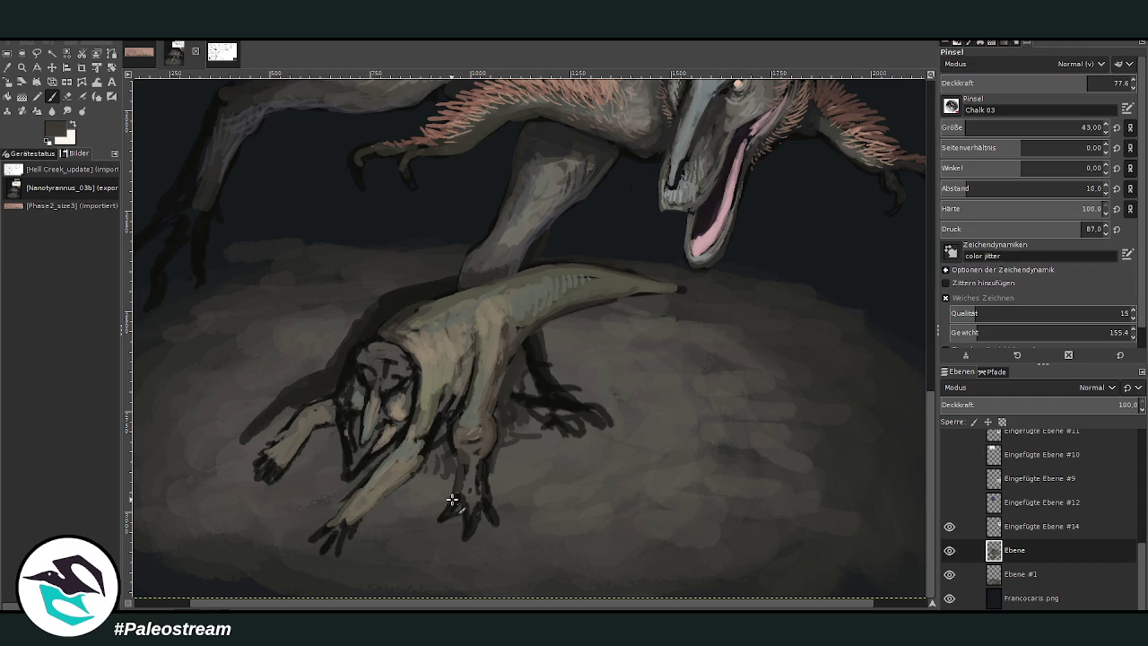
mouse_move(476, 500)
mouse_down()
mouse_move(468, 538)
mouse_move(443, 512)
mouse_move(469, 496)
mouse_up()
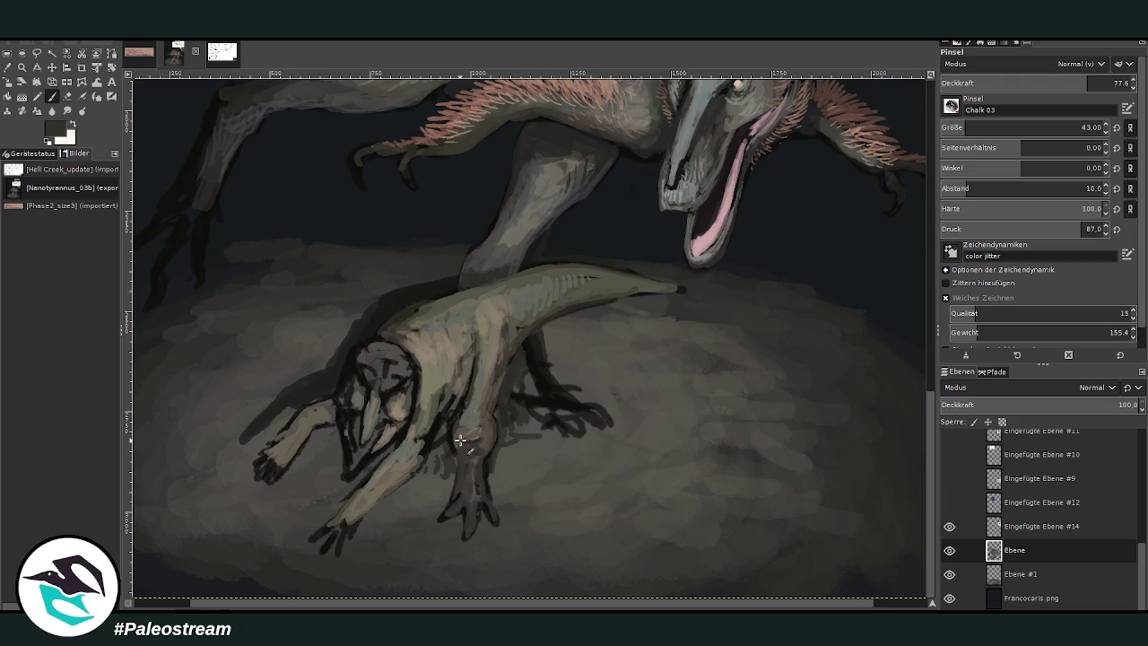
At 52.7 opacity, repaint the creature's wrist, lower forearm and fingers with sampled tones
click(1039, 83)
mouse_move(464, 466)
mouse_down()
mouse_move(472, 474)
mouse_move(485, 456)
mouse_move(464, 449)
mouse_move(449, 390)
mouse_up()
mouse_move(530, 362)
mouse_down()
mouse_move(538, 395)
mouse_move(577, 411)
mouse_up()
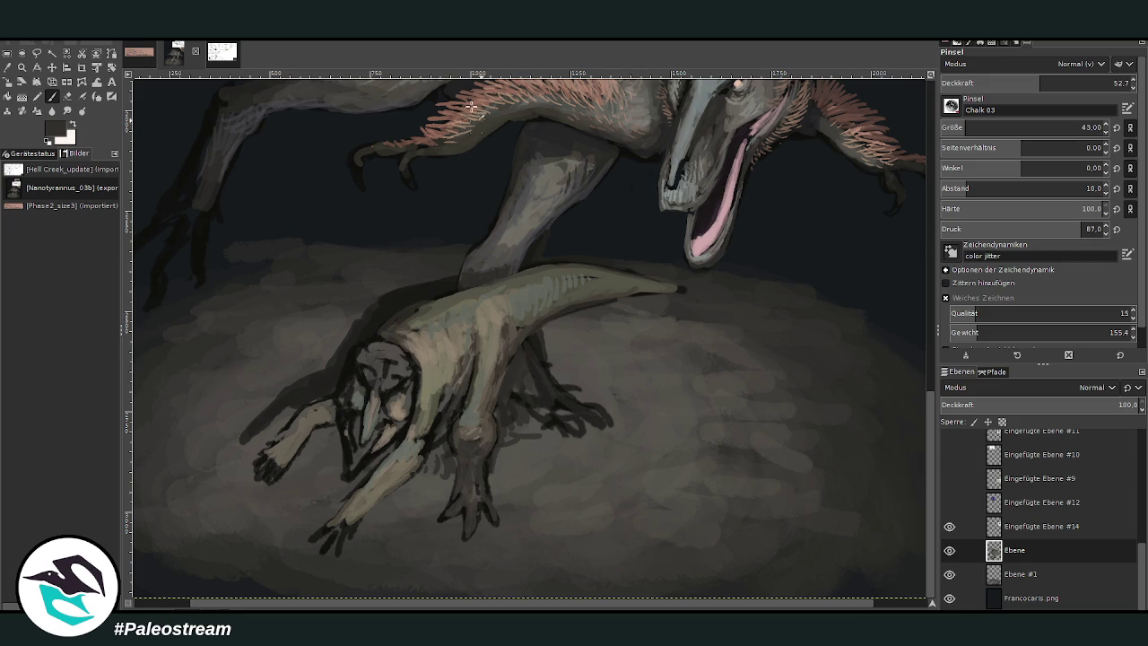
ctrl+click(495, 260)
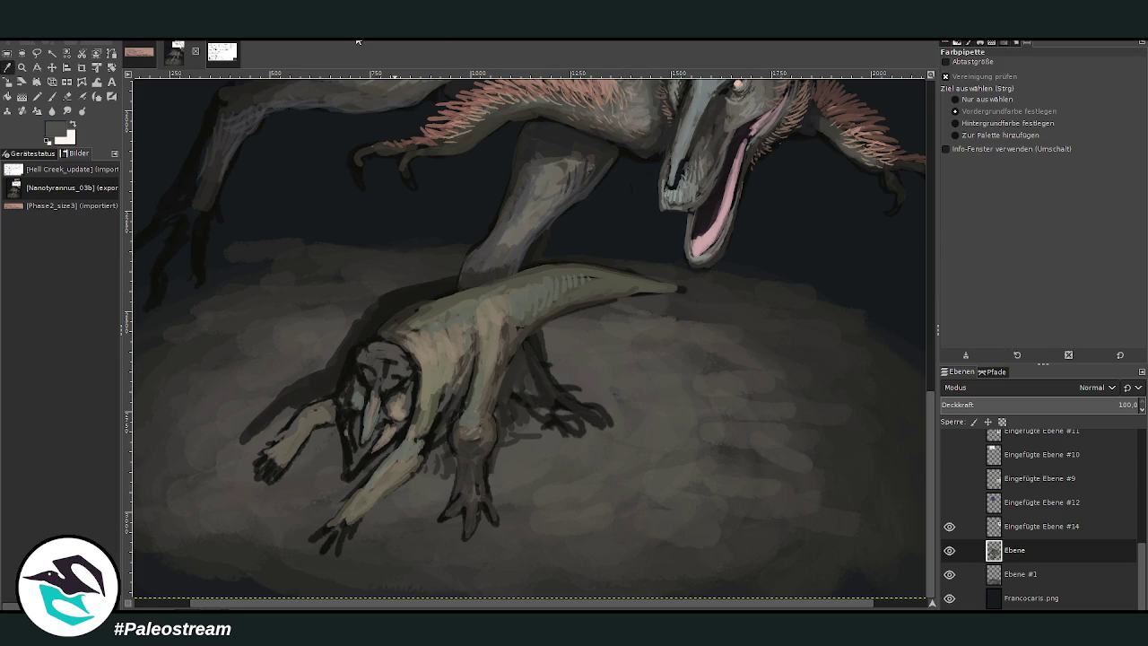
mouse_move(529, 346)
mouse_down()
mouse_move(520, 387)
mouse_move(568, 422)
mouse_move(605, 418)
mouse_move(546, 404)
mouse_move(549, 382)
mouse_move(521, 402)
mouse_up()
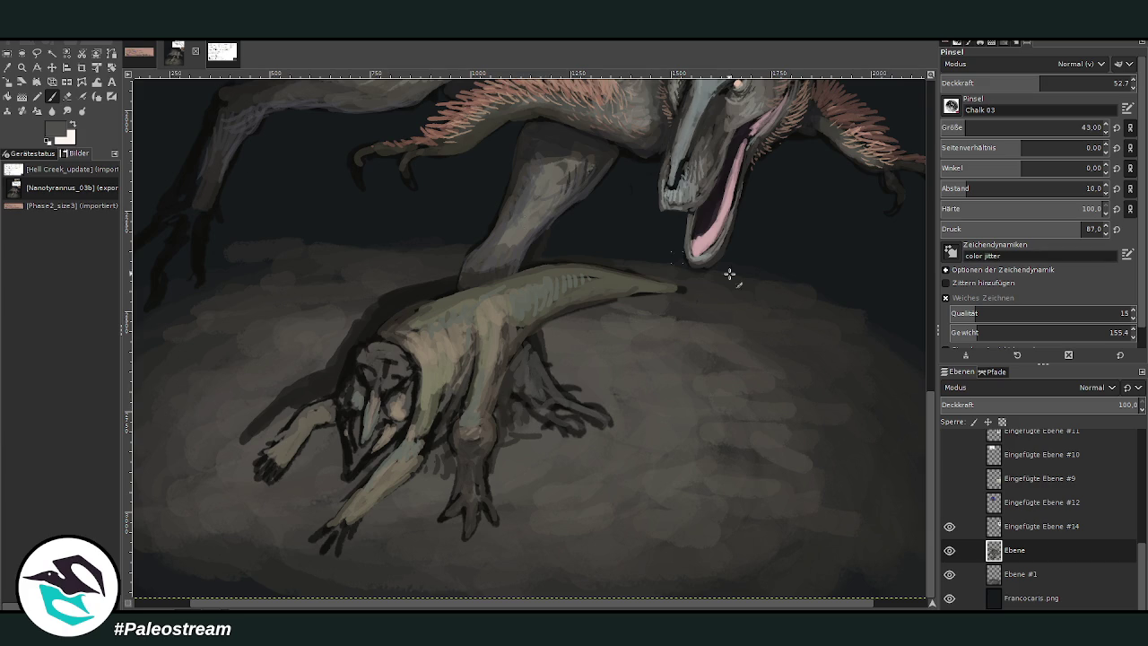
scroll(928, 417, up, 2)
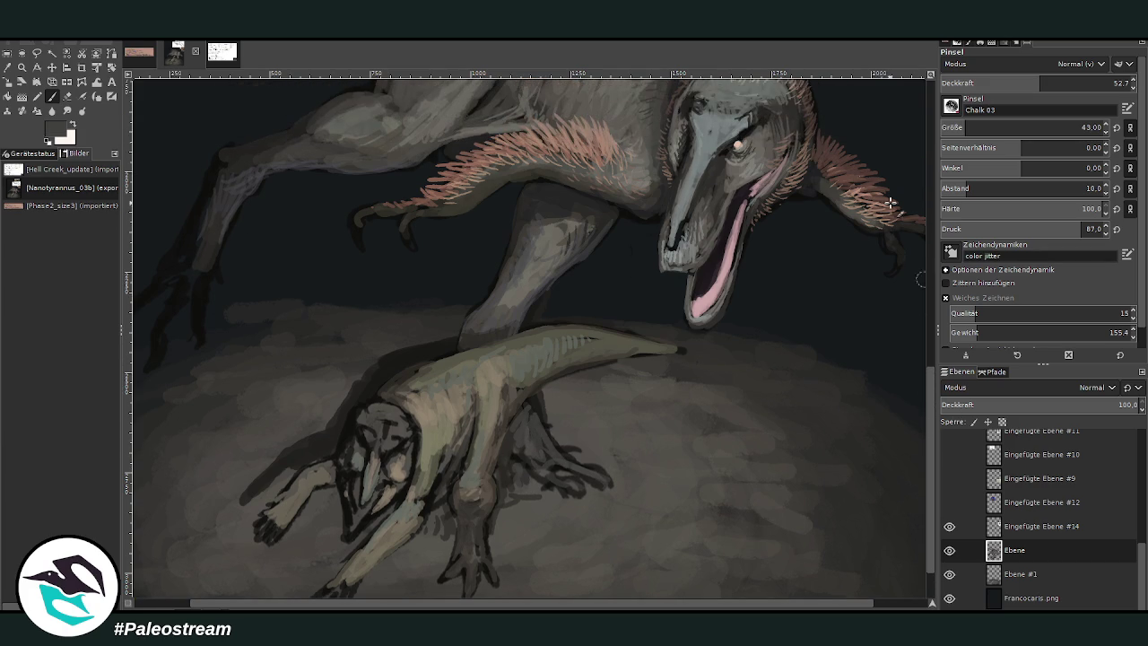
Lighten the tyrannosaur's upper-left claw and the upper part of that limb
drag(187, 265, 171, 301)
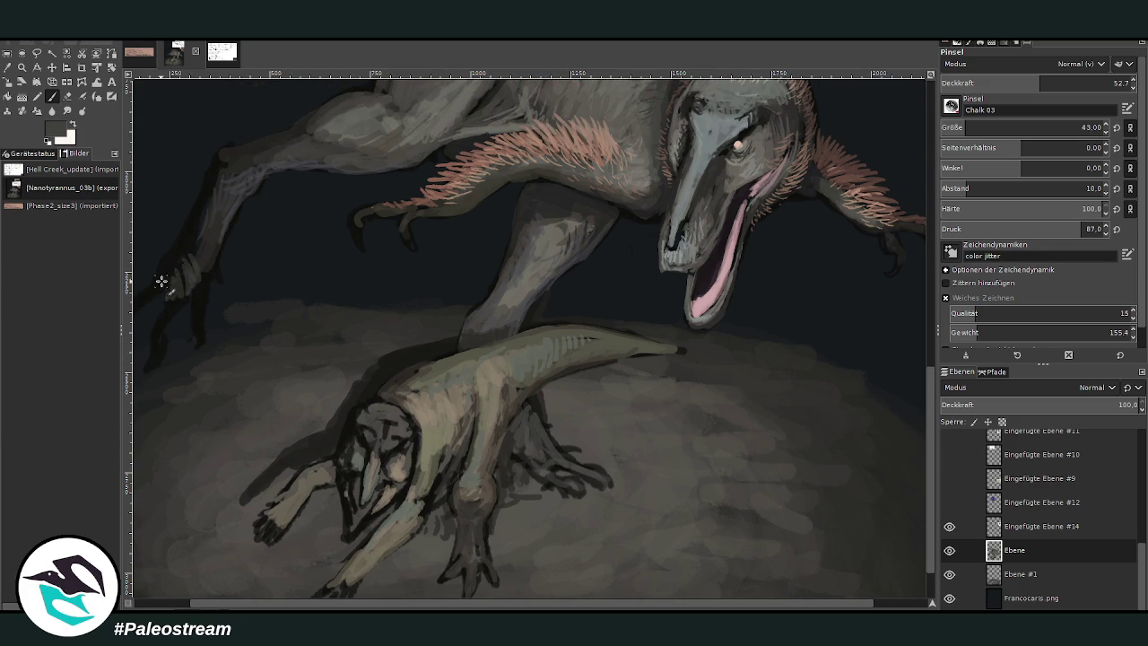
scroll(1022, 127, down, 5)
mouse_move(167, 312)
mouse_down()
mouse_move(161, 334)
mouse_move(153, 293)
mouse_move(146, 305)
mouse_move(176, 291)
mouse_move(202, 300)
mouse_move(198, 349)
mouse_move(197, 261)
mouse_move(179, 261)
mouse_move(205, 229)
mouse_move(191, 237)
mouse_up()
key(d)
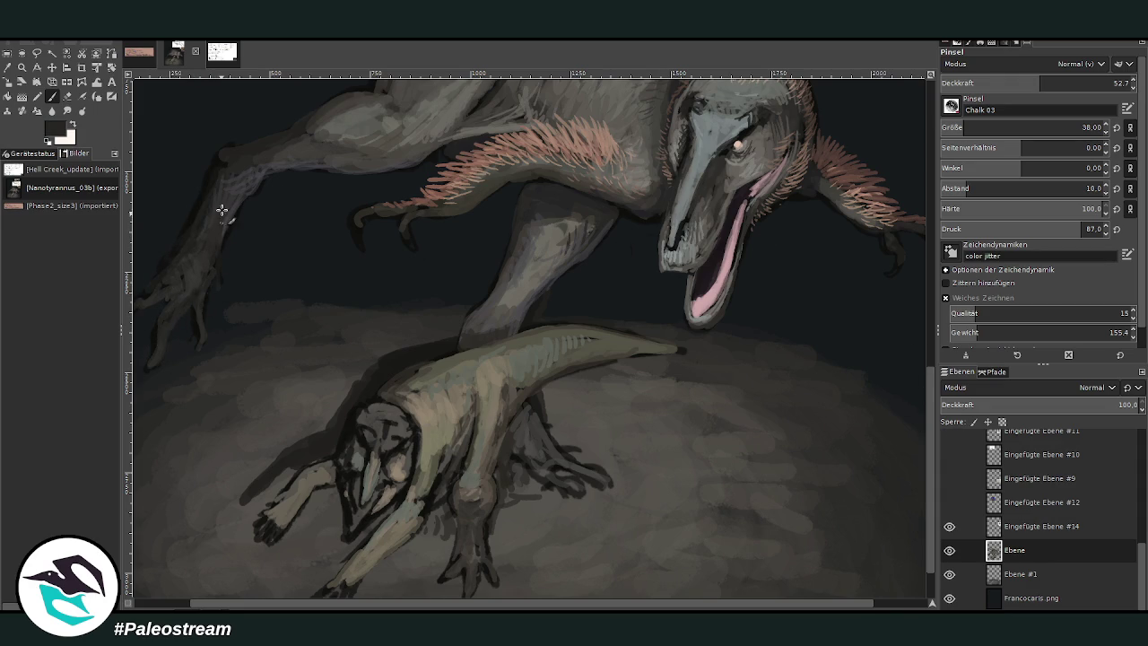
drag(209, 195, 241, 176)
Shade the lower leg and foot into the ground with sampled browns and near-black
mouse_move(483, 335)
mouse_down()
mouse_move(474, 323)
mouse_move(485, 314)
mouse_up()
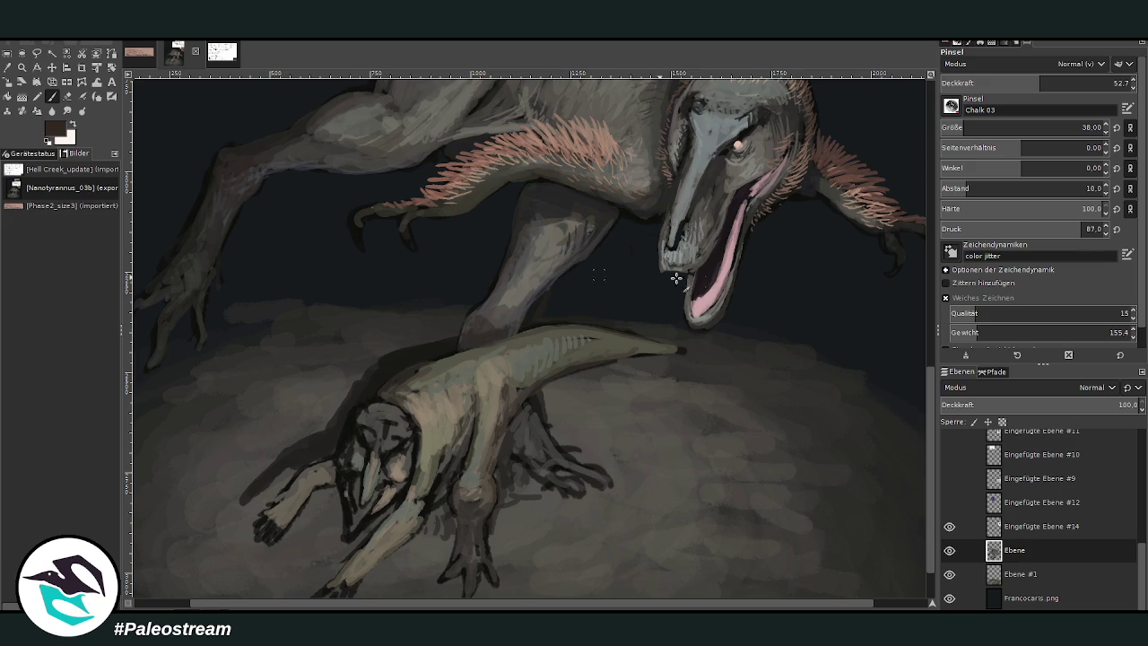
ctrl+click(500, 315)
mouse_move(493, 321)
mouse_down()
mouse_move(470, 329)
mouse_move(510, 295)
mouse_up()
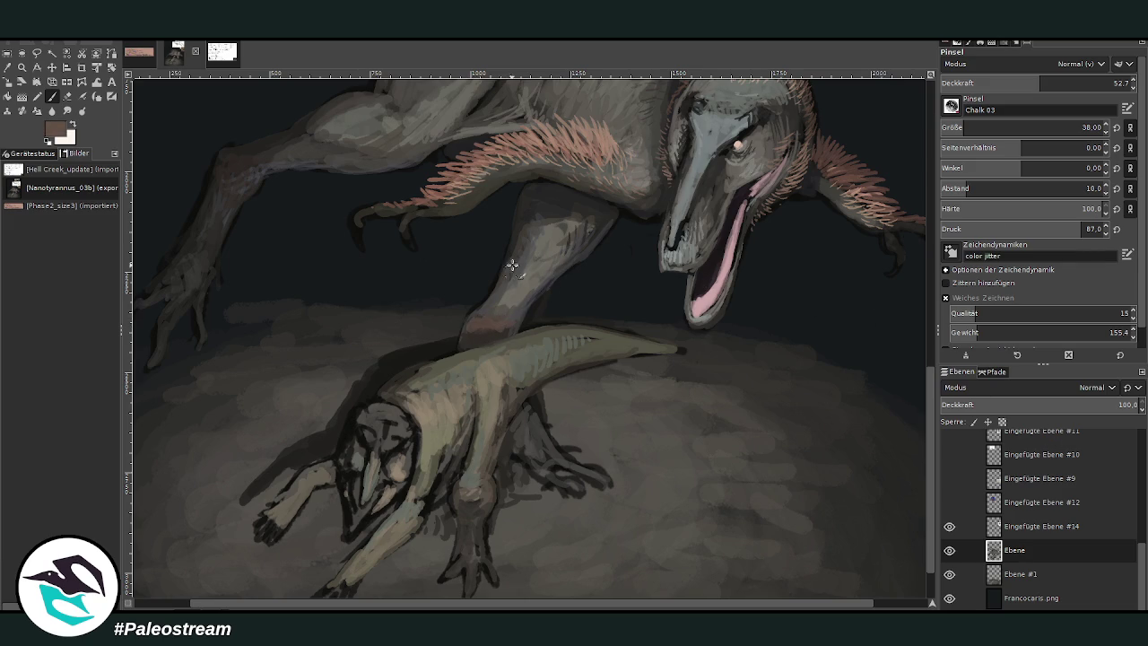
ctrl+click(783, 271)
mouse_move(466, 334)
mouse_down()
mouse_move(504, 303)
mouse_move(474, 320)
mouse_up()
ctrl+click(847, 346)
ctrl+click(792, 179)
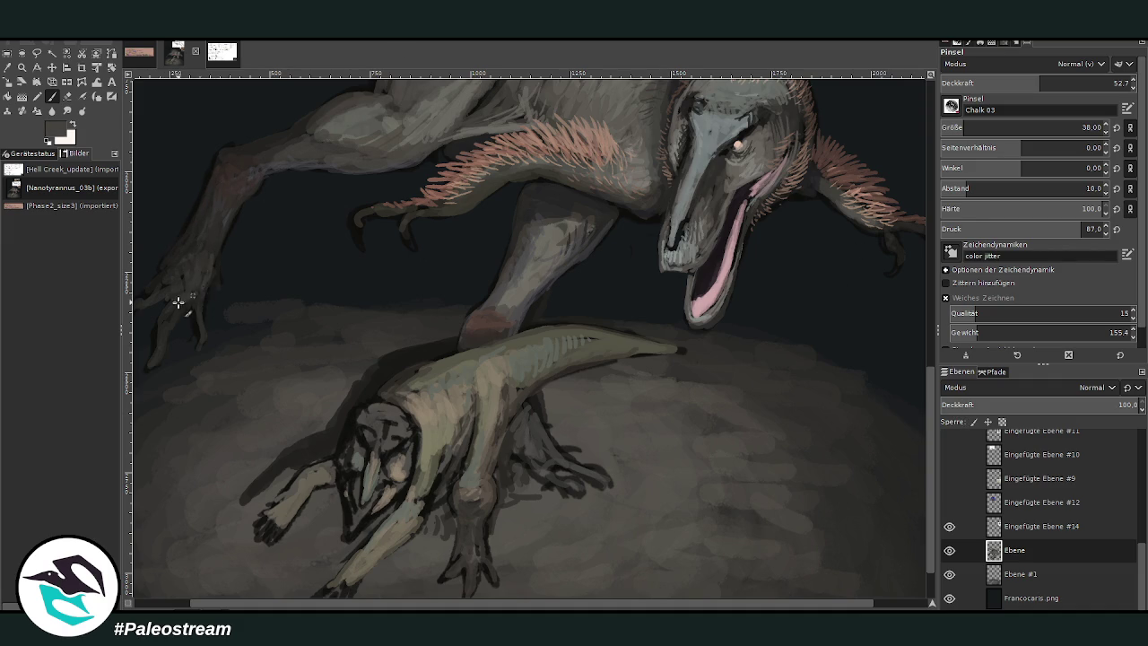
Add faint lighter grey-brown brushwork along the upper leg and view the whole image
ctrl+click(643, 152)
mouse_move(209, 269)
mouse_down()
mouse_move(257, 185)
mouse_move(329, 160)
mouse_move(271, 169)
mouse_move(399, 162)
mouse_up()
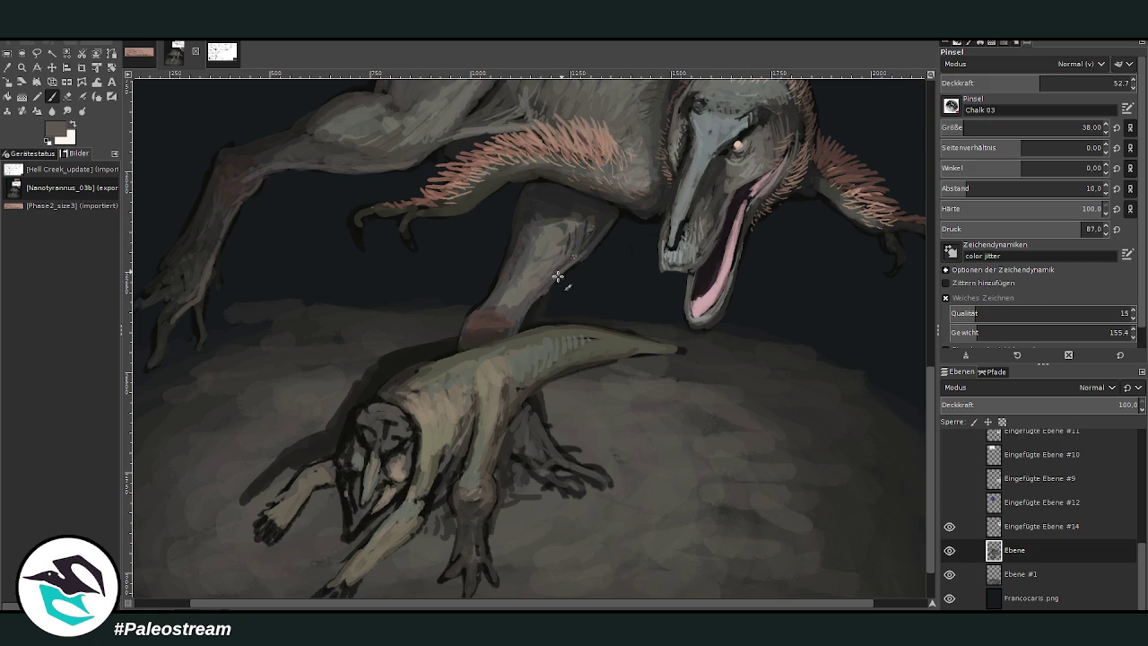
key(shift+e)
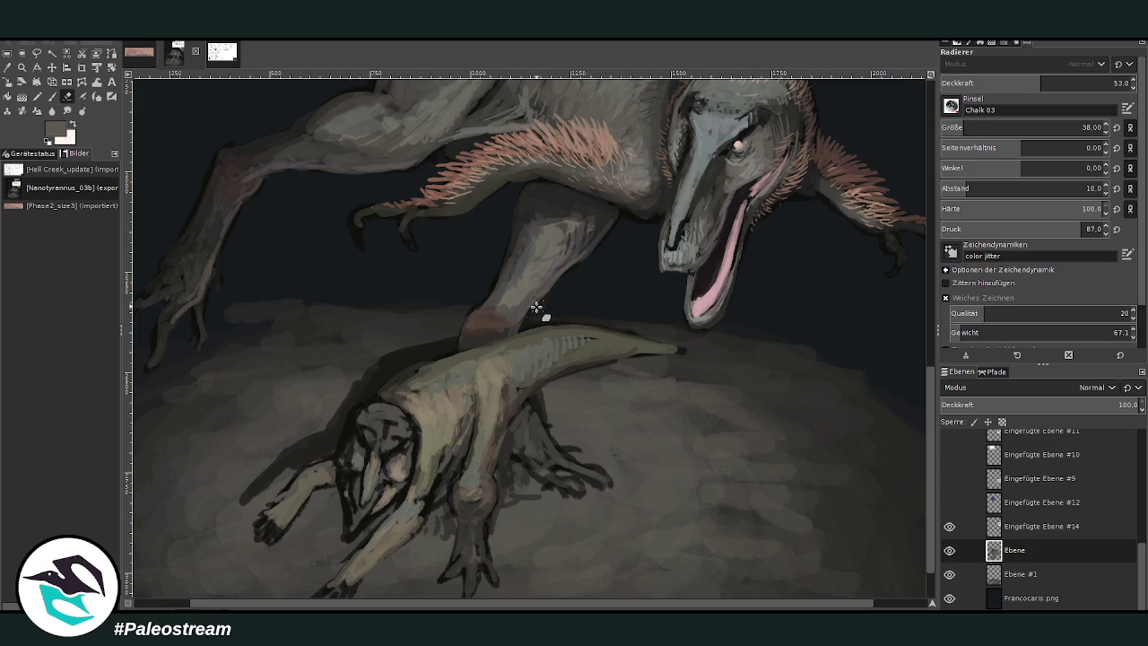
key(shift+ctrl+j)
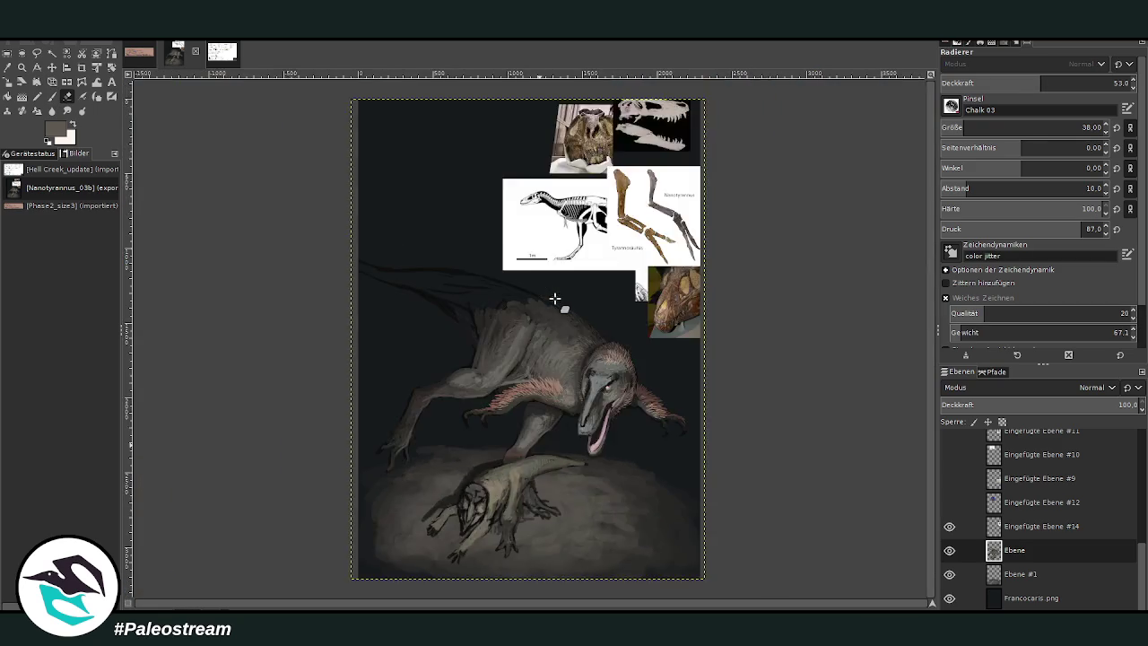
Zoom onto the tyrannosaur's back and, at 62.8 opacity, paint grey strokes along it
click(22, 68)
drag(273, 172, 579, 386)
key(o)
click(720, 319)
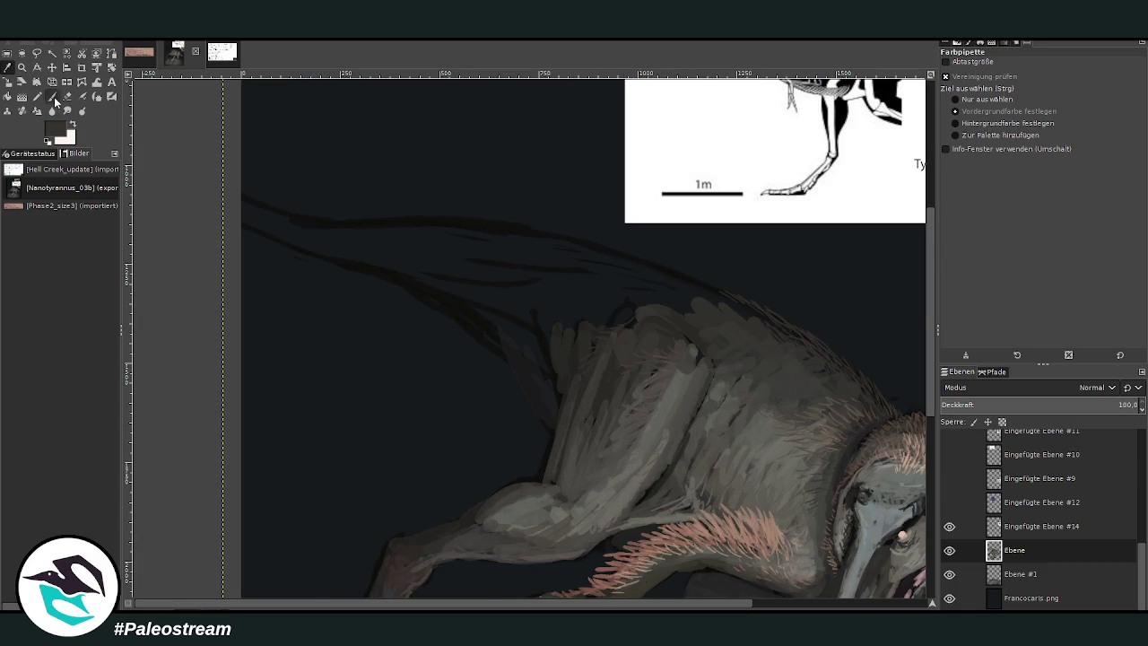
key(p)
drag(1051, 84, 1062, 84)
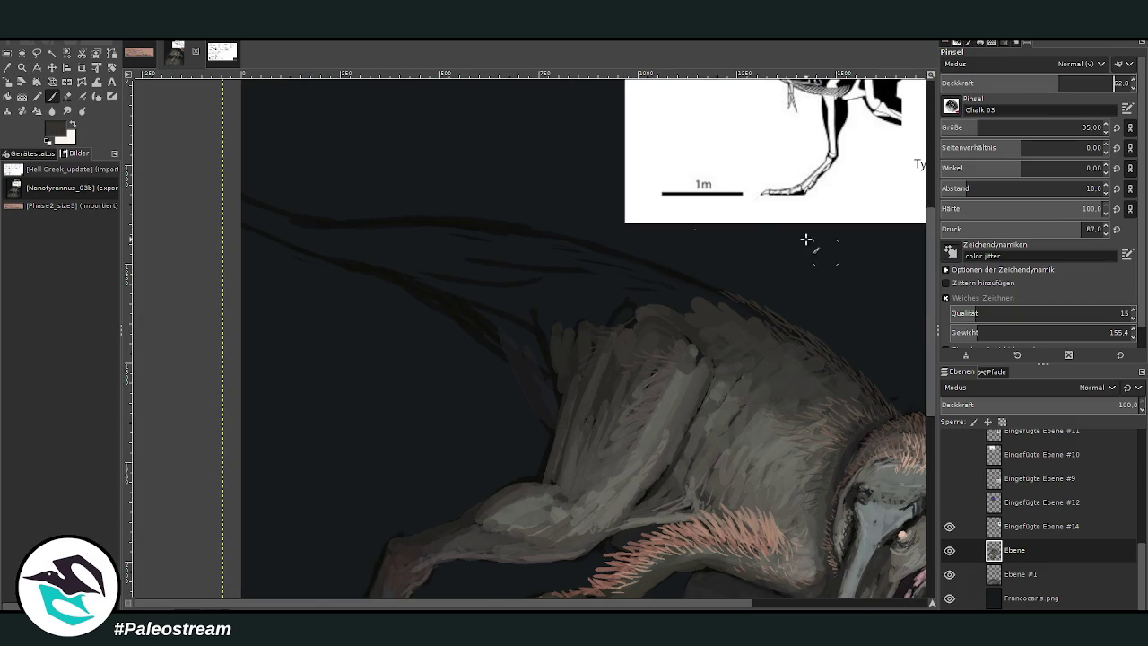
mouse_move(574, 287)
mouse_down()
mouse_move(787, 328)
mouse_move(662, 266)
mouse_move(504, 230)
mouse_up()
Darken the upper back and shoulder edge, painting over the lighter patch there
mouse_move(700, 291)
mouse_down()
mouse_move(604, 272)
mouse_move(710, 311)
mouse_move(567, 278)
mouse_move(530, 256)
mouse_move(546, 251)
mouse_move(540, 241)
mouse_move(484, 247)
mouse_move(569, 326)
mouse_move(543, 272)
mouse_move(537, 305)
mouse_up()
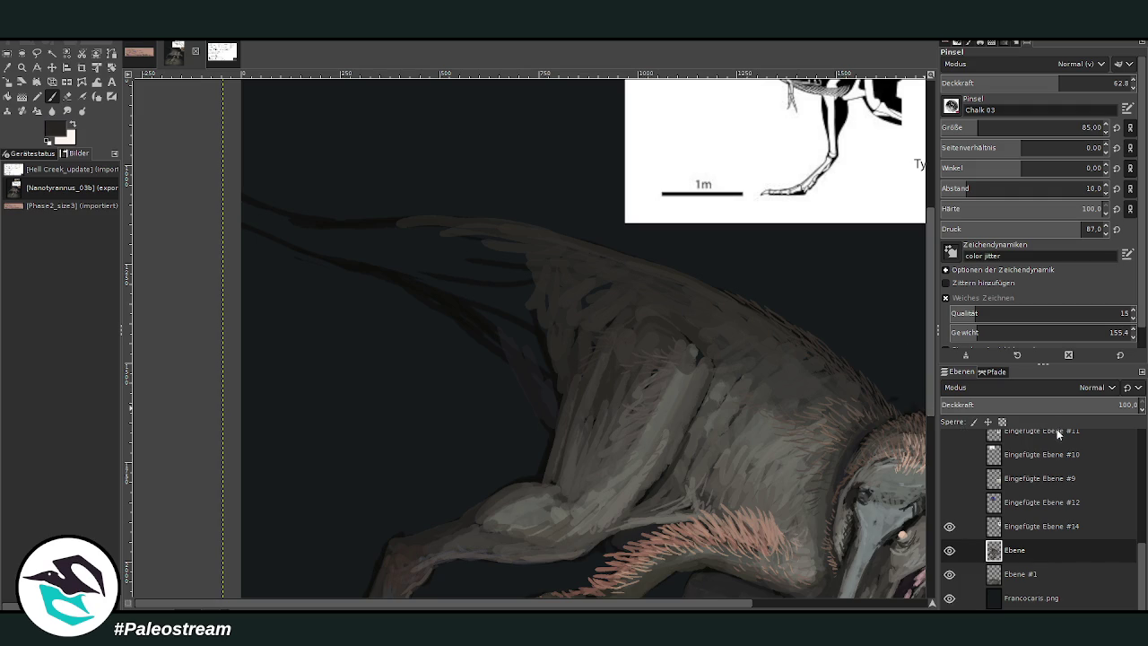
mouse_move(544, 277)
mouse_down()
mouse_move(487, 249)
mouse_move(520, 341)
mouse_up()
drag(541, 385, 433, 264)
mouse_move(506, 308)
mouse_down()
mouse_move(480, 248)
mouse_move(440, 239)
mouse_up()
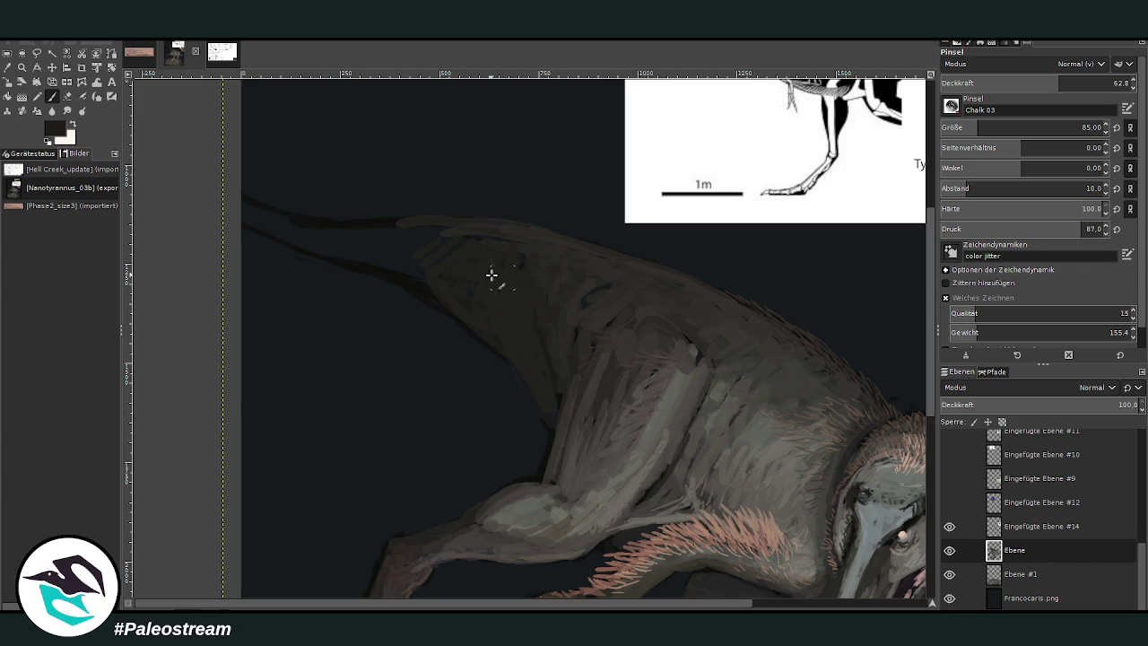